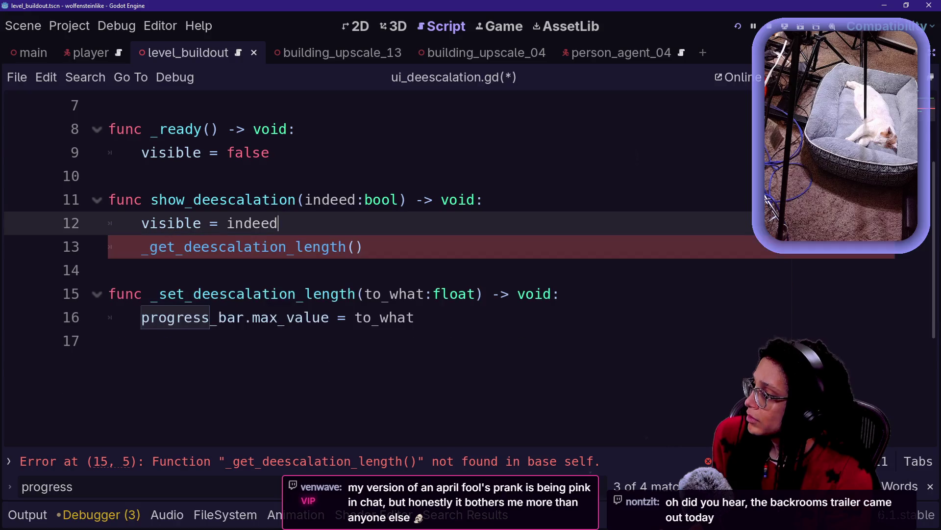
# Declare a new function 'func _get_deescalation_length() -> void' below the length call
pyautogui.press('Return')
pyautogui.press('Return')
pyautogui.press('BackSpace')
pyautogui.write('func _get')
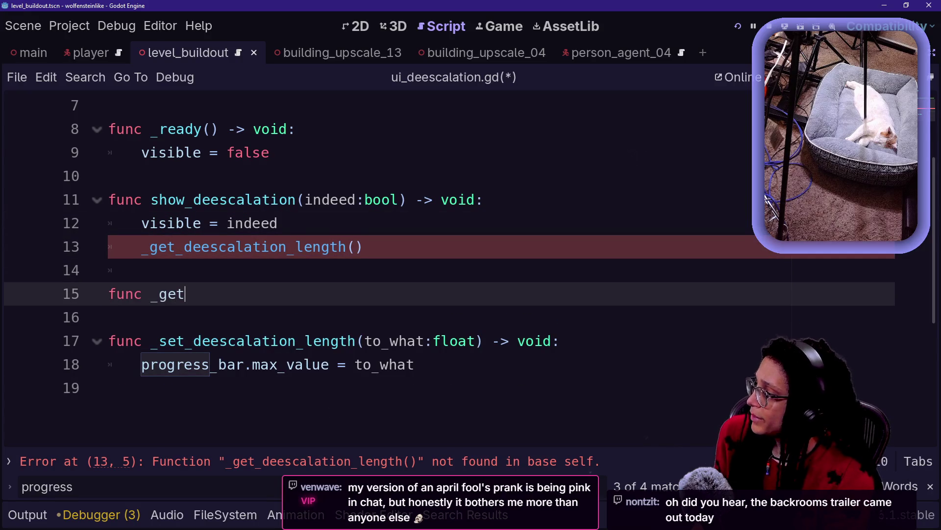
pyautogui.write('_deescalation_length')
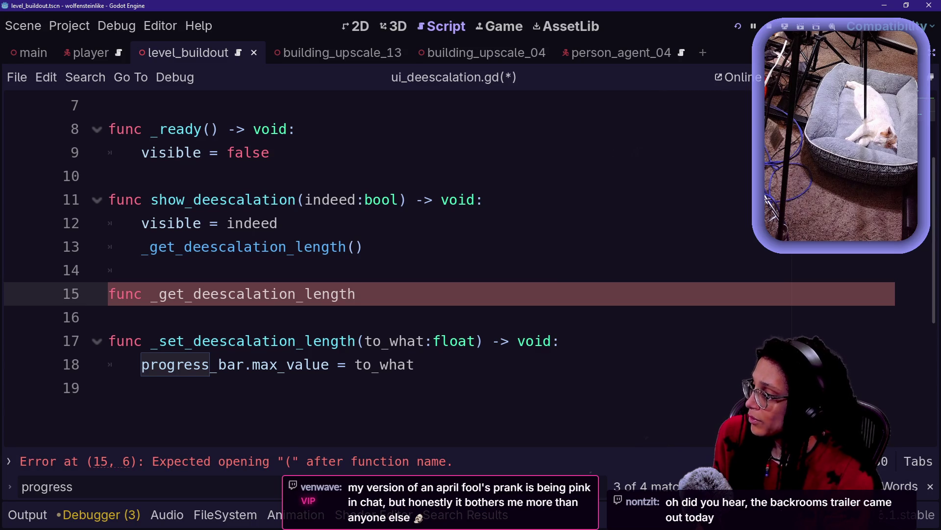
pyautogui.write('() -> ')
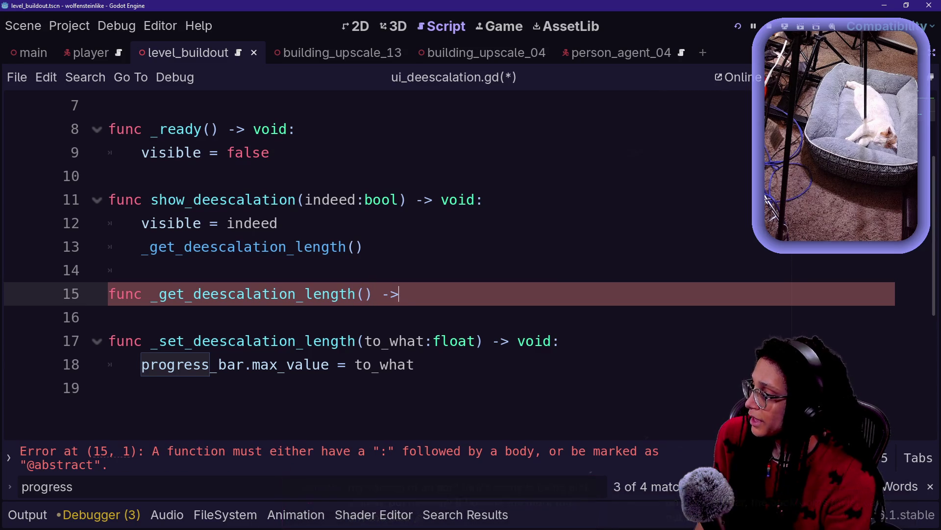
pyautogui.write('void:')
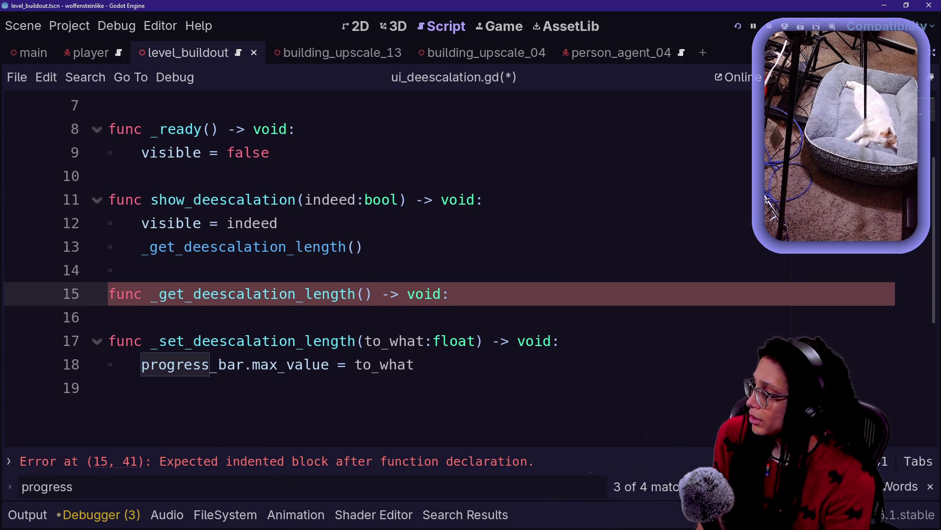
pyautogui.press('Return')
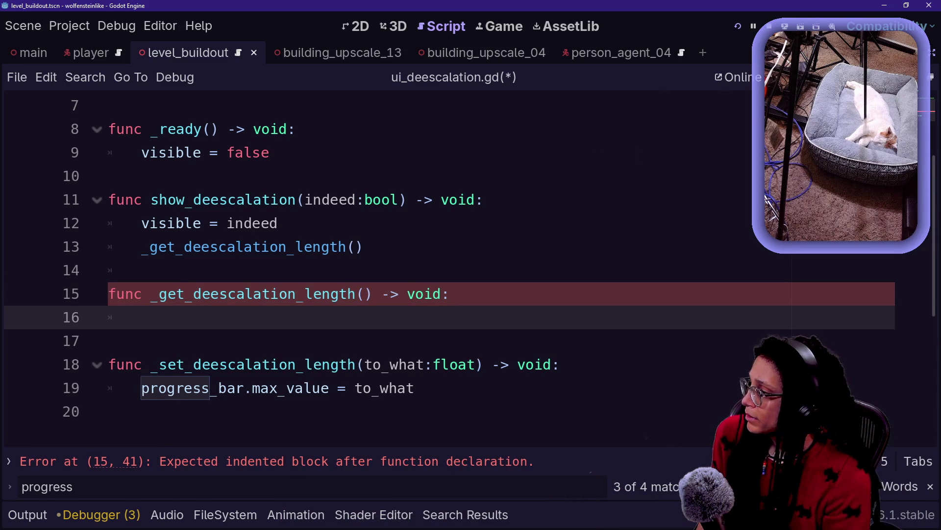
# Wrap the line 13 length call in _set_deescalation_length() and strip ' void:' from the new declaration
pyautogui.click(142, 247)
pyautogui.write('_set_d')
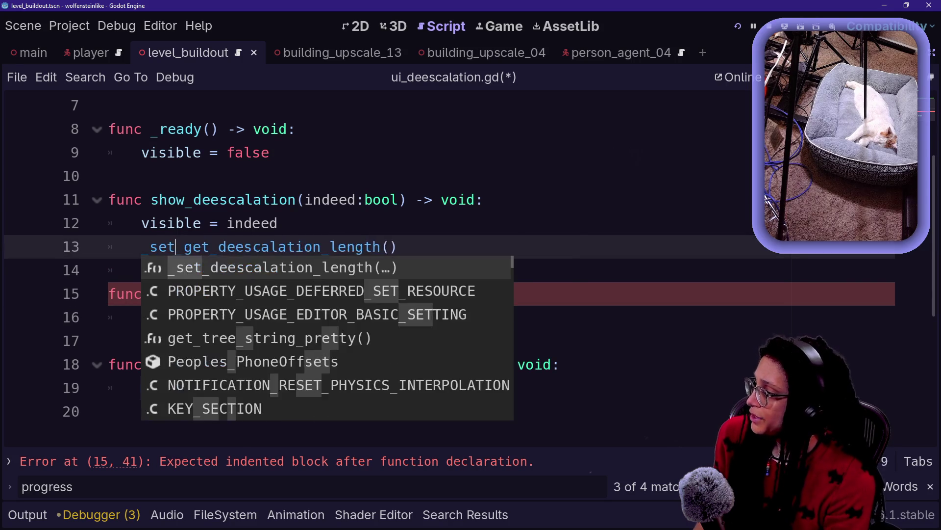
pyautogui.write('eescalation_length')
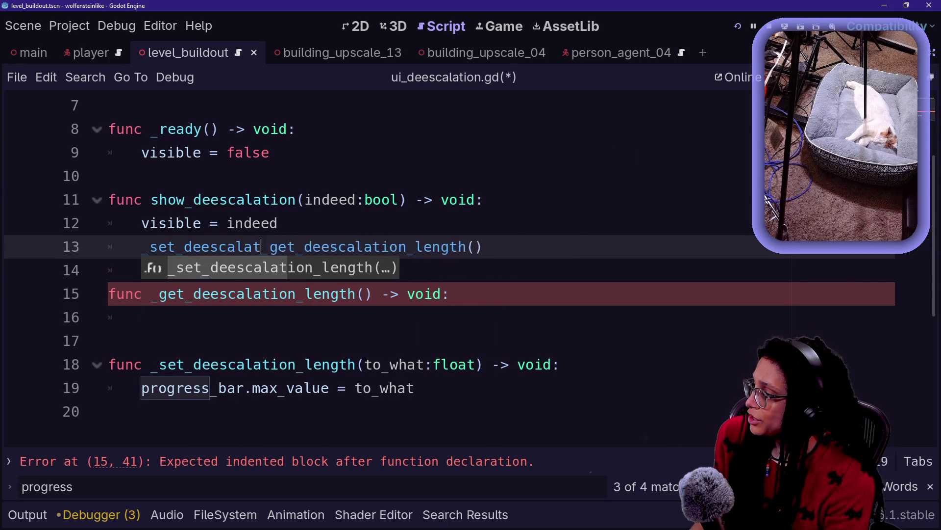
pyautogui.write('(')
pyautogui.press('Return')
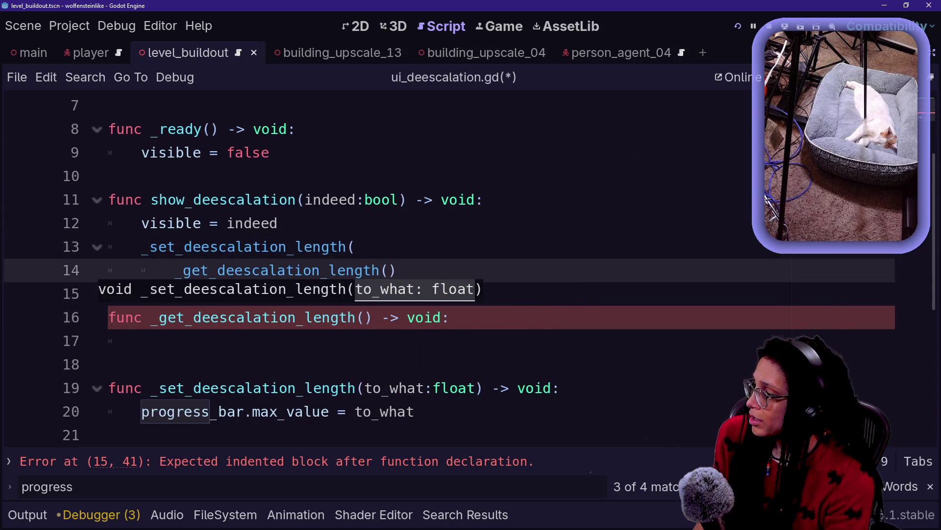
pyautogui.click(398, 270)
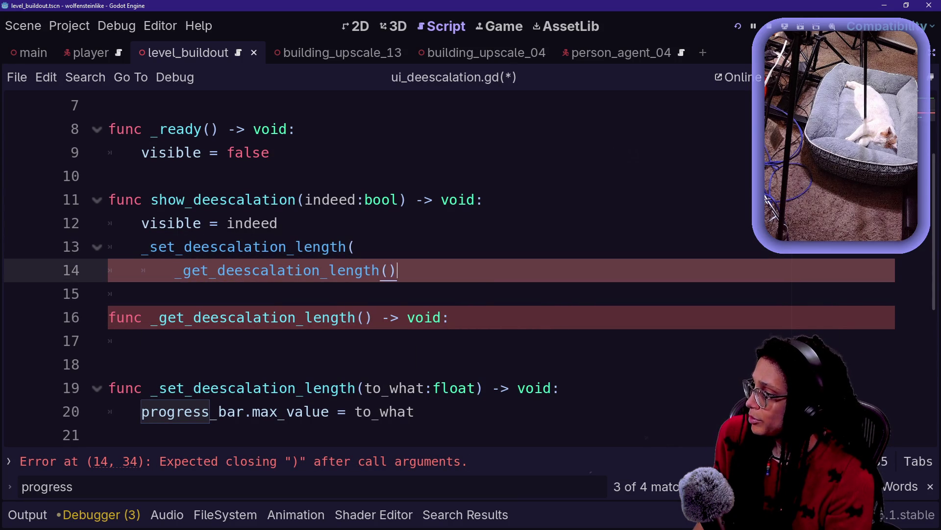
pyautogui.write(')')
pyautogui.click(372, 270)
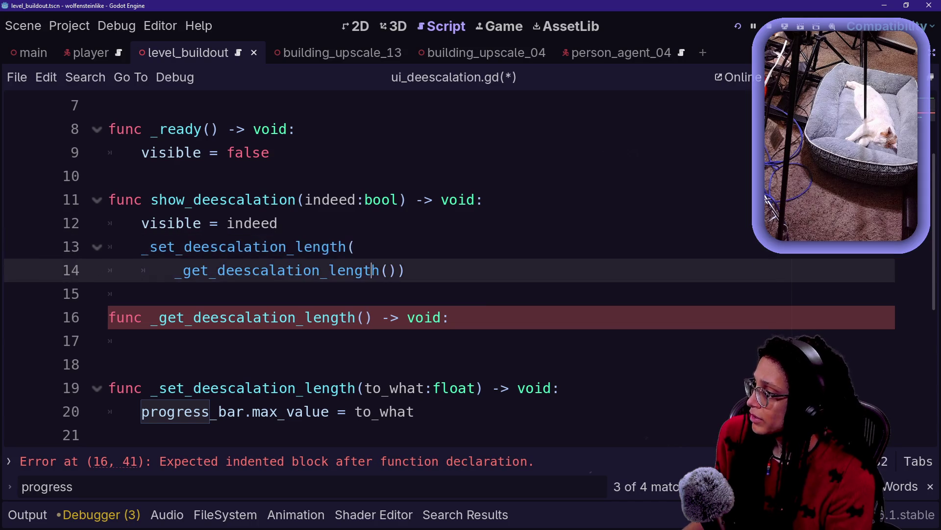
pyautogui.click(448, 317)
pyautogui.press('BackSpace')
pyautogui.press('BackSpace')
pyautogui.press('BackSpace')
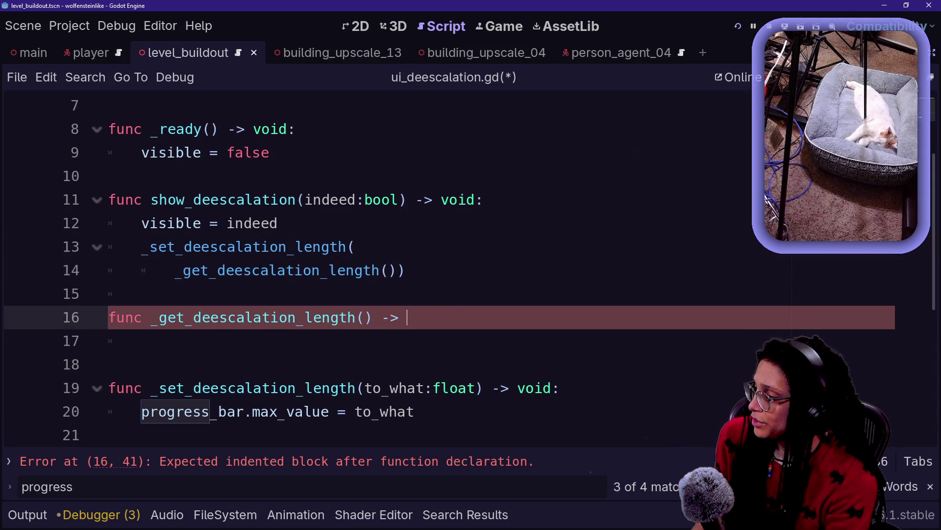
# Give _get_deescalation_length a float return type and paste the last_altercation_id lookup into its body
pyautogui.write('float:')
pyautogui.press('Return')
pyautogui.hotkey('ctrl', 'v')
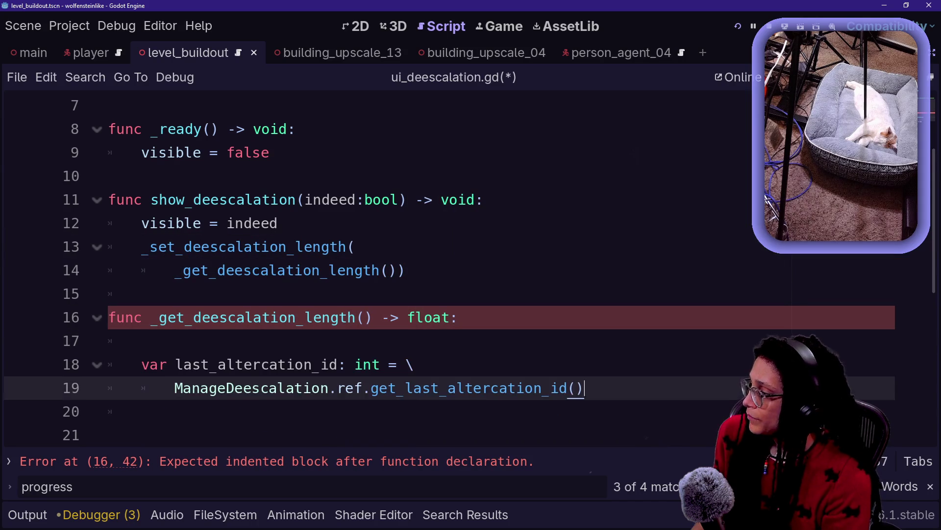
pyautogui.press('Return')
pyautogui.press('Down')
pyautogui.press('Down')
pyautogui.press('Down')
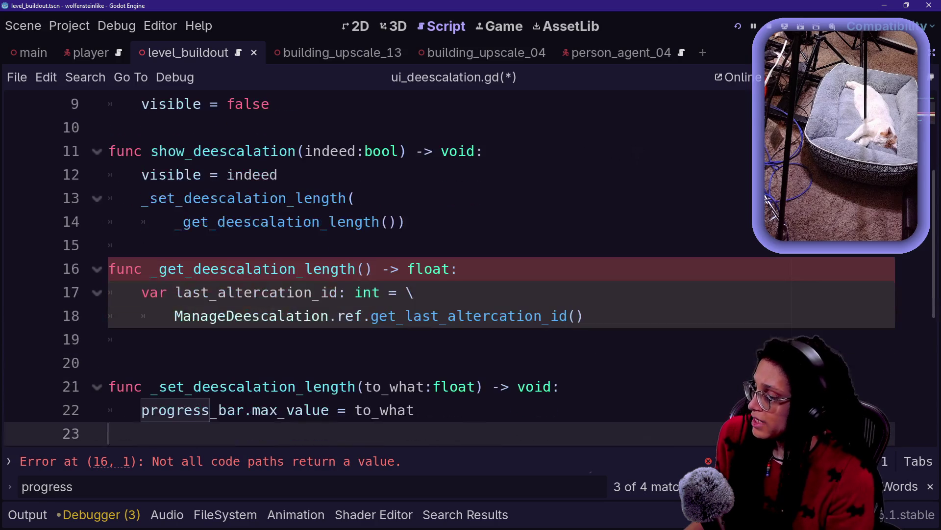
pyautogui.hotkey('ctrl', '=')
pyautogui.moveTo(216, 306)
pyautogui.mouseDown()
pyautogui.moveTo(420, 331)
pyautogui.moveTo(152, 356)
pyautogui.mouseUp()
pyautogui.press('Down')
pyautogui.press('Down')
pyautogui.press('Down')
pyautogui.hotkey('ctrl', 'z')
pyautogui.hotkey('ctrl', 'z')
pyautogui.press('Return')
# Add the condition 'if last_altercation_id == -666:' below the lookup
pyautogui.write('if ')
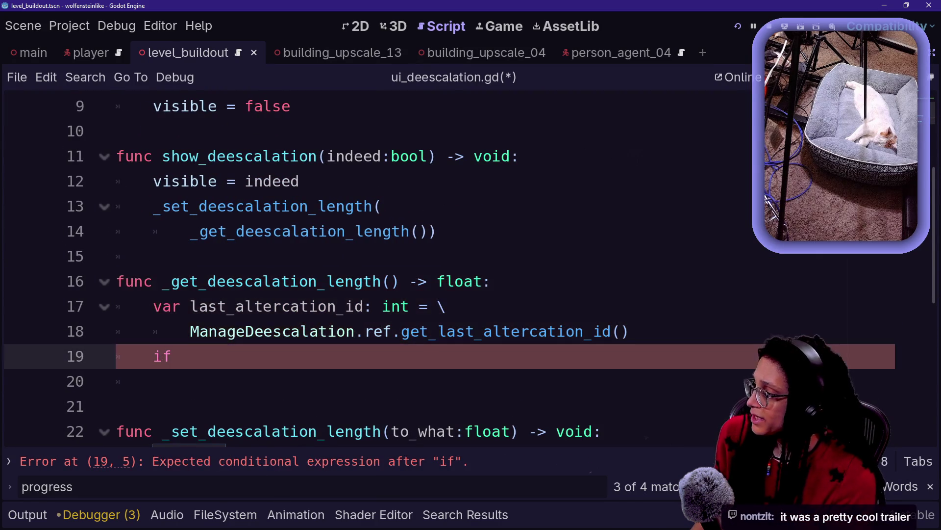
pyautogui.write('last')
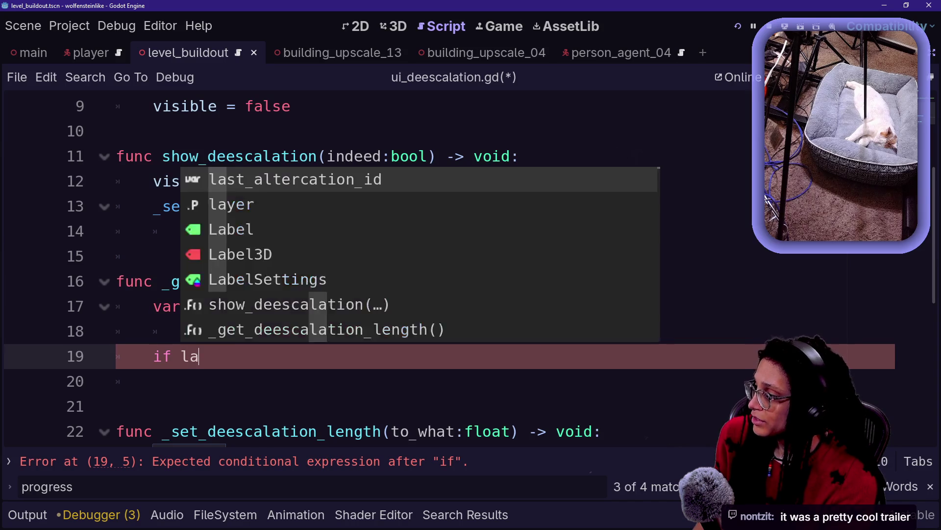
pyautogui.press('Return')
pyautogui.write('== -666')
pyautogui.moveTo(211, 281); pyautogui.dragTo(441, 306)
pyautogui.click(447, 331)
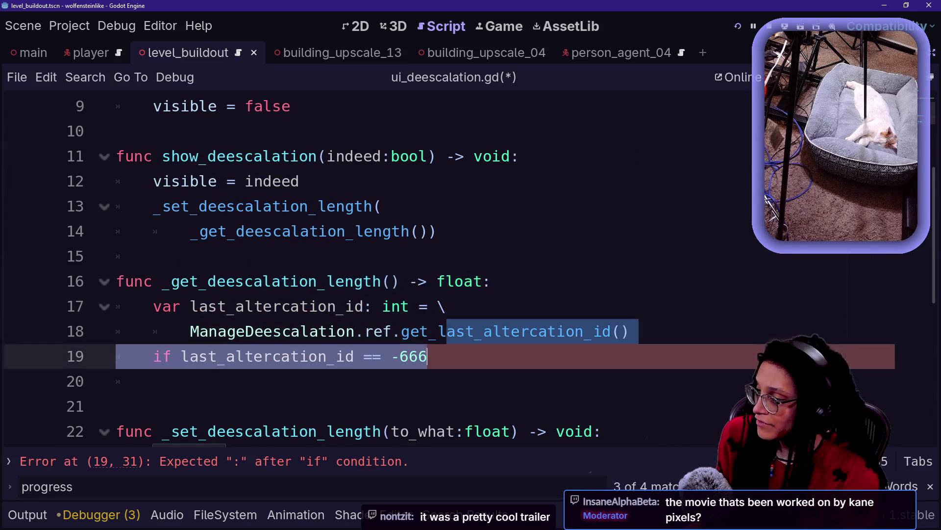
pyautogui.moveTo(273, 331); pyautogui.dragTo(427, 356)
pyautogui.press('Down')
pyautogui.press('Down')
pyautogui.press('Down')
pyautogui.scroll(-1, 372, 269)
pyautogui.click(429, 307)
pyautogui.write(':')
pyautogui.press('Return')
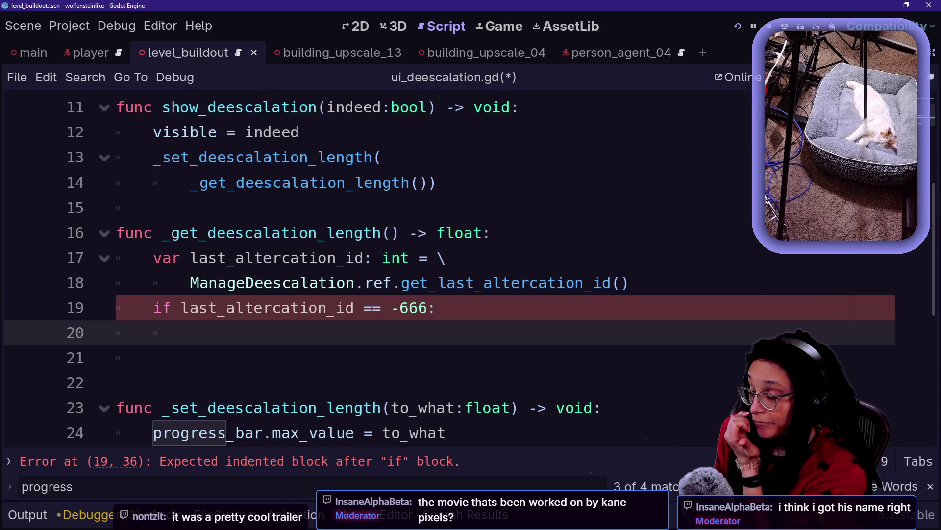
# Make the if body 'return INF'
pyautogui.write('return')
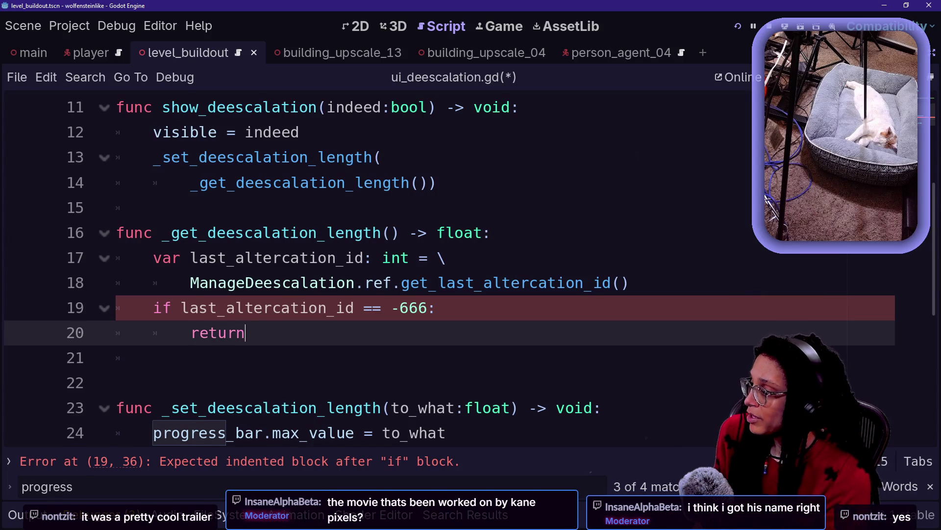
pyautogui.scroll(1, 373, 270)
pyautogui.click(294, 406)
pyautogui.click(255, 355)
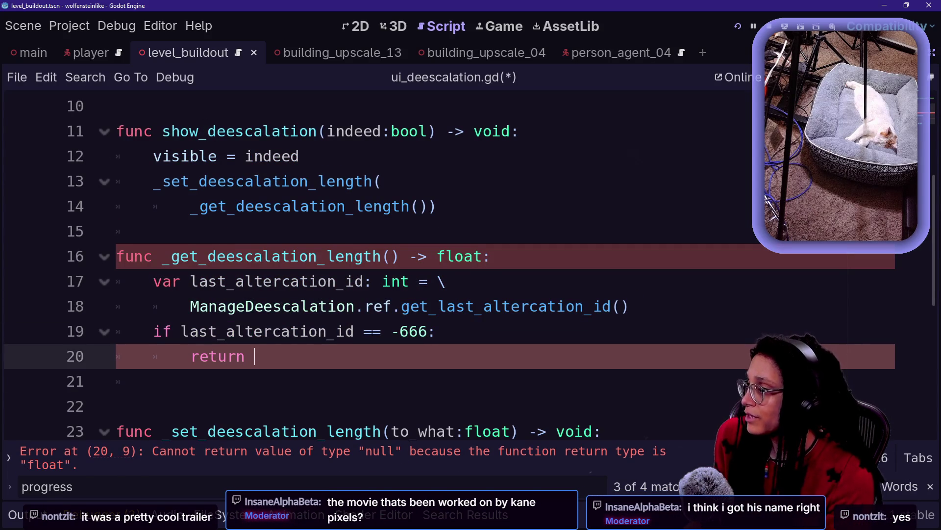
pyautogui.click(154, 231)
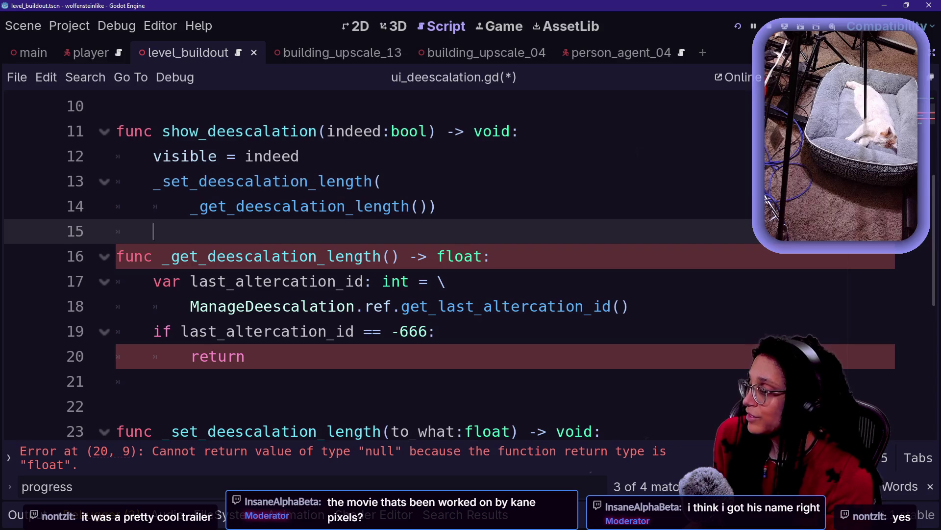
pyautogui.click(255, 356)
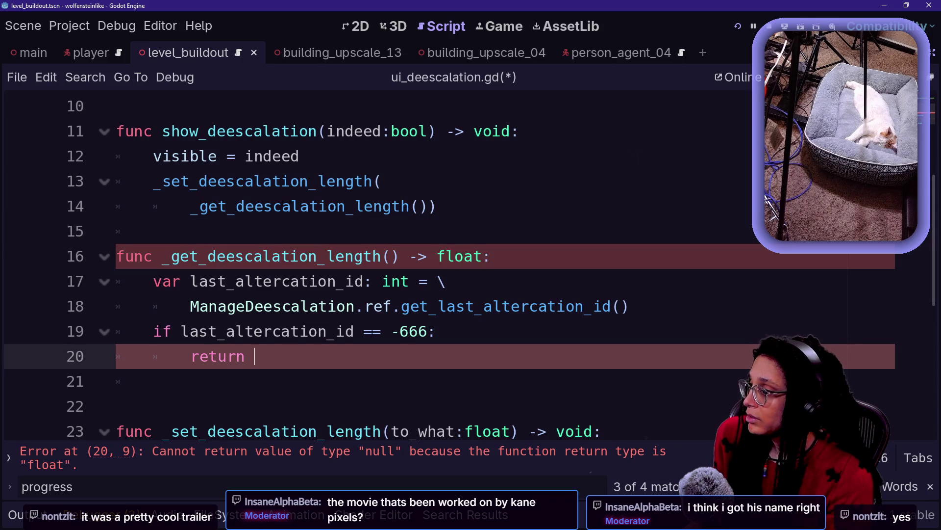
pyautogui.write('INF')
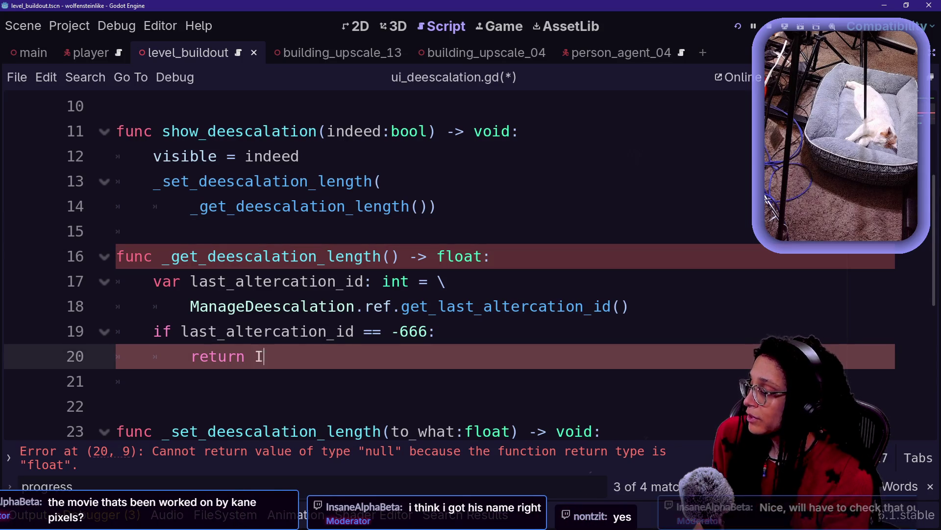
# Start a new line below the visibility assignment in show_deescalation
pyautogui.press('Escape')
pyautogui.press('Up')
pyautogui.press('Up')
pyautogui.press('Up')
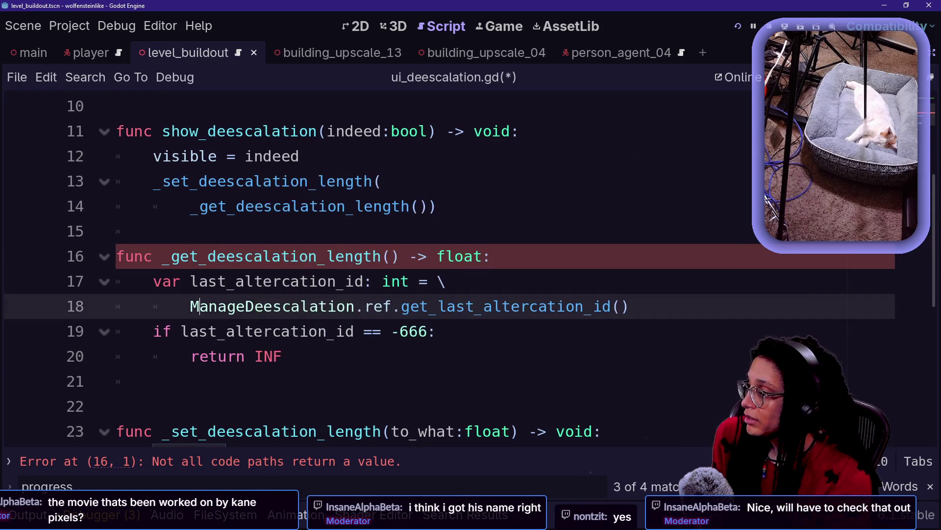
pyautogui.press('End')
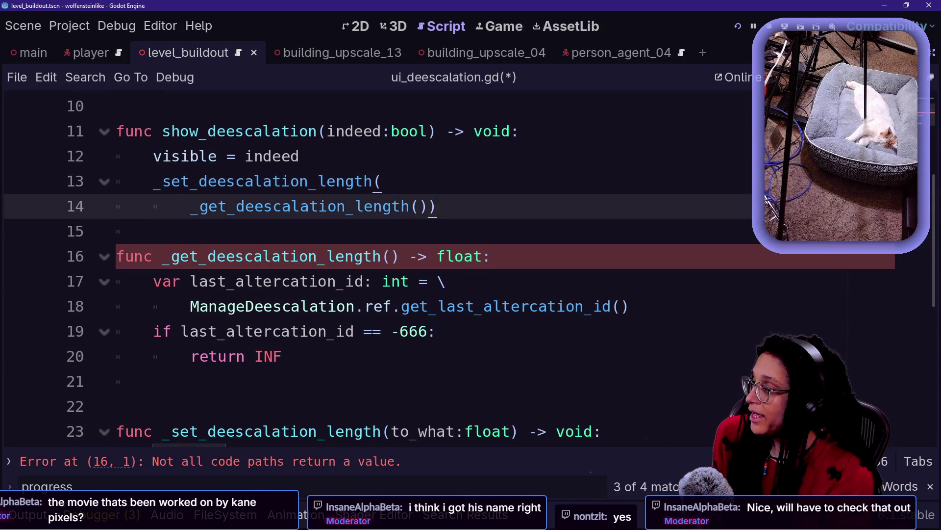
pyautogui.press('Up')
pyautogui.press('Up')
pyautogui.press('Return')
# Begin a 'var deescalation_length = ManageAltercations' line below the visibility assignment
pyautogui.hotkey('ctrl', 'z')
pyautogui.press('Return')
pyautogui.write('var l')
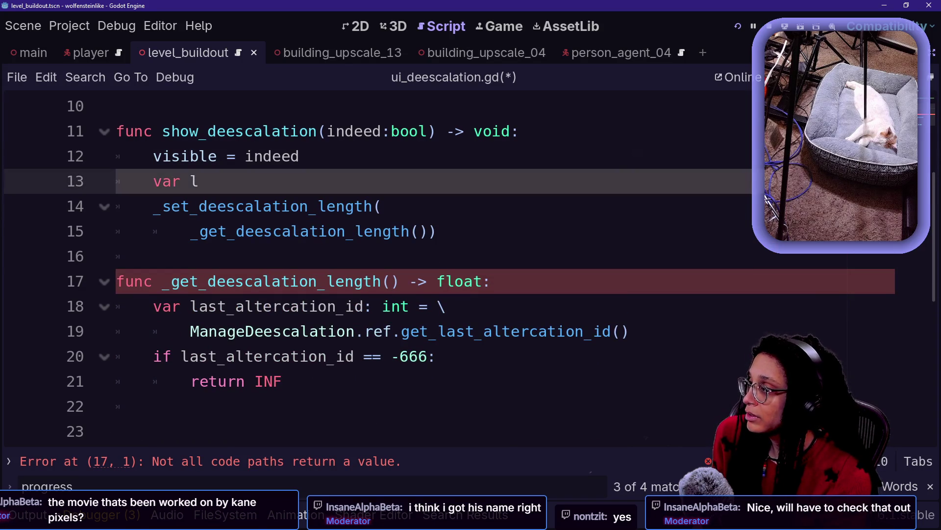
pyautogui.press('BackSpace')
pyautogui.write('dee_')
pyautogui.write('calation_length')
pyautogui.write('() _')
pyautogui.write('>')
pyautogui.press('BackSpace')
pyautogui.press('BackSpace')
pyautogui.press('BackSpace')
pyautogui.press('BackSpace')
pyautogui.press('BackSpace')
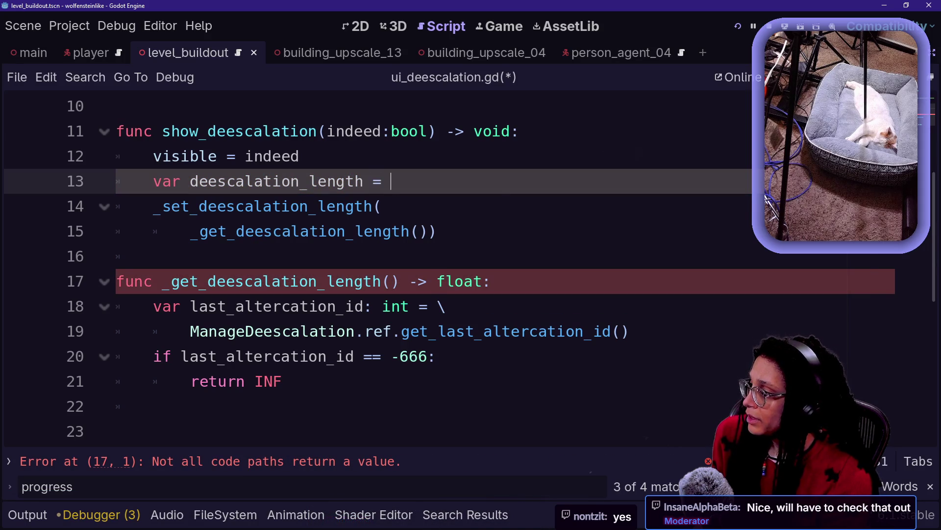
pyautogui.moveTo(190, 231); pyautogui.dragTo(428, 231)
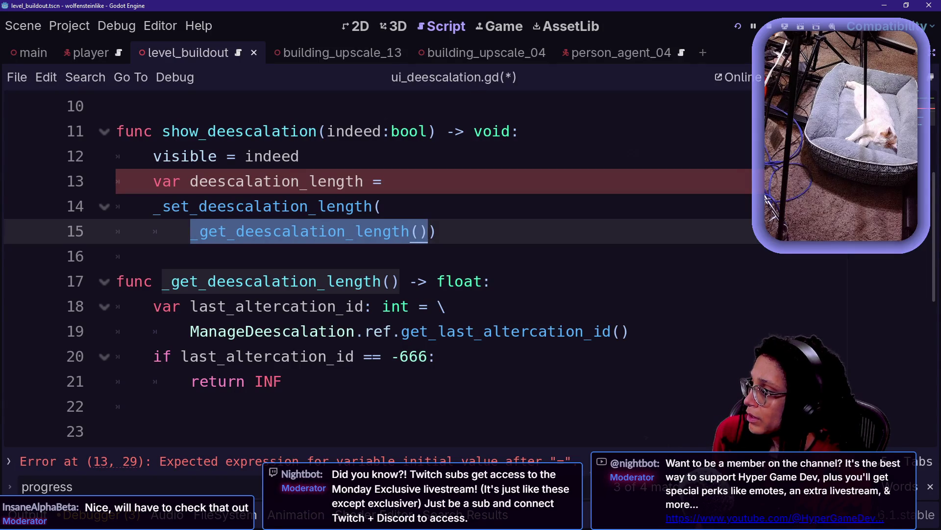
pyautogui.click(390, 181)
pyautogui.write('Manage')
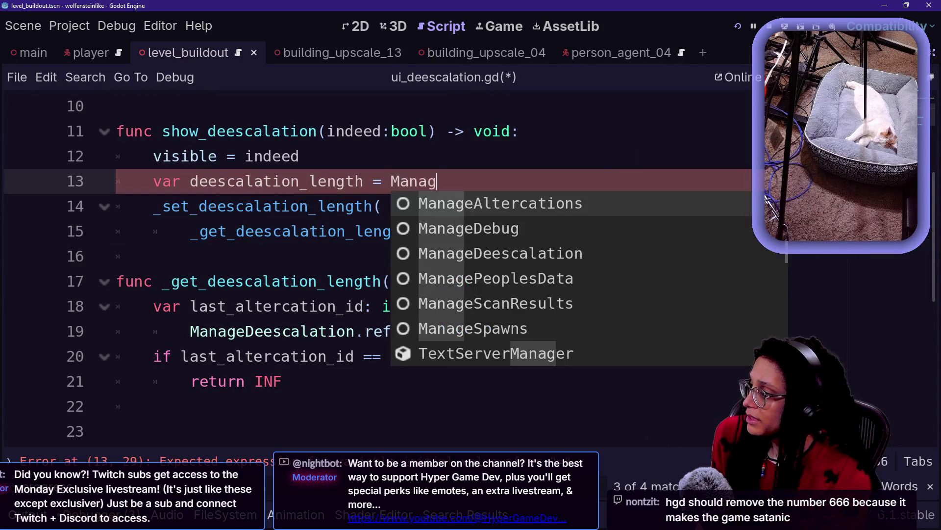
pyautogui.press('Return')
pyautogui.write('.')
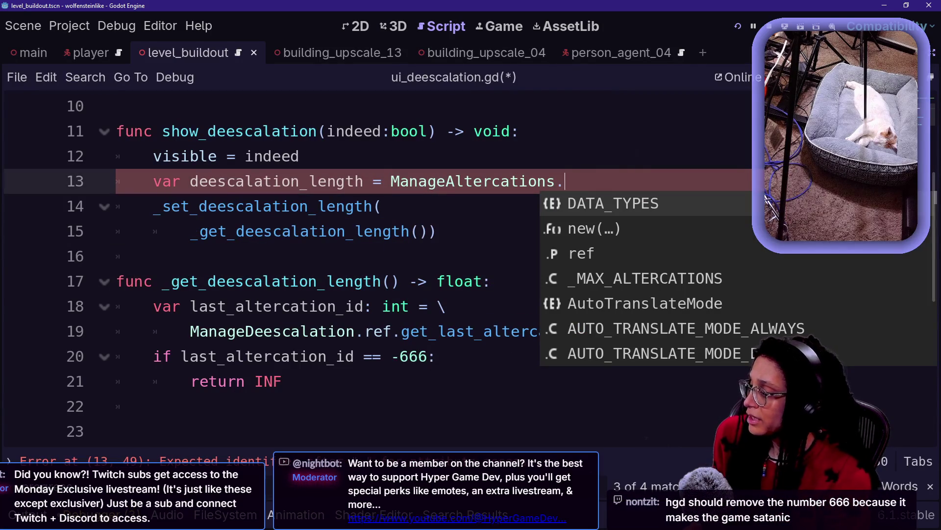
pyautogui.press('BackSpace')
# Delete the unfinished deescalation_length variable line, leaving the lookup lines intact
pyautogui.click(245, 306)
pyautogui.moveTo(493, 281); pyautogui.dragTo(629, 331)
pyautogui.hotkey('ctrl', 'x')
pyautogui.click(299, 156)
pyautogui.hotkey('ctrl', 'z')
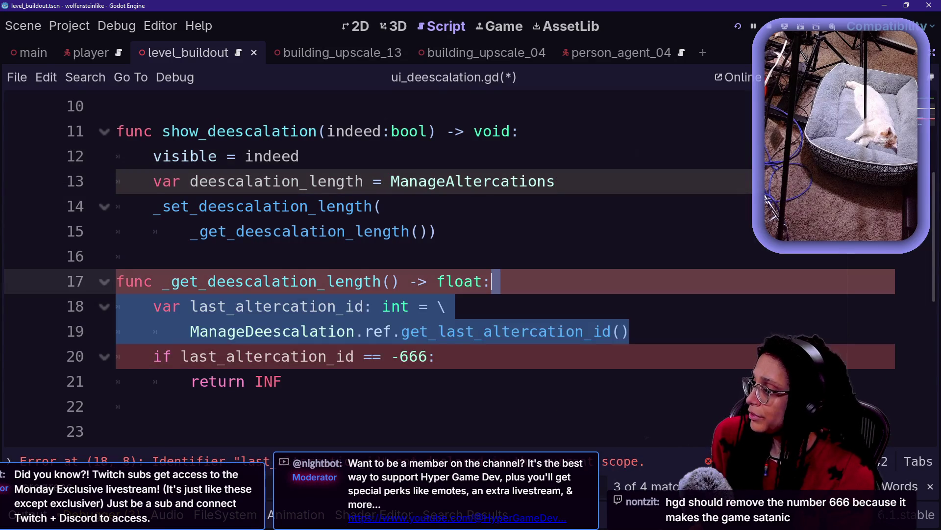
pyautogui.click(382, 206)
pyautogui.moveTo(555, 181); pyautogui.dragTo(301, 156)
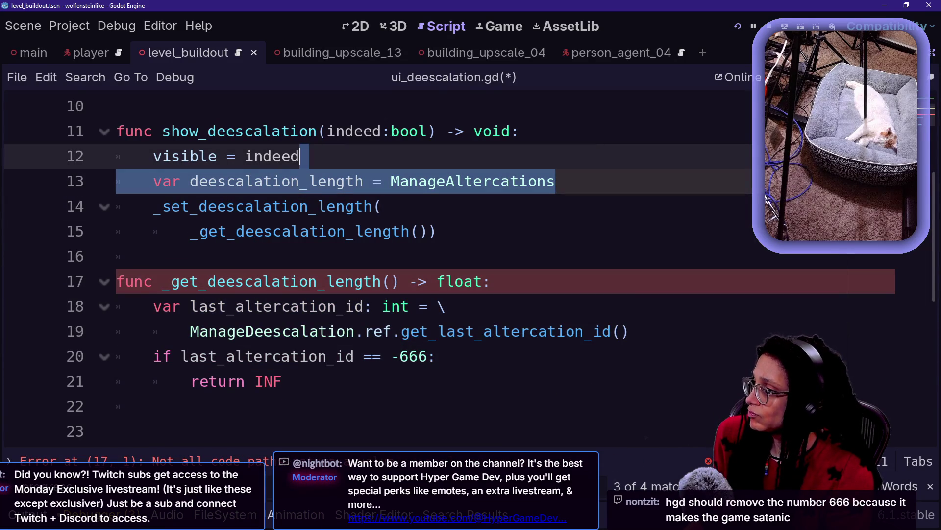
pyautogui.press('BackSpace')
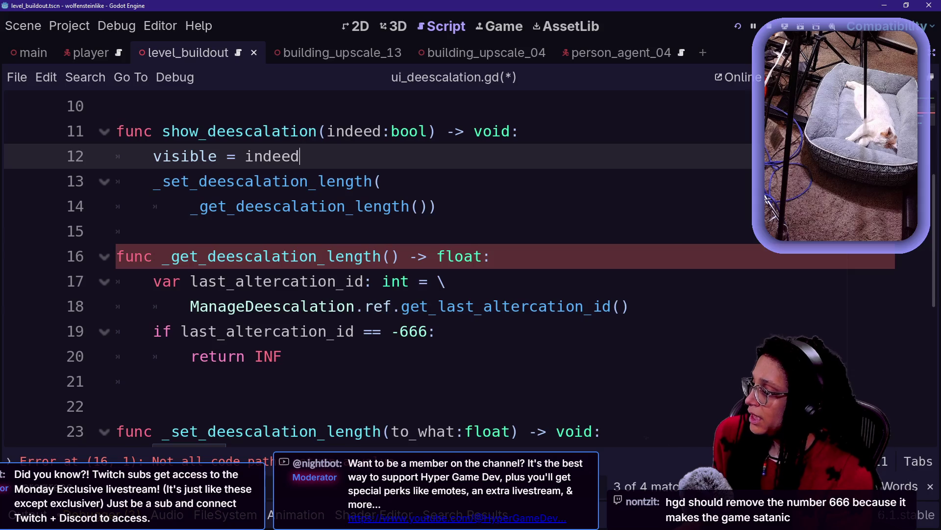
# Review the -666 check and its return INF in _get_deescalation_length
pyautogui.click(326, 331)
pyautogui.click(391, 331)
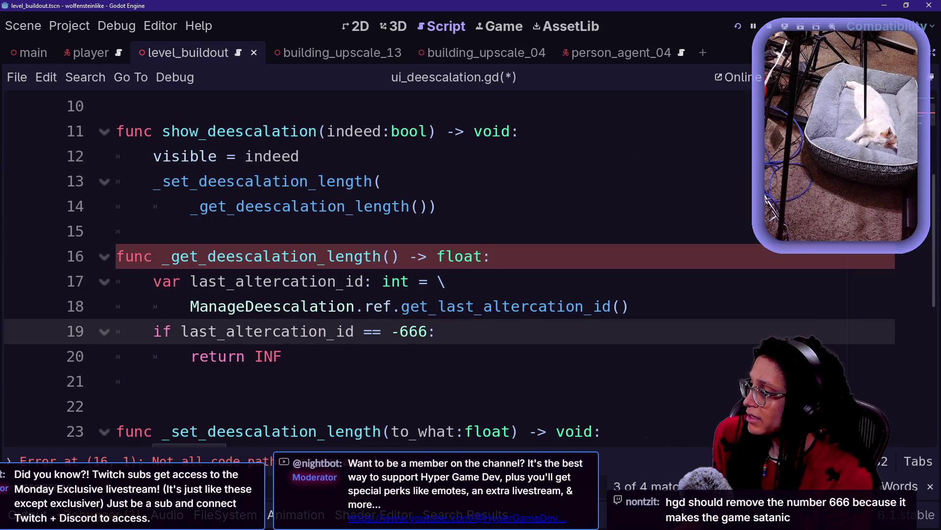
pyautogui.click(383, 181)
pyautogui.moveTo(282, 356); pyautogui.dragTo(632, 306)
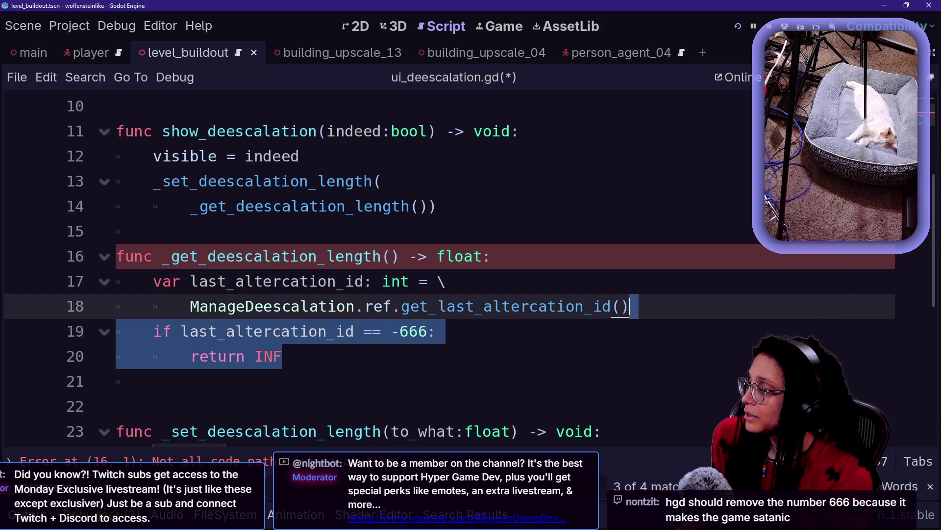
pyautogui.click(382, 181)
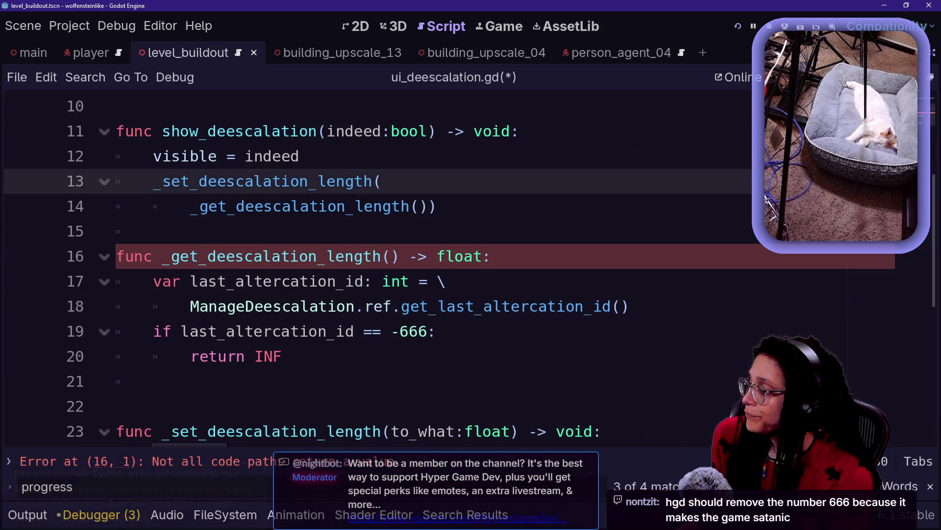
pyautogui.click(283, 356)
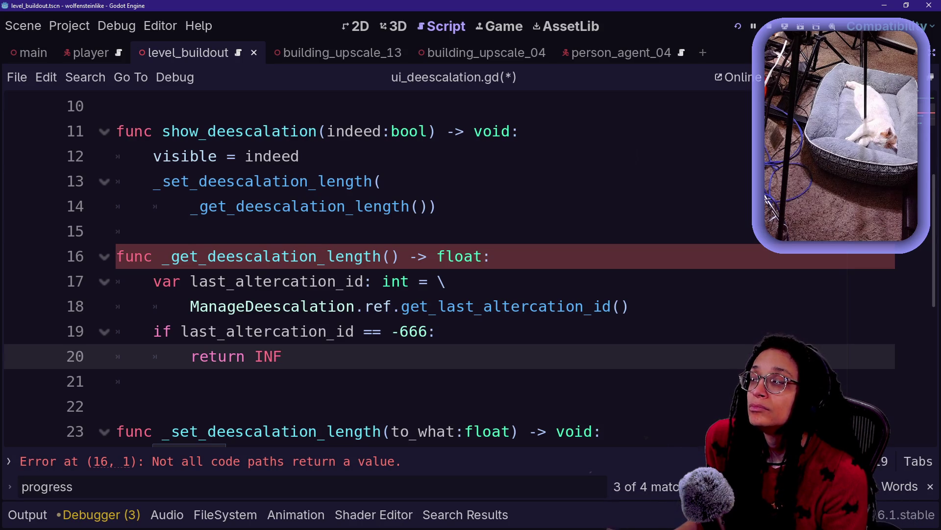
pyautogui.click(344, 181)
# Re-add the line as 'var deescalation_length = _get_deescalation_length()' below visible = indeed
pyautogui.click(300, 156)
pyautogui.press('Return')
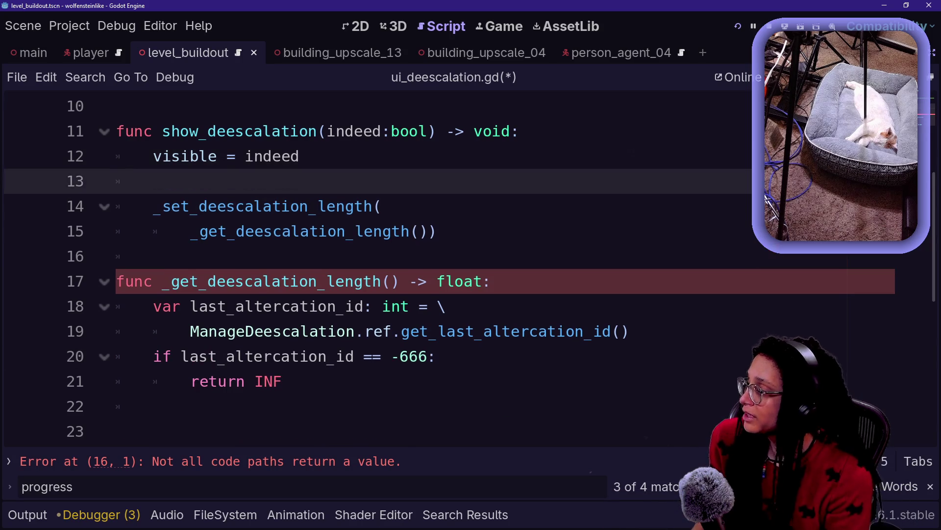
pyautogui.hotkey('ctrl', 'v')
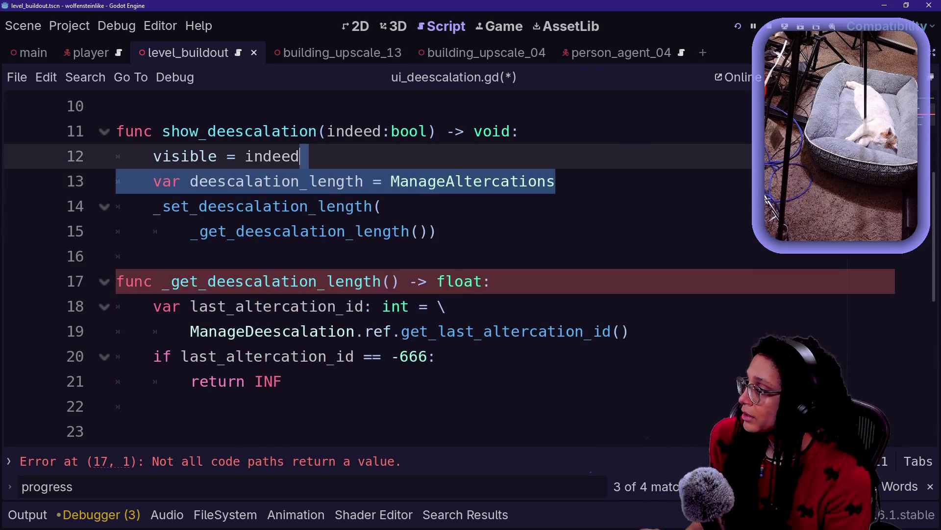
pyautogui.hotkey('ctrl', 'shift', 'Left')
pyautogui.write('_')
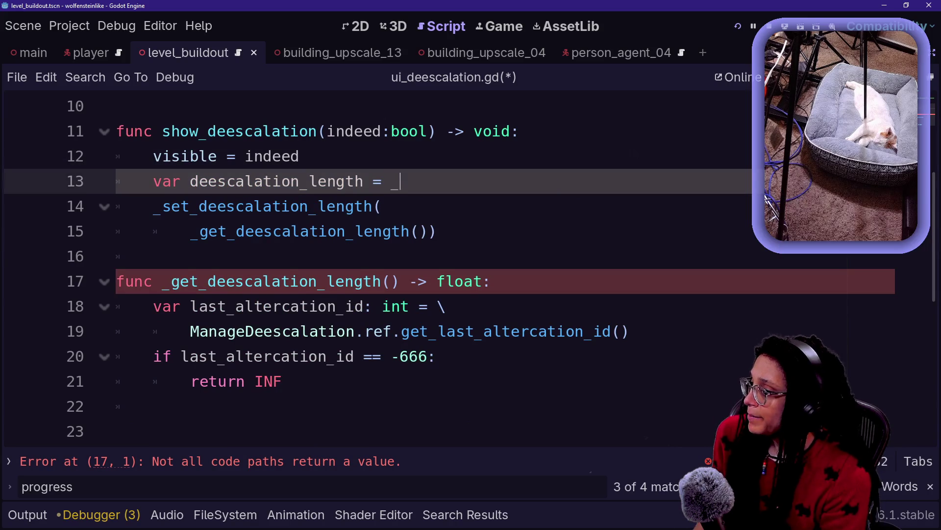
pyautogui.write('get_deescalation_length')
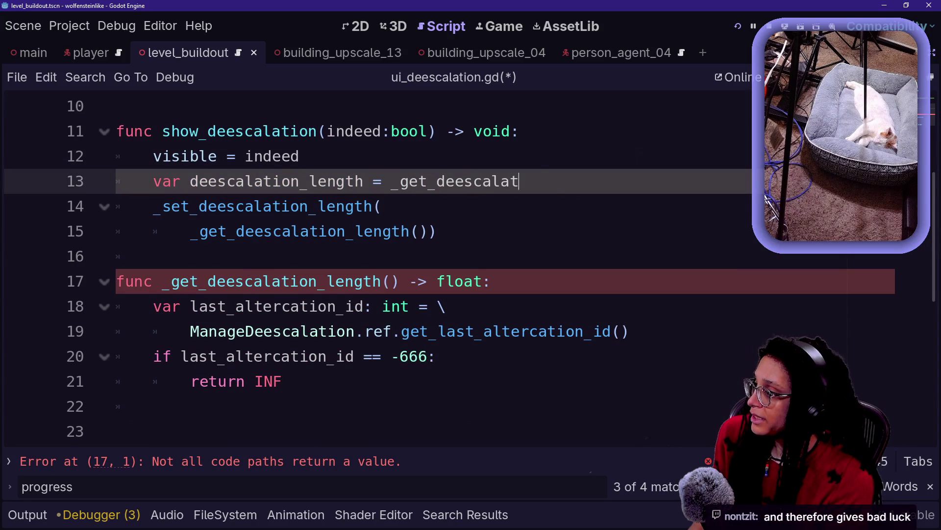
pyautogui.press('Return')
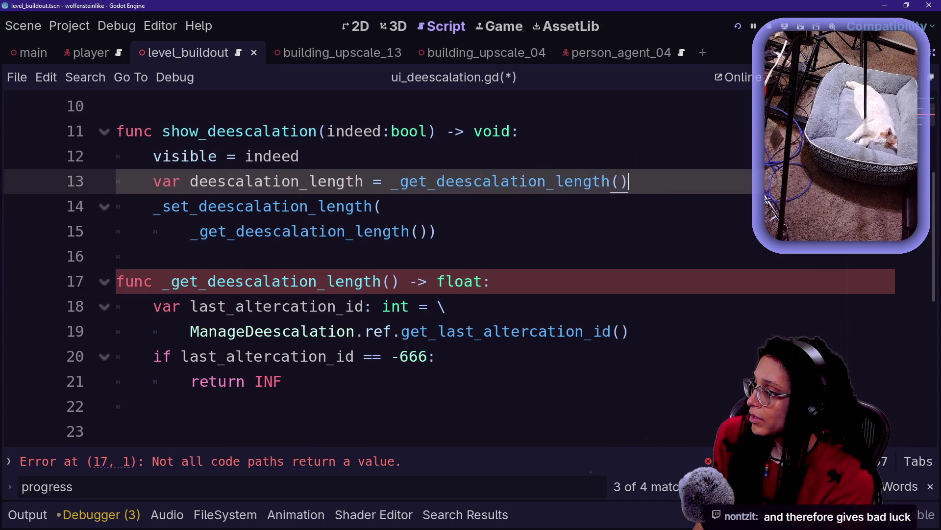
# Type deescalation_length as float and remove the unfinished if line below it
pyautogui.press('Return')
pyautogui.write('if dee')
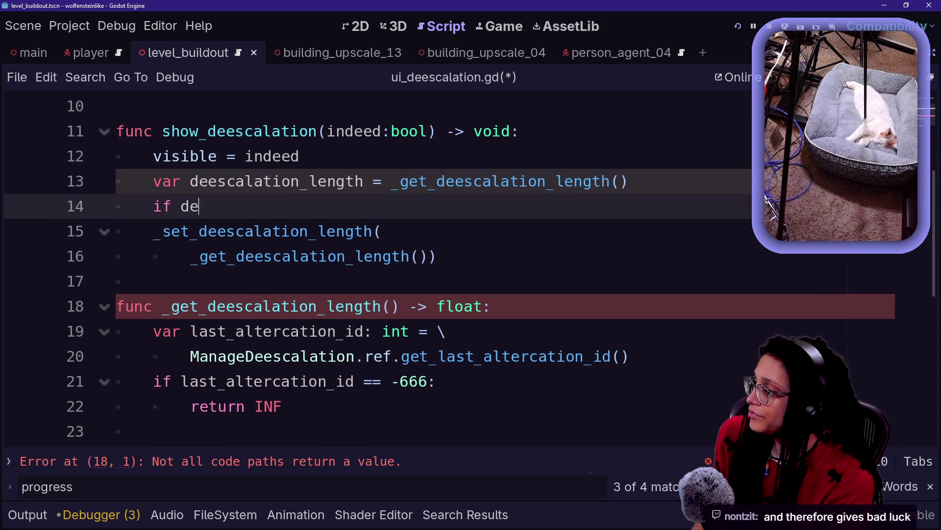
pyautogui.press('Return')
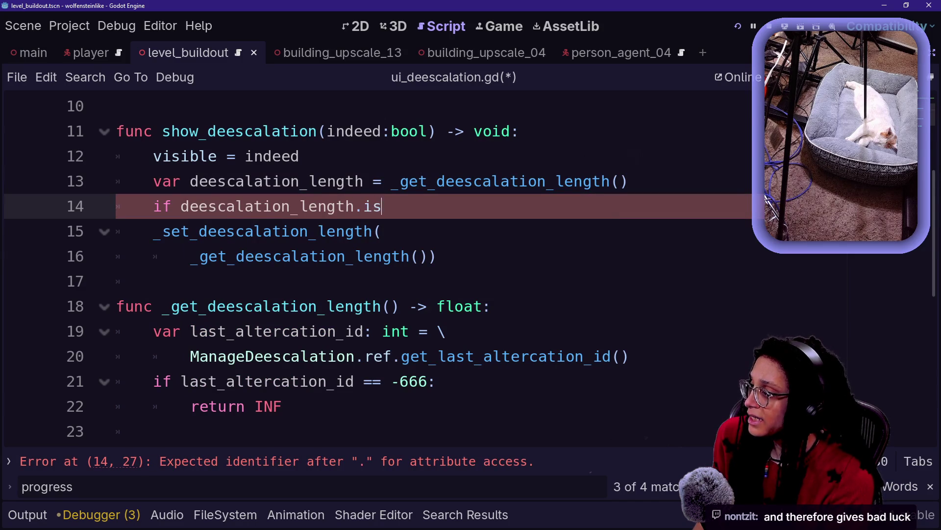
pyautogui.press('BackSpace')
pyautogui.press('BackSpace')
pyautogui.press('BackSpace')
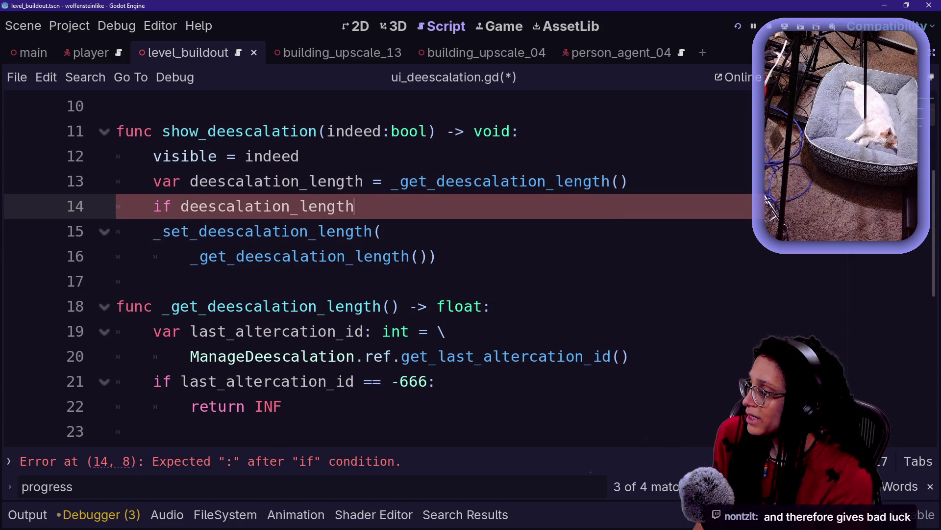
pyautogui.click(363, 181)
pyautogui.write(': float')
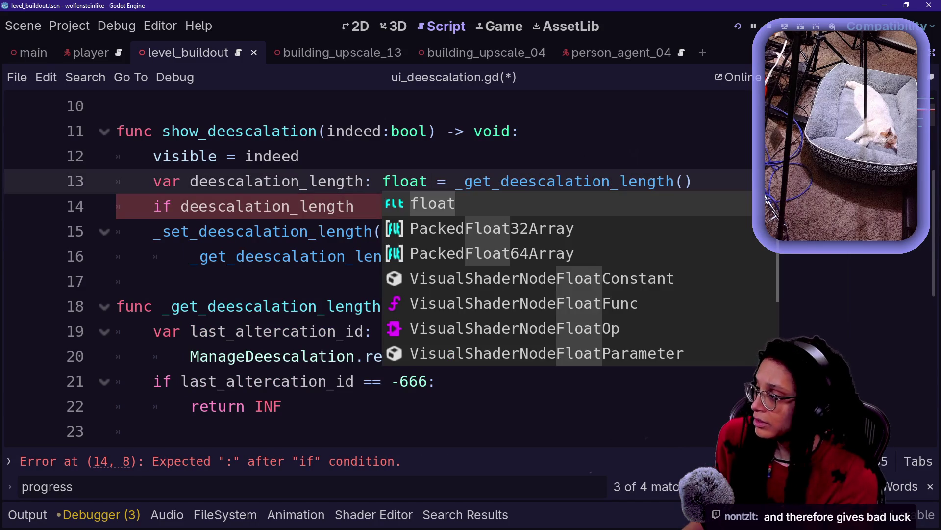
pyautogui.click(355, 206)
pyautogui.write('.is')
pyautogui.press('BackSpace')
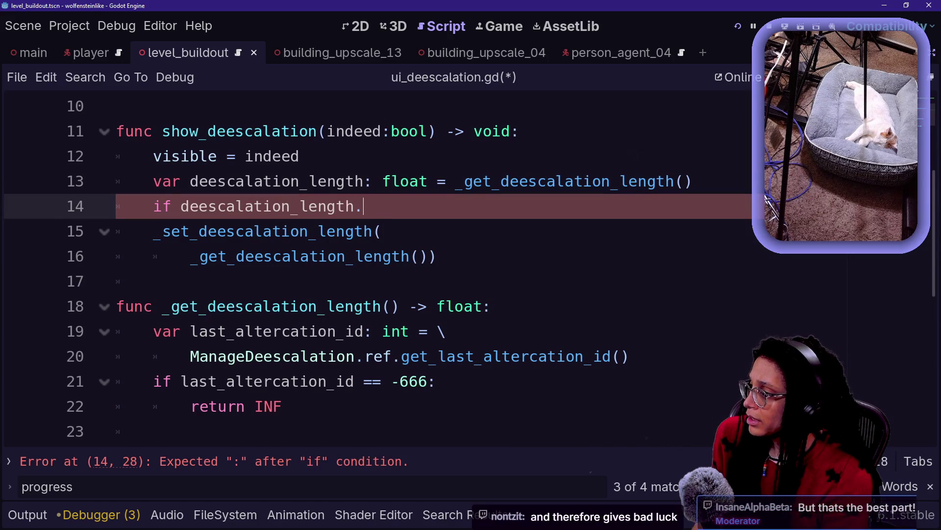
pyautogui.hotkey('shift', 'Down')
pyautogui.hotkey('shift', 'End')
pyautogui.press('BackSpace')
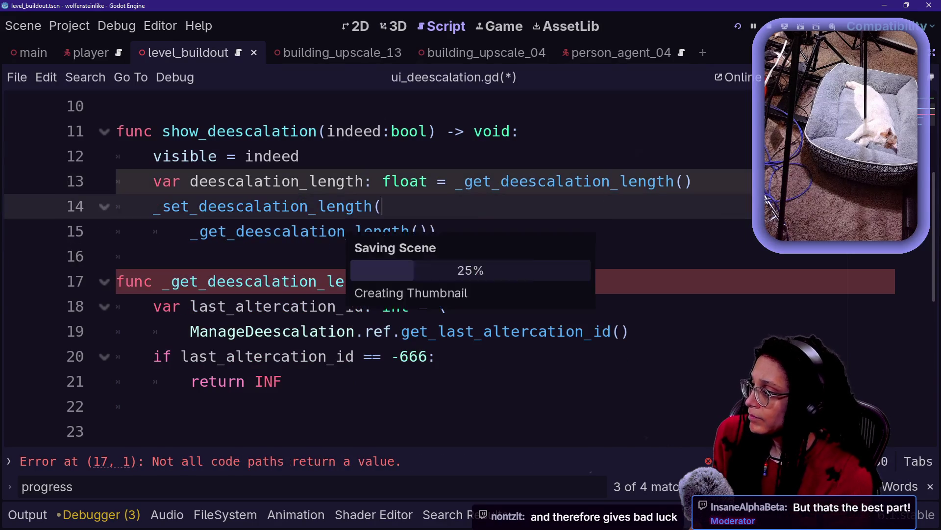
# Save, then add a fallback 'return INF' at the end of _get_deescalation_length
pyautogui.hotkey('ctrl', 's')
pyautogui.click(153, 256)
pyautogui.press('Down')
pyautogui.press('Down')
pyautogui.press('Down')
pyautogui.write('return INF')
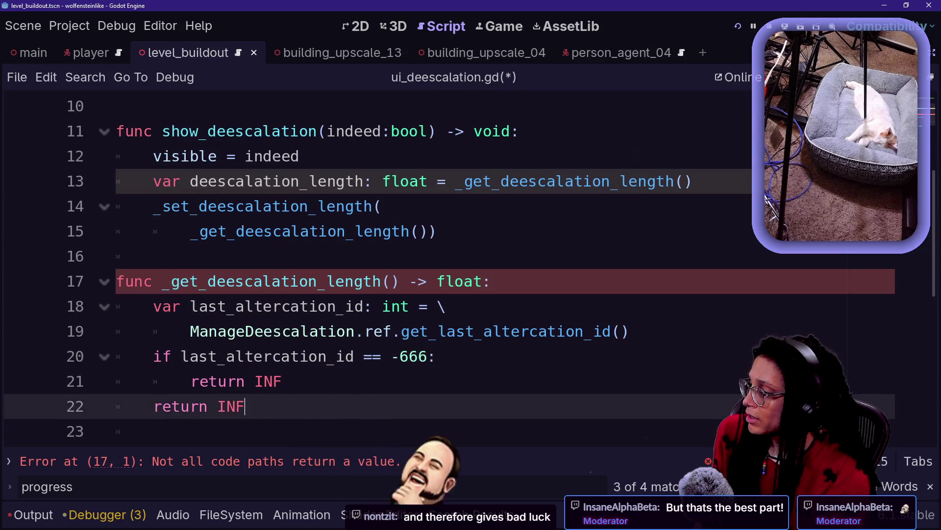
# Draft an 'if deescalation_length' line in show_deescalation, then delete it again
pyautogui.click(437, 231)
pyautogui.click(692, 182)
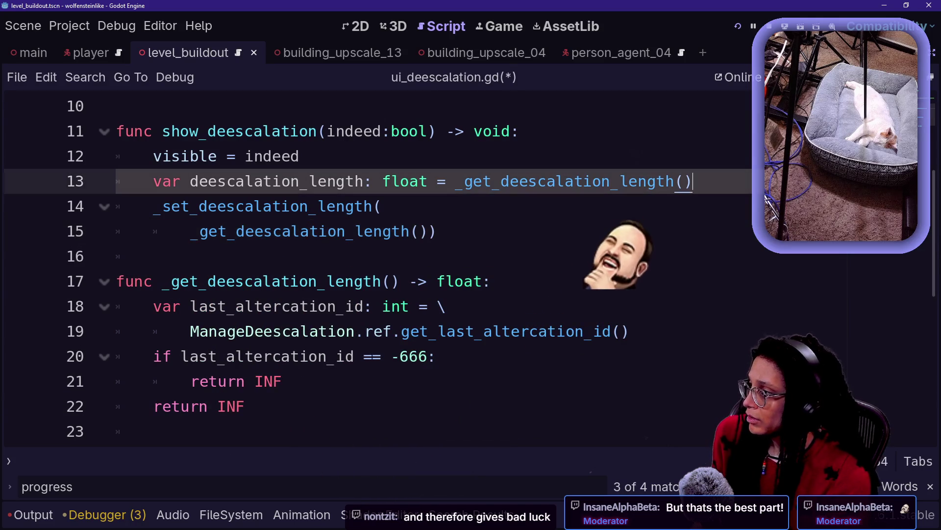
pyautogui.press('Return')
pyautogui.write('if dee')
pyautogui.press('Return')
pyautogui.write('.is')
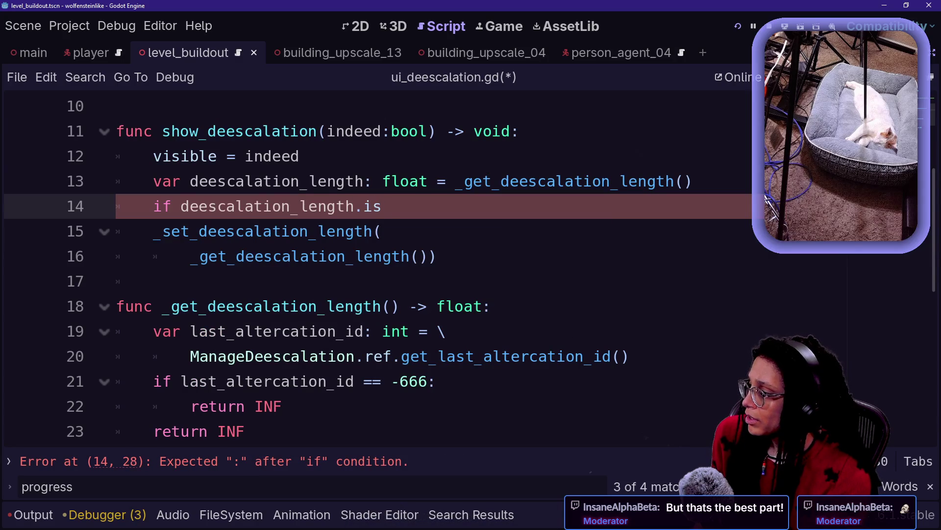
pyautogui.press('BackSpace')
pyautogui.press('BackSpace')
pyautogui.press('BackSpace')
pyautogui.press('BackSpace')
pyautogui.write('g')
pyautogui.press('BackSpace')
pyautogui.write('h')
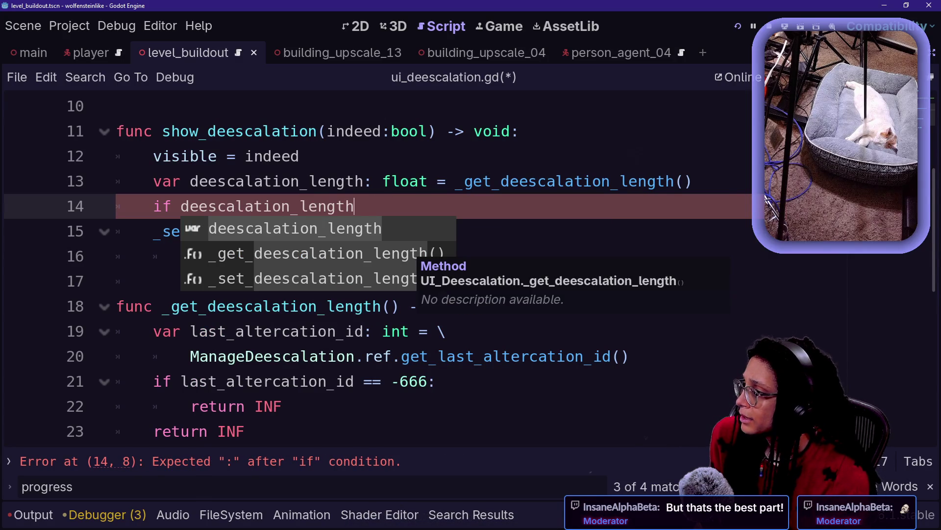
pyautogui.write('.')
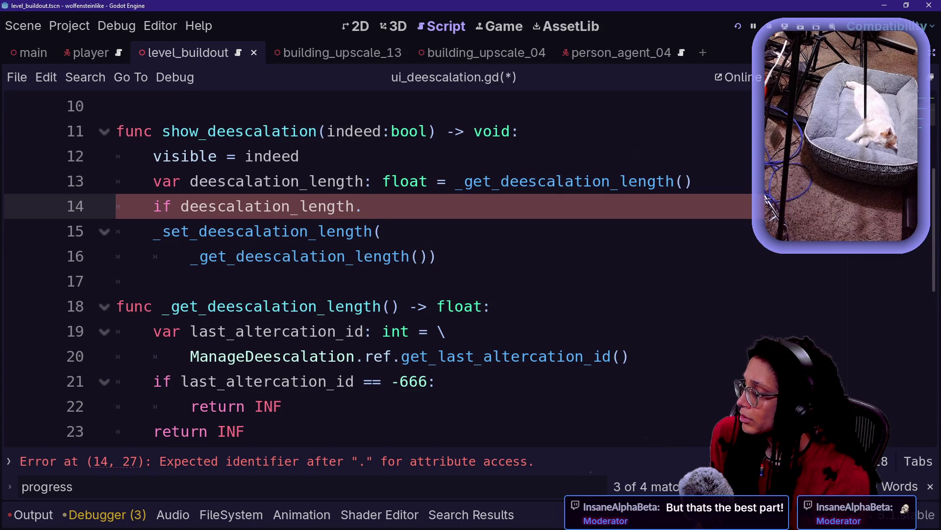
pyautogui.hotkey('shift', 'Up')
pyautogui.hotkey('shift', 'End')
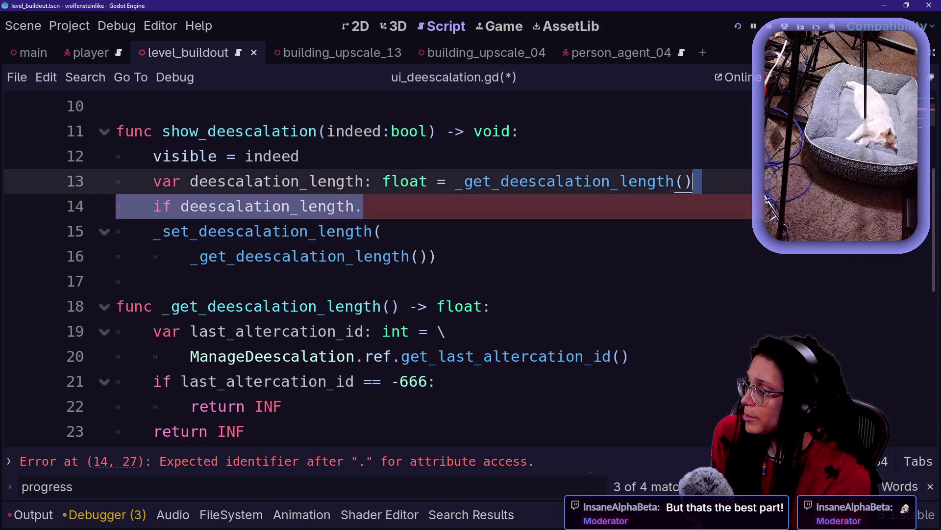
pyautogui.press('BackSpace')
# Search the built-in documentation for is_inf
pyautogui.scroll(3, 373, 270)
pyautogui.scroll(-3, 373, 269)
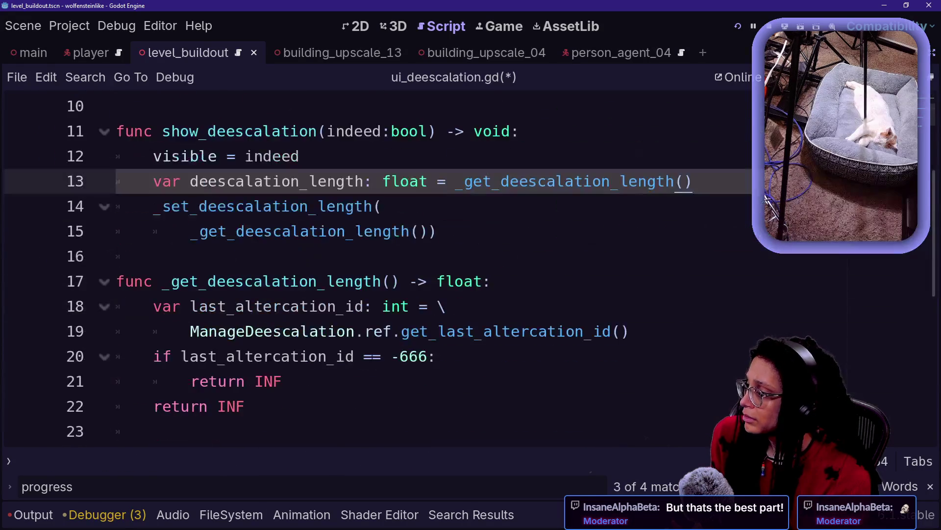
pyautogui.press('Down')
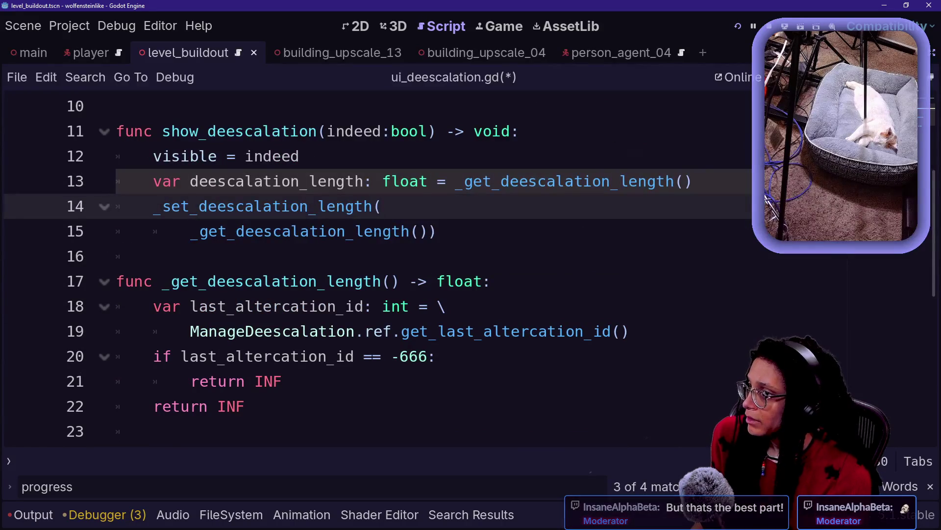
pyautogui.press('F1')
pyautogui.write('is')
pyautogui.write(' _inf')
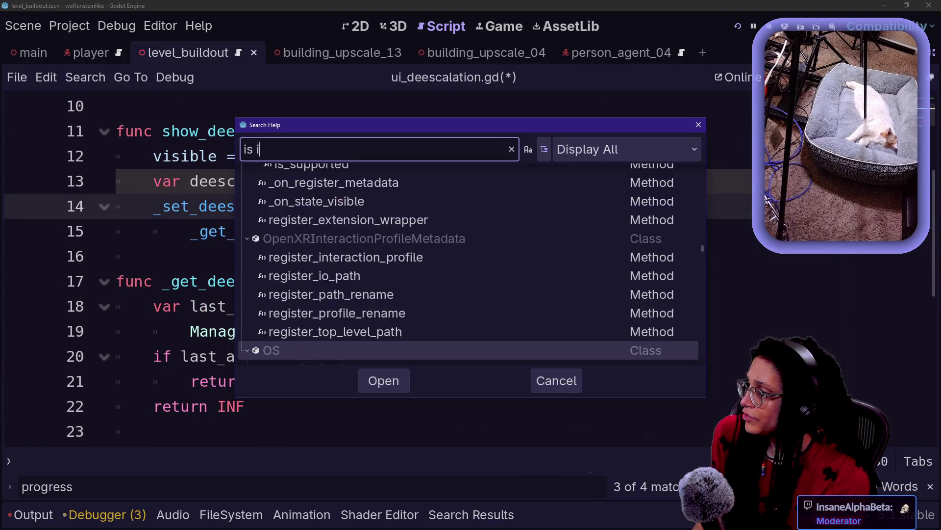
# Close the documentation search and return to the deescalation_length declaration
pyautogui.press('Escape')
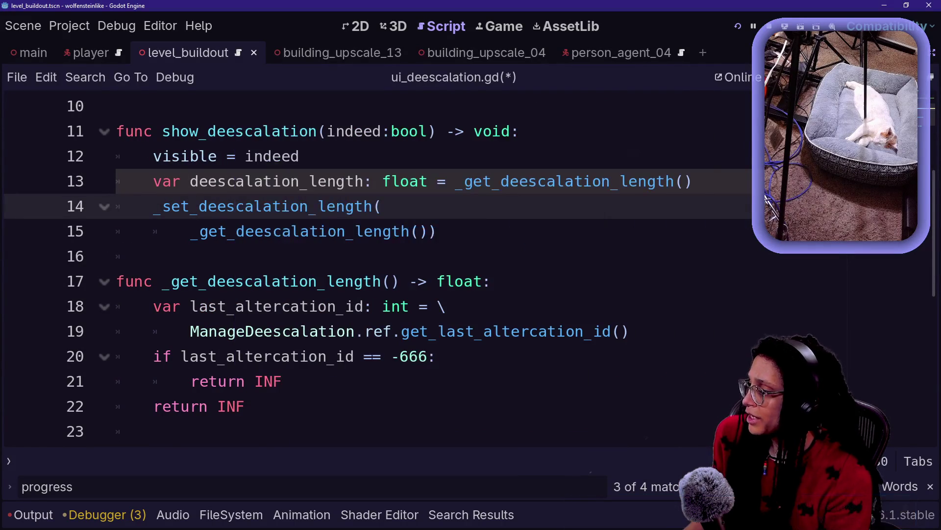
pyautogui.press('Return')
pyautogui.press('BackSpace')
pyautogui.press('BackSpace')
pyautogui.press('BackSpace')
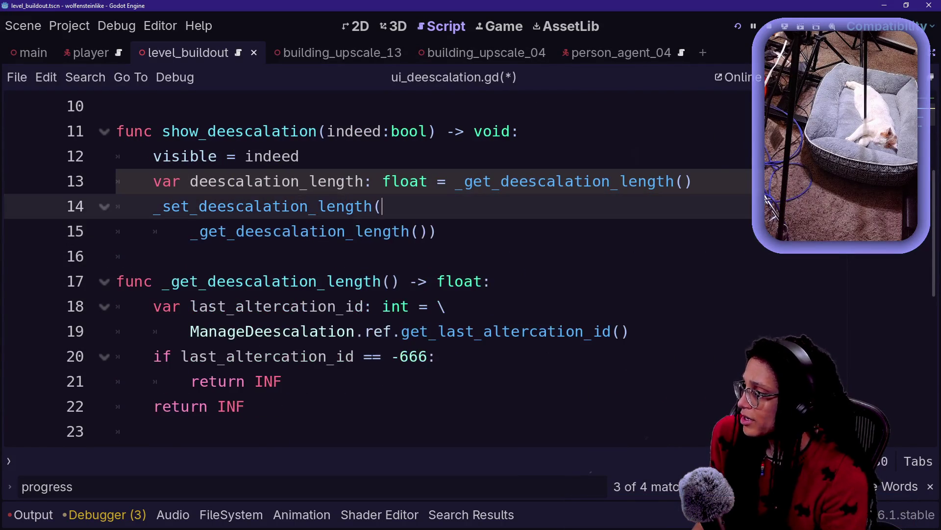
pyautogui.press('Up')
pyautogui.press('End')
# Add 'if deescalation_length.is_inf' with a 'pass' body below the declaration
pyautogui.press('Return')
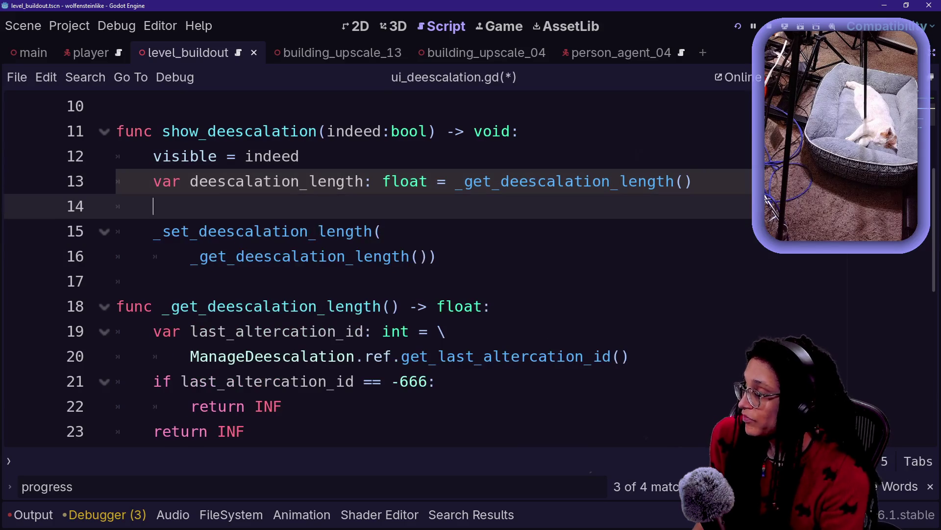
pyautogui.write('f')
pyautogui.press('BackSpace')
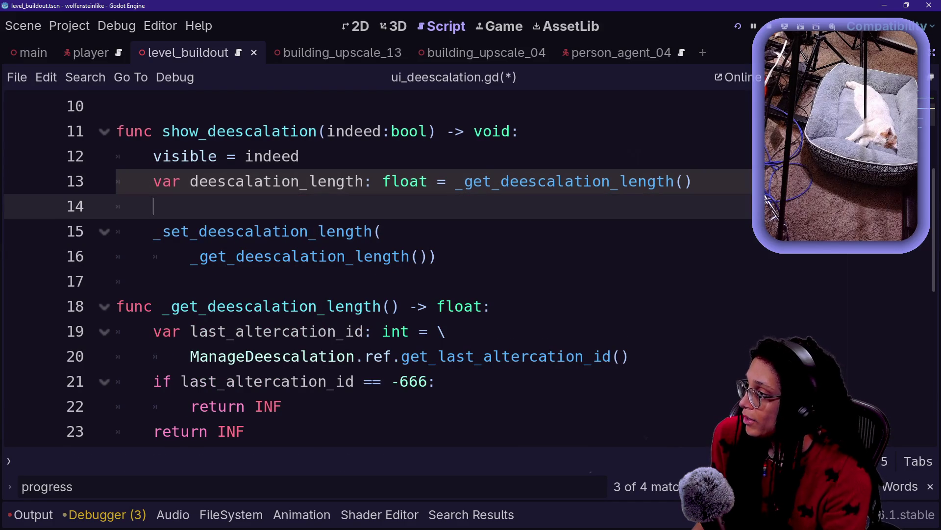
pyautogui.write('dee')
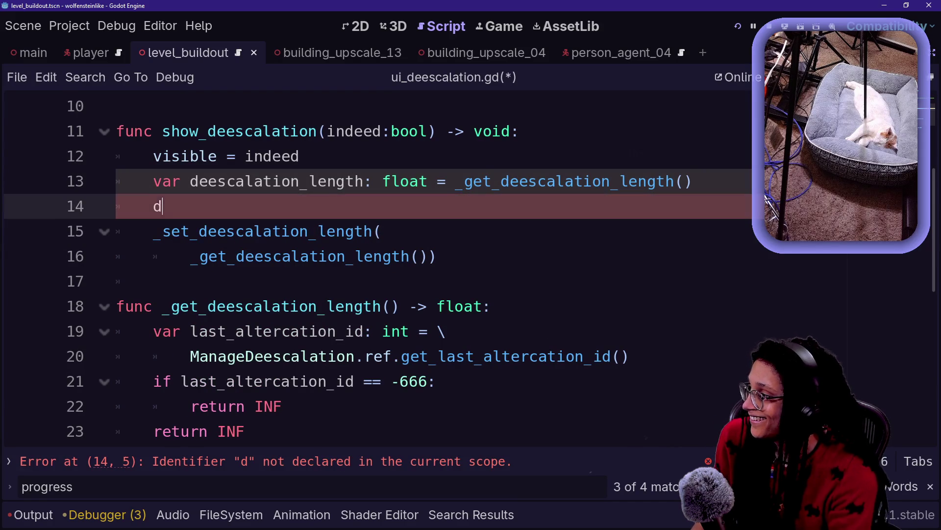
pyautogui.press('BackSpace')
pyautogui.press('BackSpace')
pyautogui.press('BackSpace')
pyautogui.write('if dee')
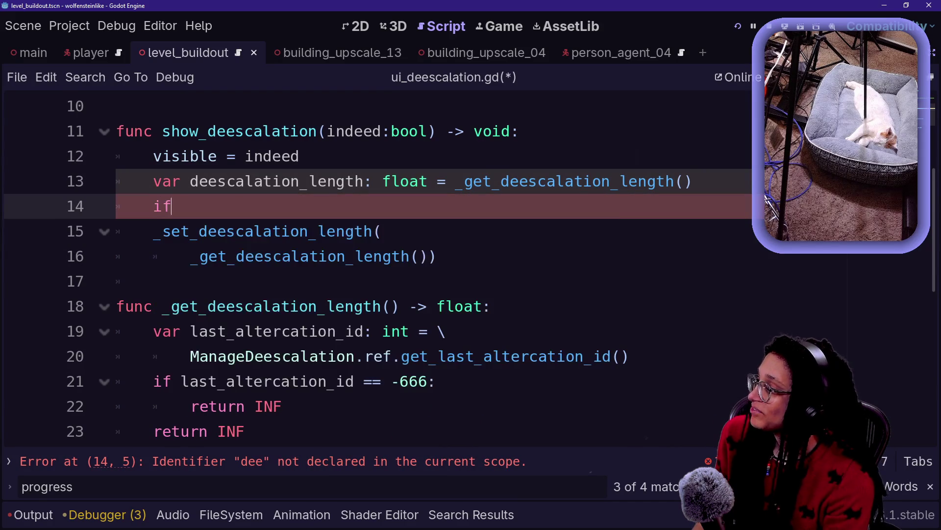
pyautogui.press('Return')
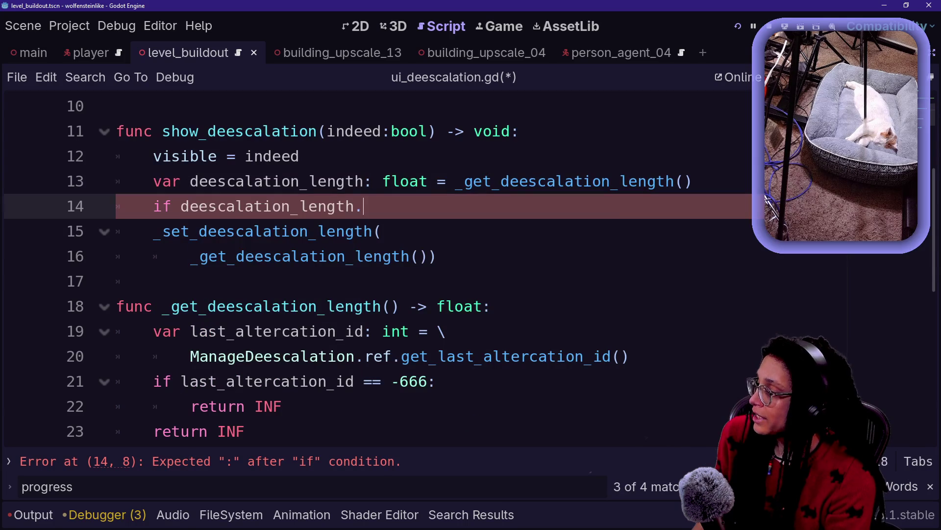
pyautogui.write('is_inf:')
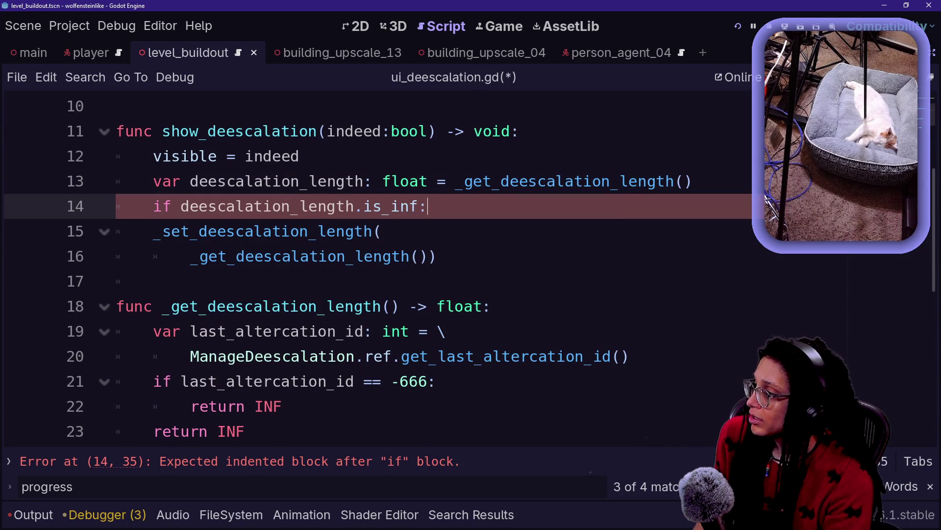
pyautogui.press('Return')
pyautogui.write('pass')
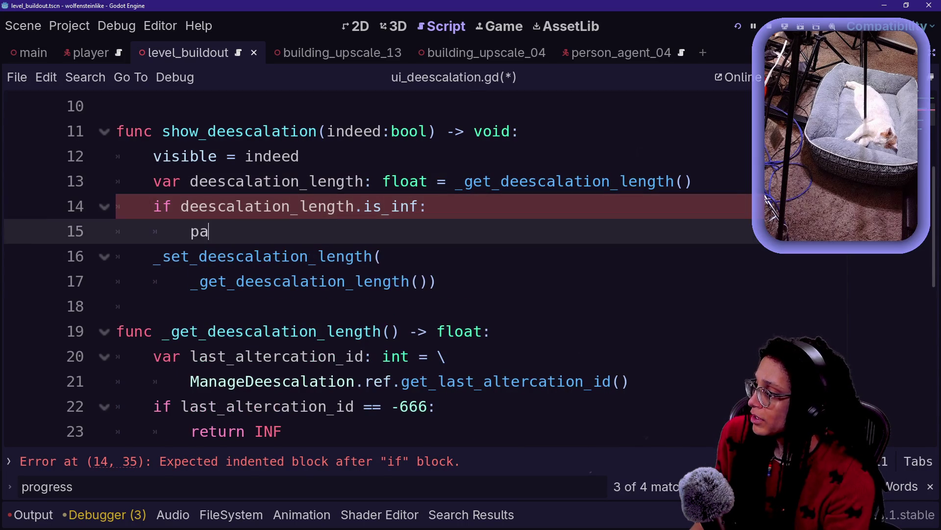
# Add the missing '()' after is_inf and look up its documentation
pyautogui.click(300, 156)
pyautogui.click(426, 206)
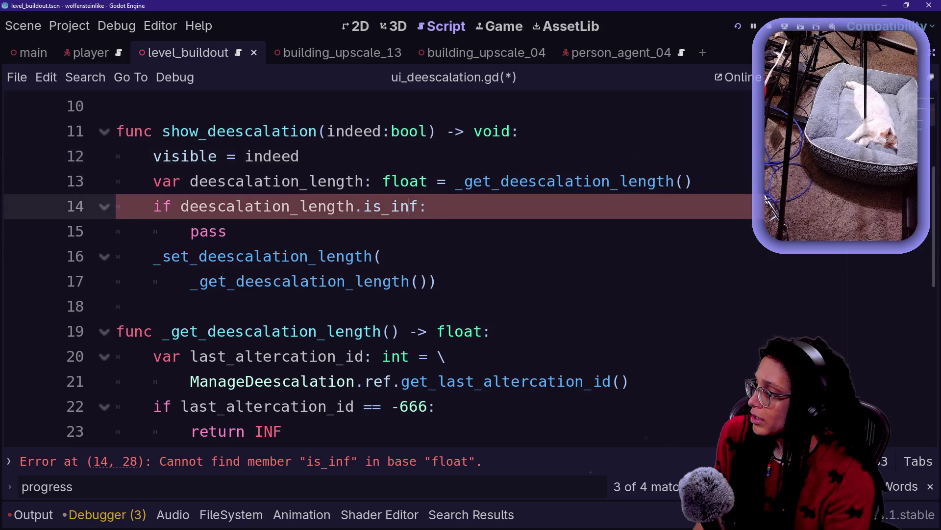
pyautogui.write('()')
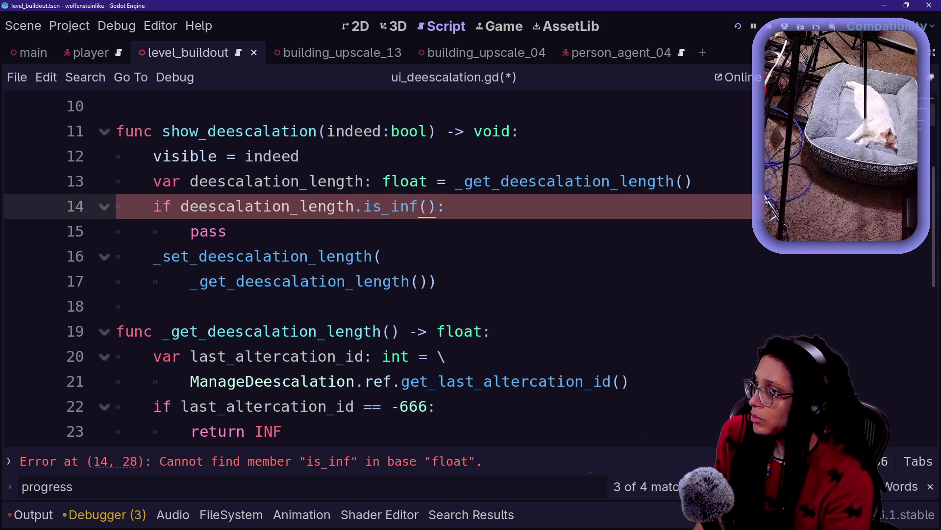
pyautogui.hotkey('alt', 'F1')
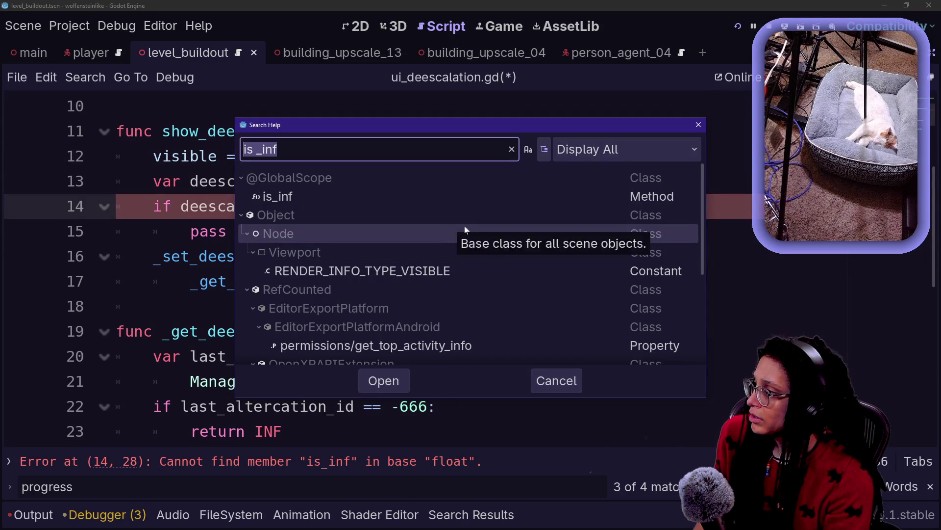
pyautogui.doubleClick(486, 195)
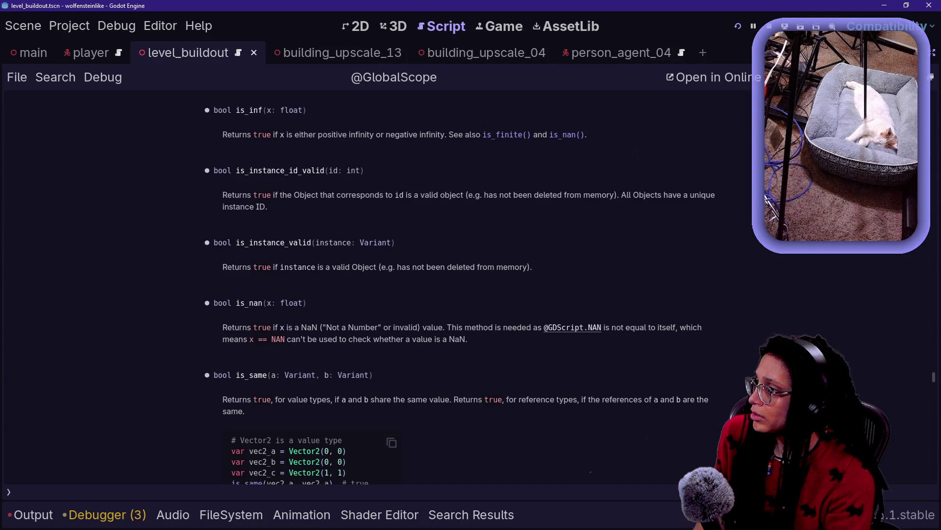
pyautogui.hotkey('alt', 'Left')
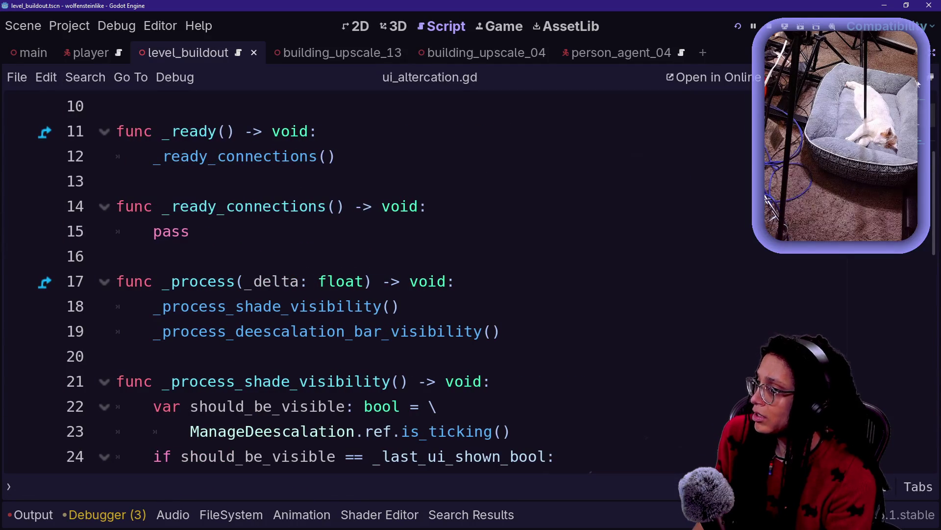
pyautogui.hotkey('alt', 'Right')
pyautogui.hotkey('alt', 'Right')
pyautogui.hotkey('alt', 'Left')
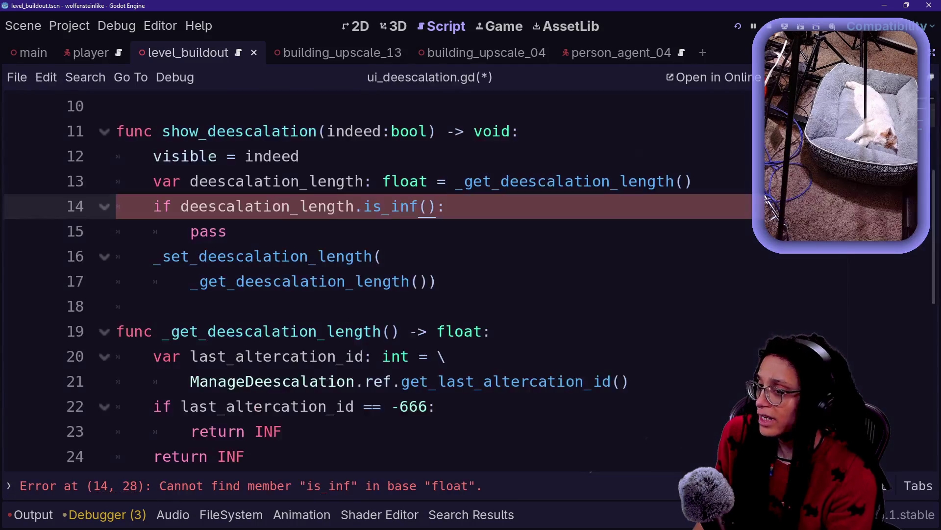
# Rewrite the if condition as is_inf(_get_deescalation_length()) and add a return line beneath it
pyautogui.hotkey('ctrl', 'shift', 'Left')
pyautogui.hotkey('ctrl', 'shift', 'Left')
pyautogui.hotkey('ctrl', 'shift', 'Left')
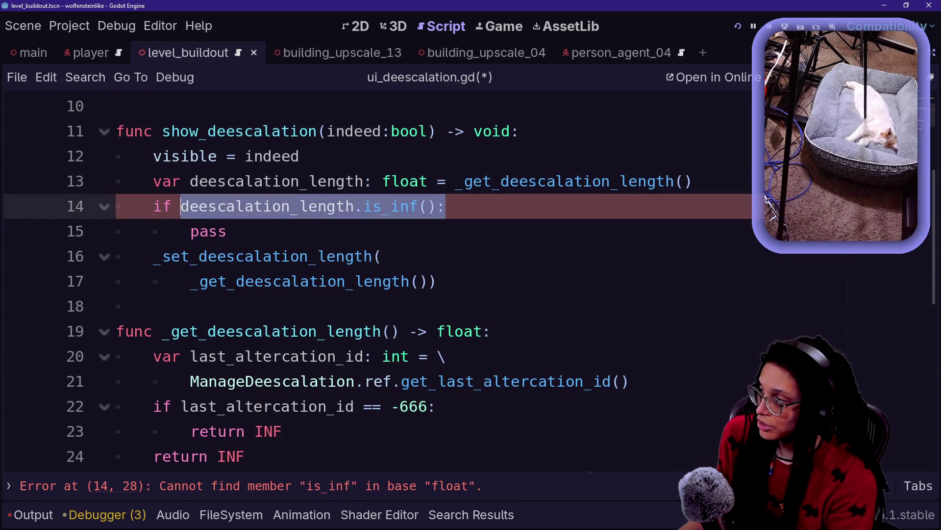
pyautogui.write('is_inf(')
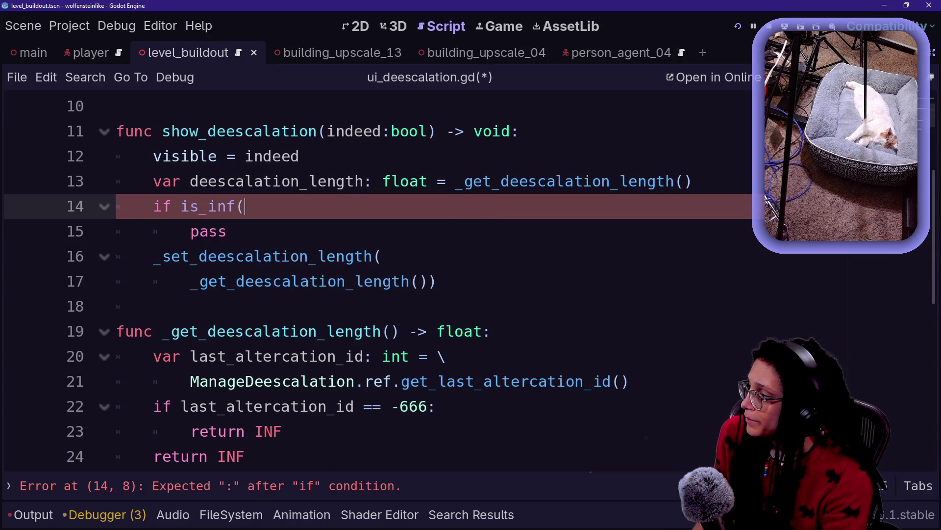
pyautogui.write('_get')
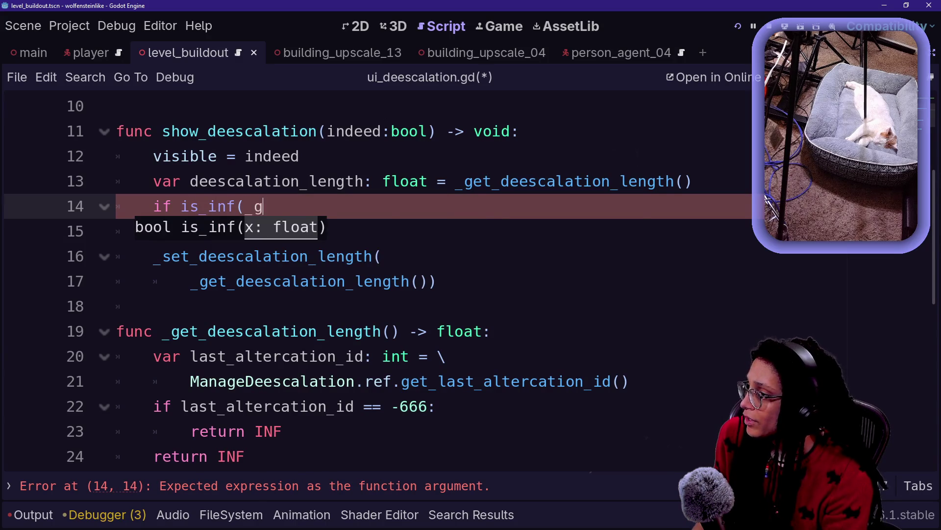
pyautogui.press('Return')
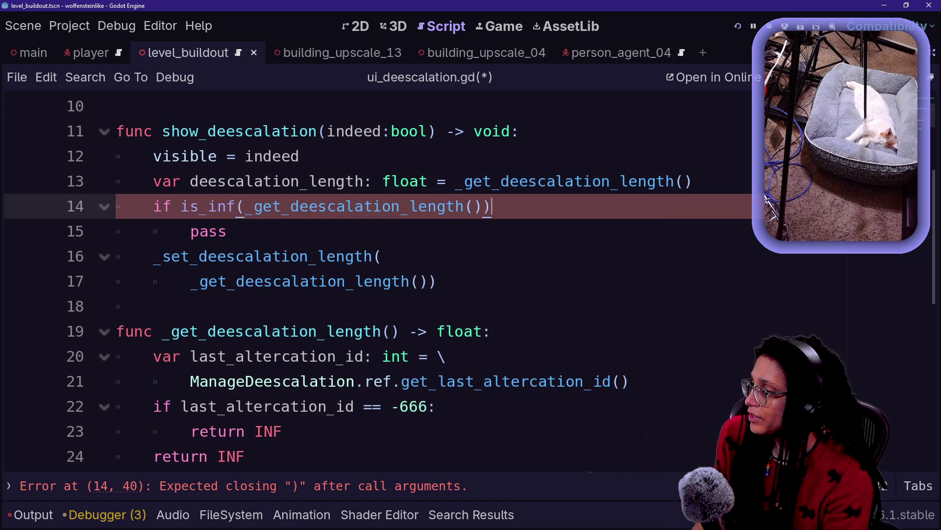
pyautogui.press('Return')
pyautogui.write('f')
pyautogui.press('BackSpace')
pyautogui.write('return')
pyautogui.click(227, 256)
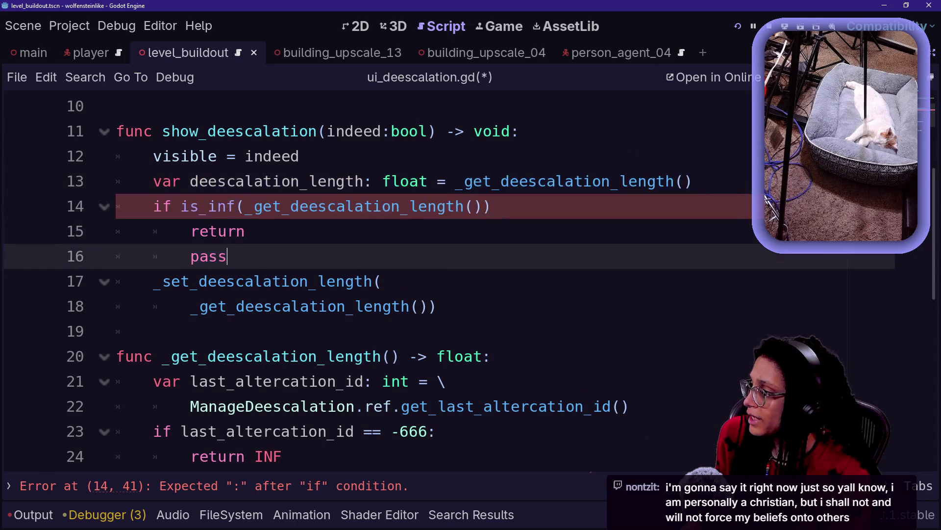
# Delete the leftover pass line and the empty line under return
pyautogui.hotkey('shift', 'Tab')
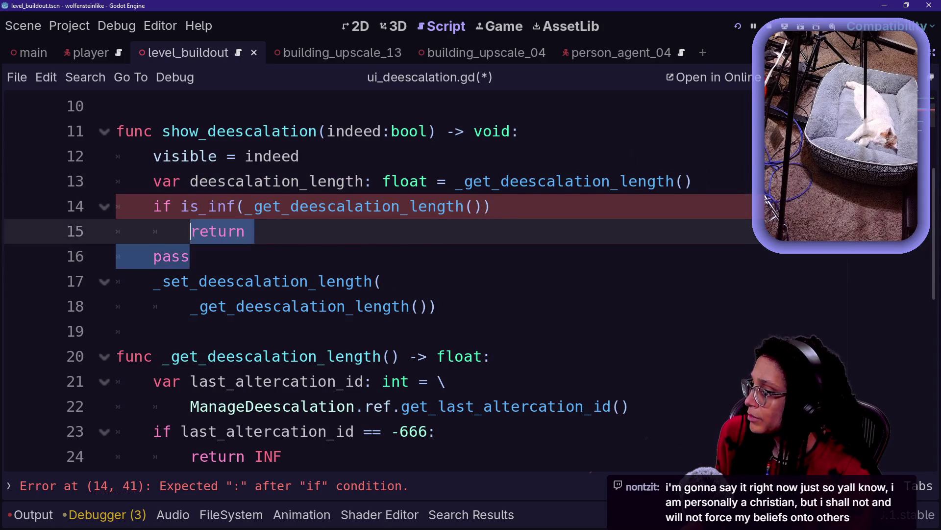
pyautogui.click(237, 231)
pyautogui.press('Down')
pyautogui.press('Down')
pyautogui.press('Up')
pyautogui.press('Up')
pyautogui.press('Down')
pyautogui.press('Down')
pyautogui.press('Up')
pyautogui.press('Up')
pyautogui.press('Down')
pyautogui.press('Down')
pyautogui.press('Up')
pyautogui.press('Up')
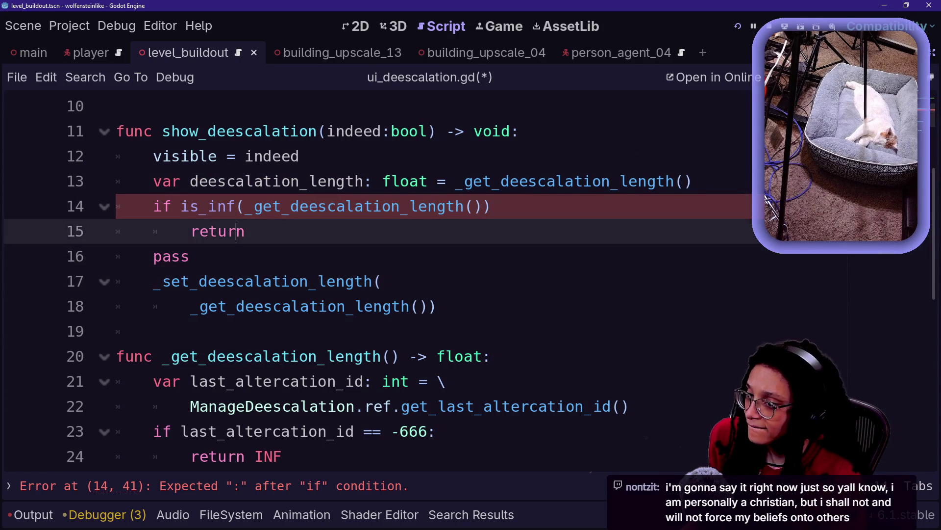
pyautogui.press('Up')
pyautogui.press('Up')
pyautogui.press('Up')
pyautogui.hotkey('shift', 'Down')
pyautogui.press('Down')
pyautogui.press('Down')
pyautogui.press('End')
pyautogui.press('Down')
pyautogui.press('Down')
pyautogui.press('Up')
pyautogui.press('BackSpace')
pyautogui.press('BackSpace')
pyautogui.press('BackSpace')
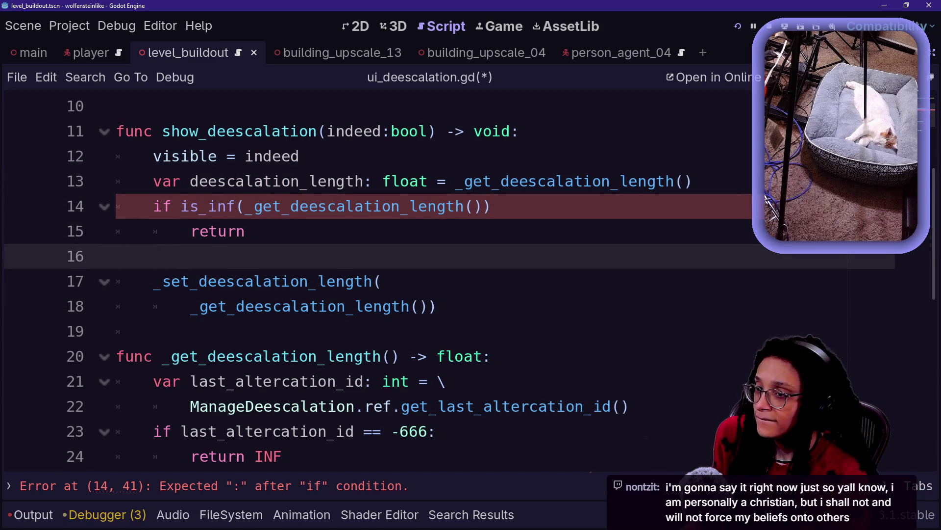
pyautogui.press('BackSpace')
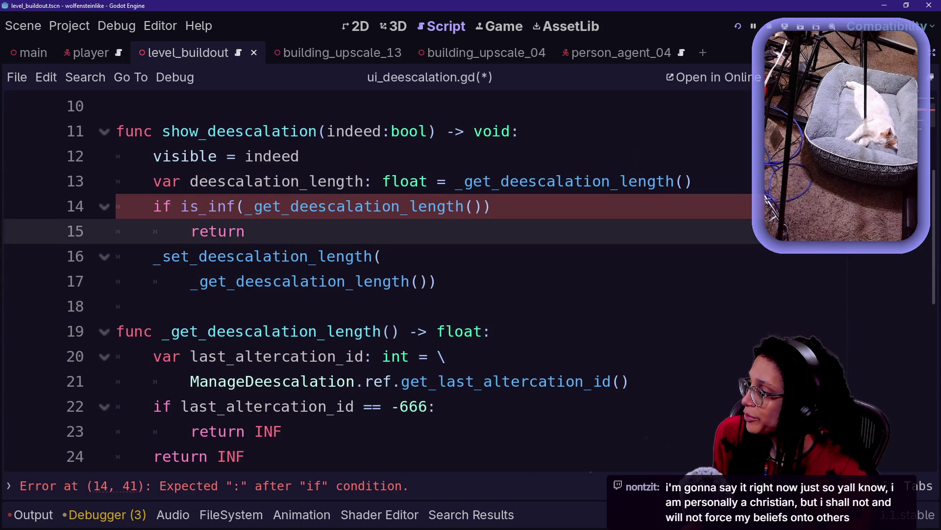
# End the is_inf if line with its colon, then move down to the return INF lines
pyautogui.press('Up')
pyautogui.press('Up')
pyautogui.press('Down')
pyautogui.press('Down')
pyautogui.press('Up')
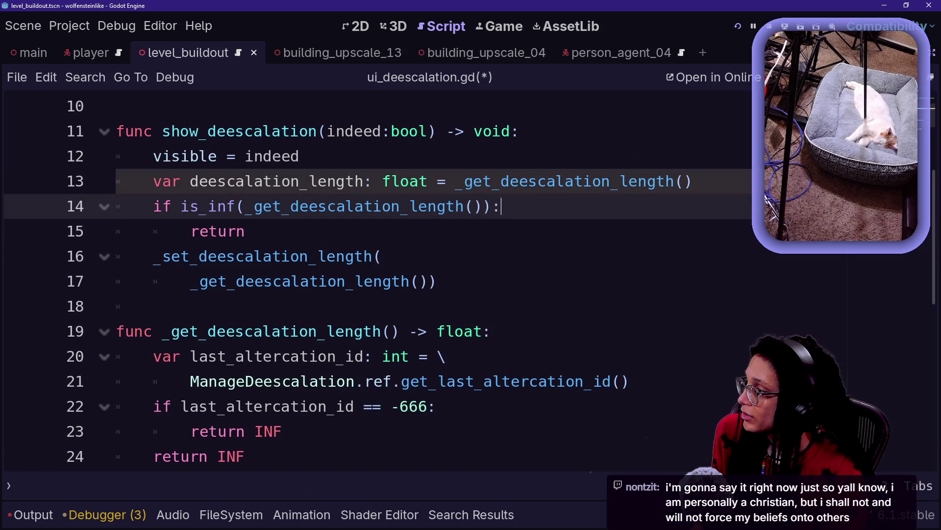
pyautogui.click(247, 231)
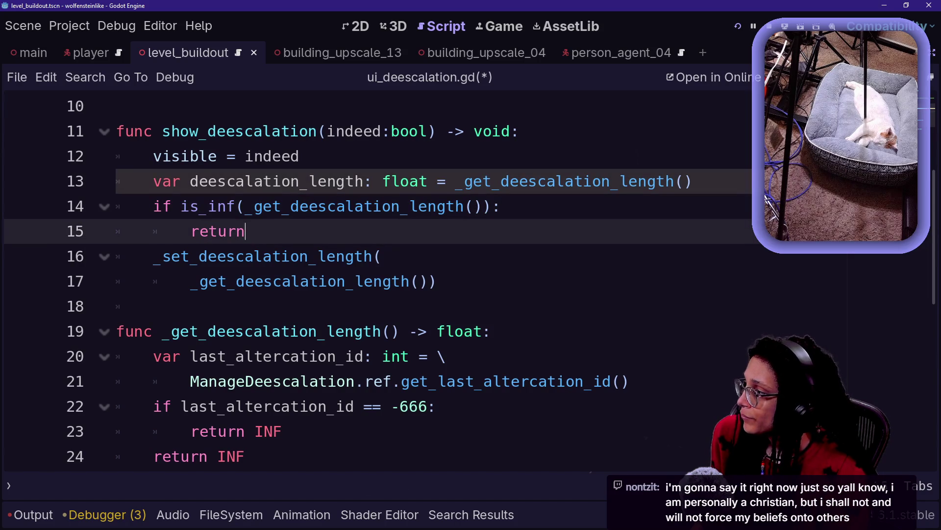
pyautogui.press('Down')
pyautogui.press('Down')
pyautogui.press('Down')
pyautogui.press('Up')
pyautogui.press('Up')
pyautogui.press('Down')
pyautogui.press('Down')
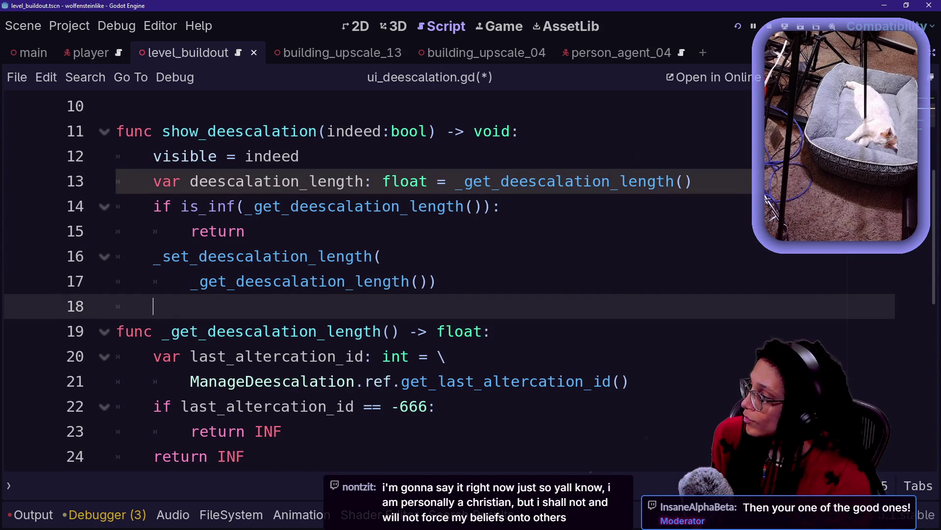
pyautogui.click(247, 231)
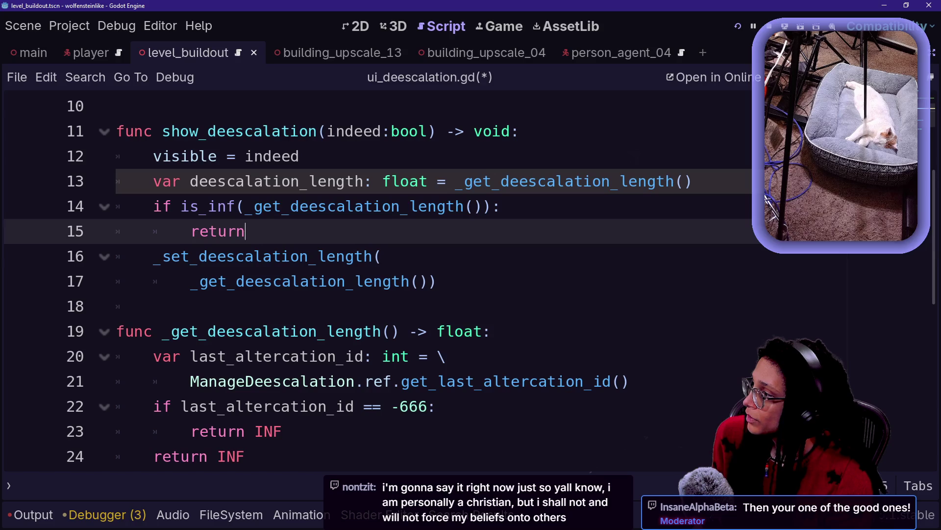
pyautogui.click(236, 206)
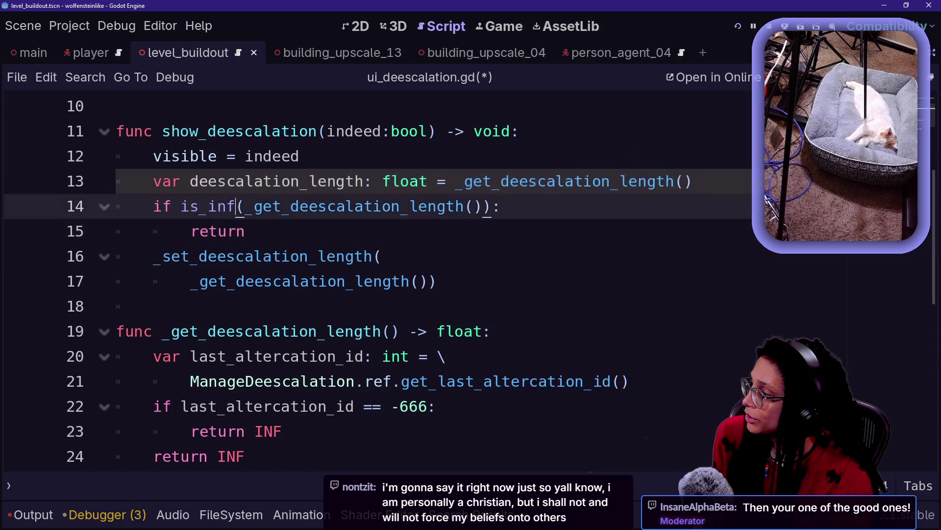
pyautogui.click(211, 256)
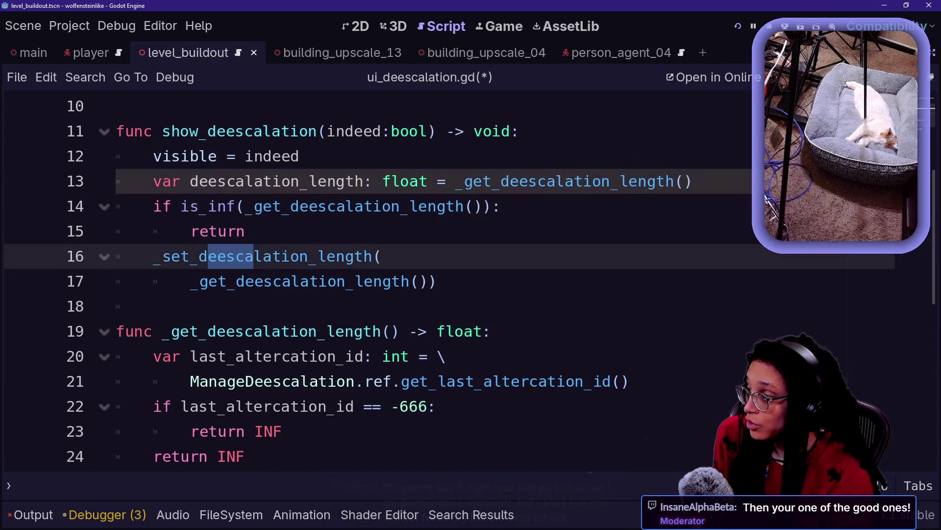
pyautogui.click(438, 281)
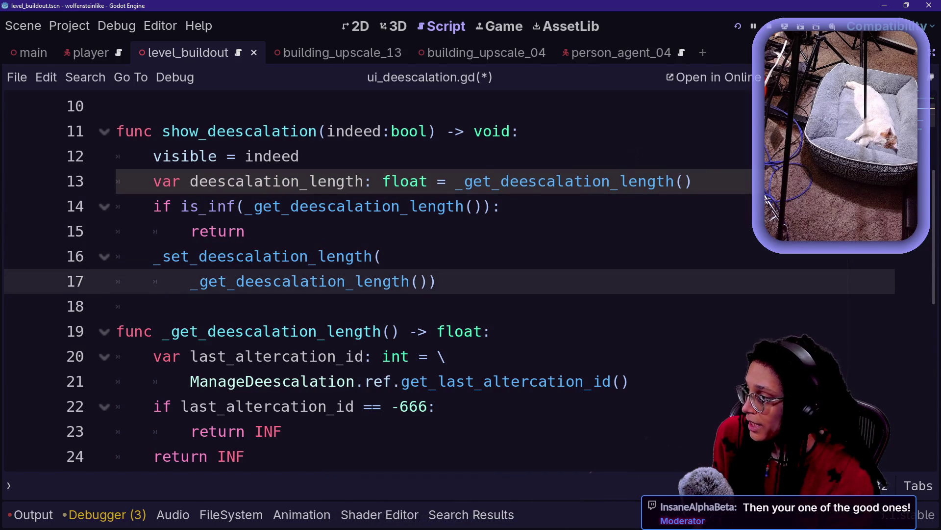
pyautogui.scroll(-1, 294, 343)
pyautogui.click(282, 356)
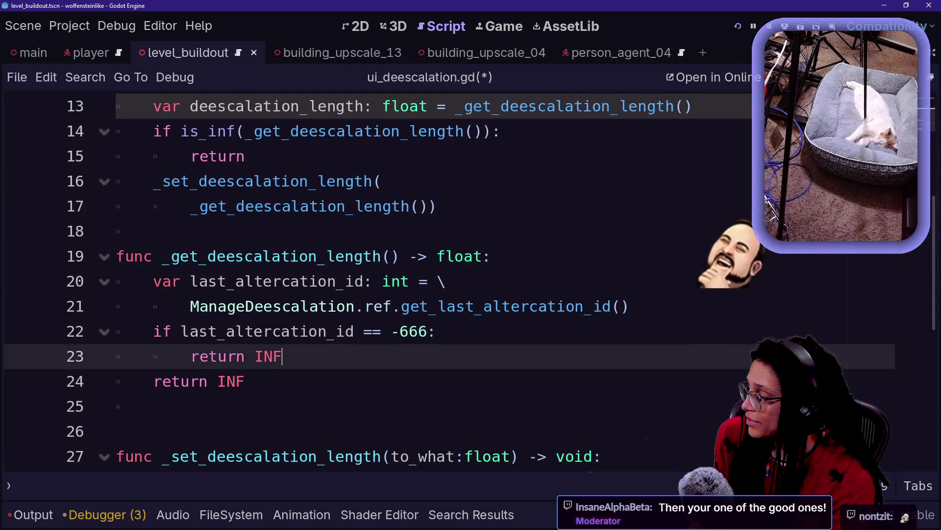
# Delete the final return INF line and leave a fresh line below line 23
pyautogui.press('Down')
pyautogui.hotkey('shift', 'Up')
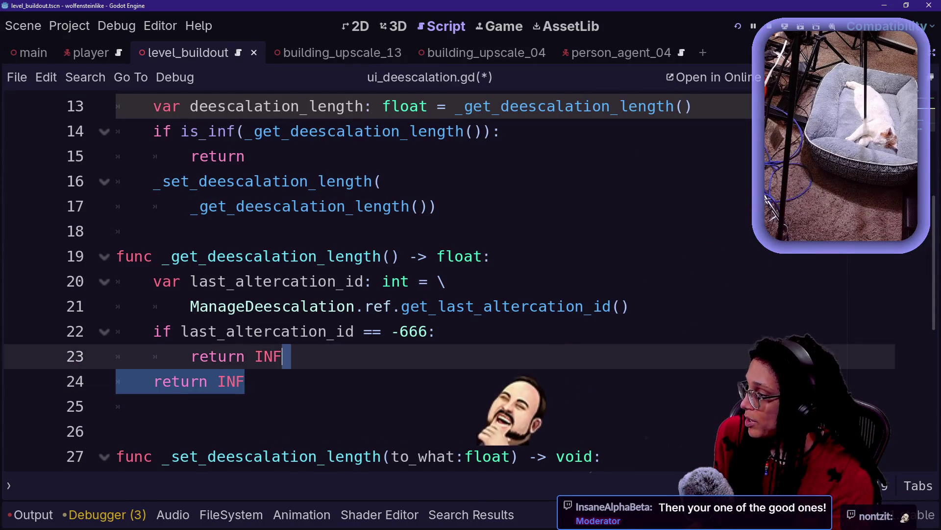
pyautogui.press('BackSpace')
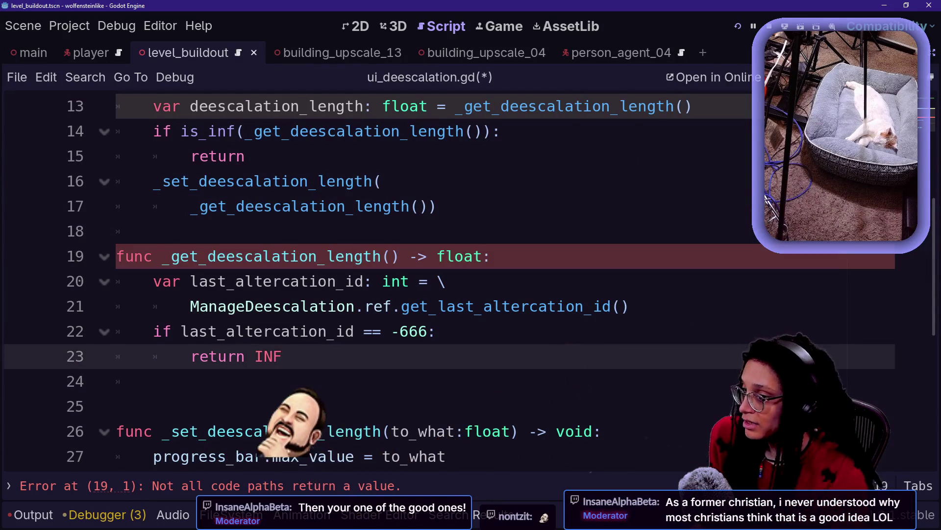
pyautogui.press('Return')
pyautogui.press('BackSpace')
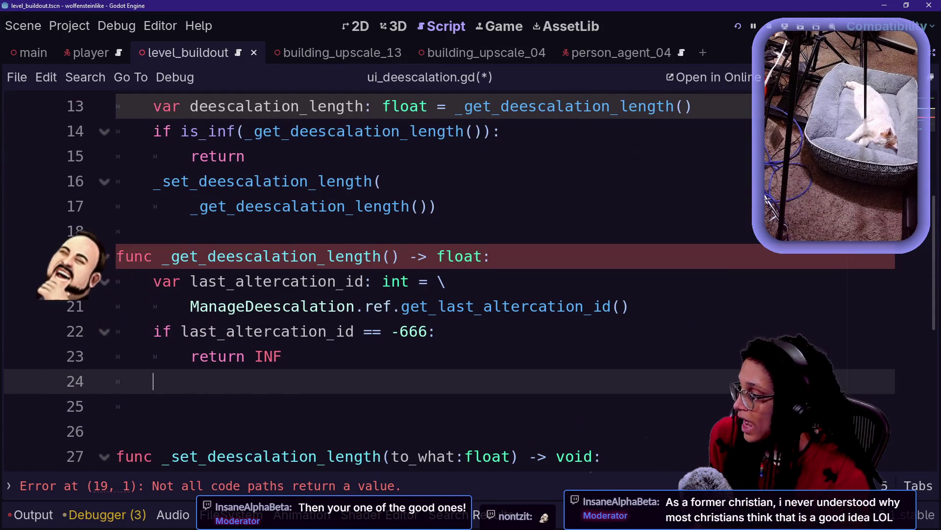
# Check the -666 guard and put the caret on blank line 24 below return INF
pyautogui.moveTo(391, 332); pyautogui.dragTo(428, 331)
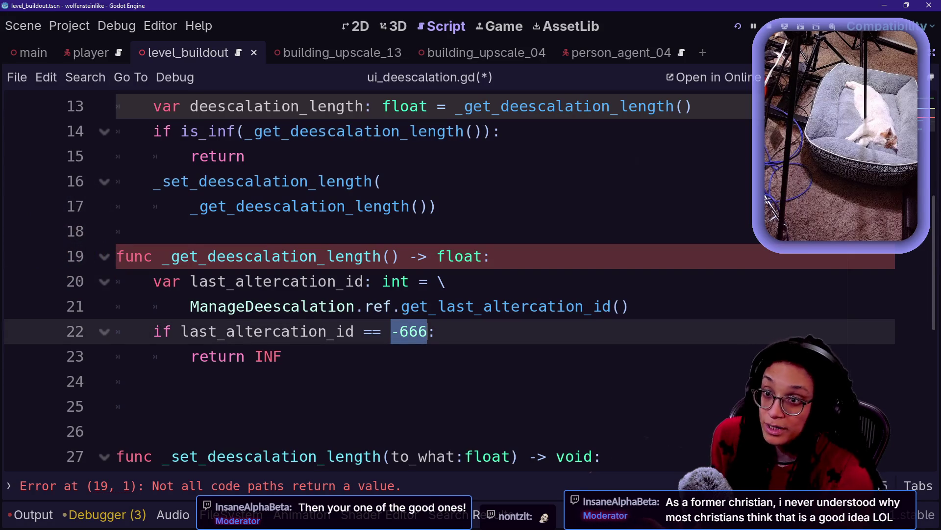
pyautogui.click(436, 331)
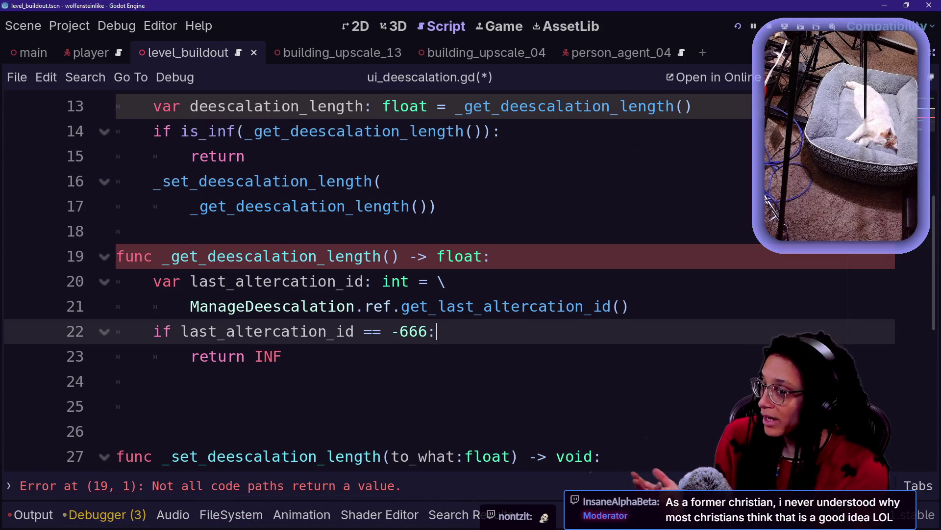
pyautogui.click(283, 356)
pyautogui.click(153, 381)
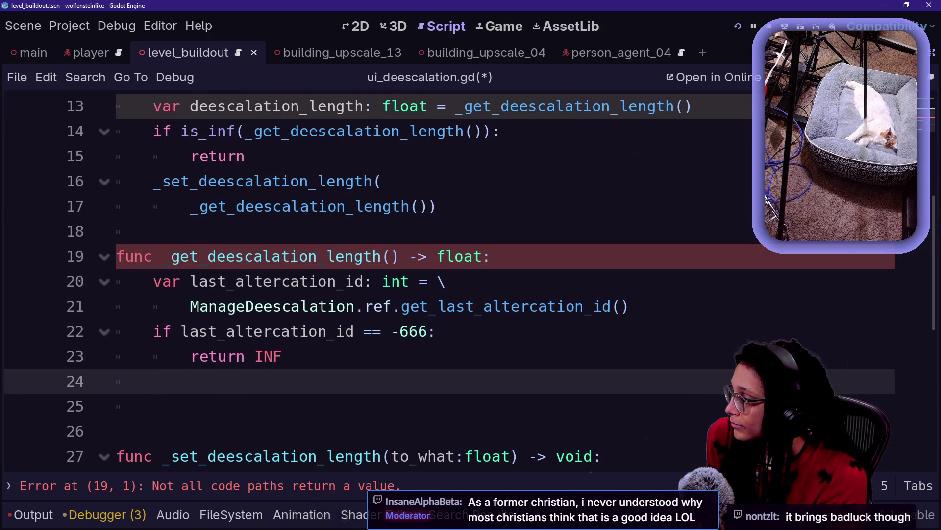
pyautogui.write('ig')
pyautogui.press('BackSpace')
pyautogui.press('BackSpace')
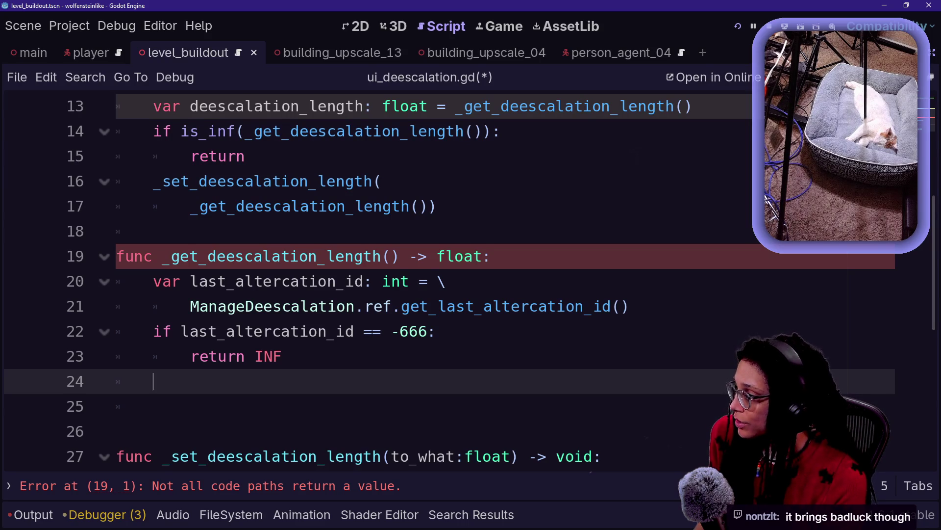
pyautogui.write('return')
pyautogui.press('BackSpace')
pyautogui.press('BackSpace')
pyautogui.press('BackSpace')
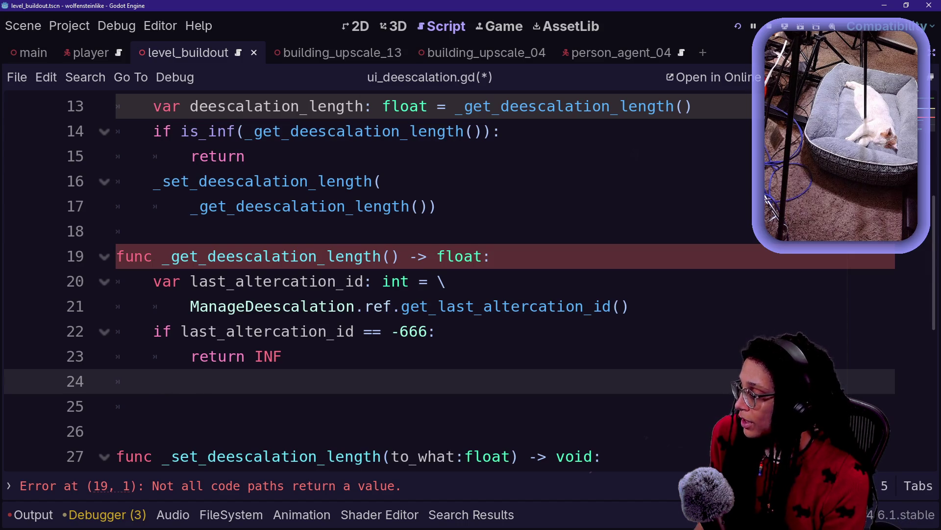
# Type ManageAltercations.ref.get_altercation_data_content( using autocomplete
pyautogui.write('ManageAlte')
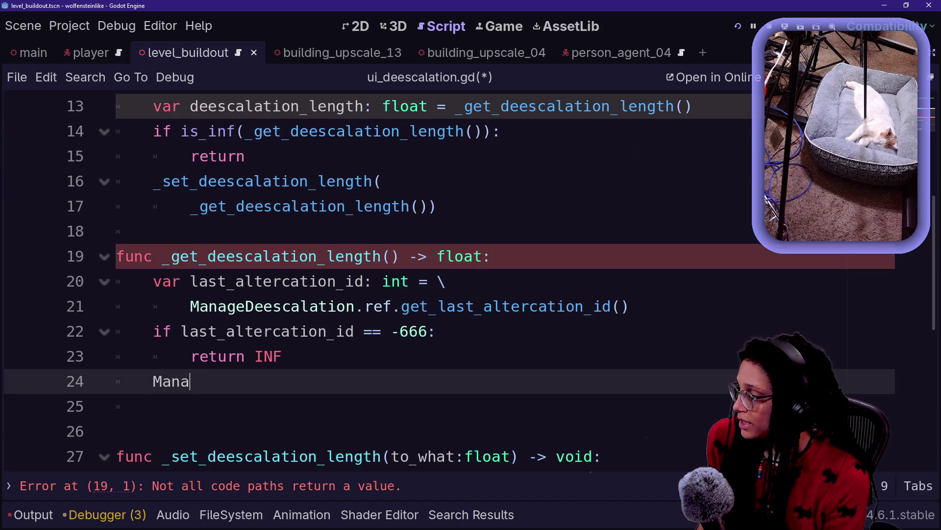
pyautogui.press('Return')
pyautogui.write('.re')
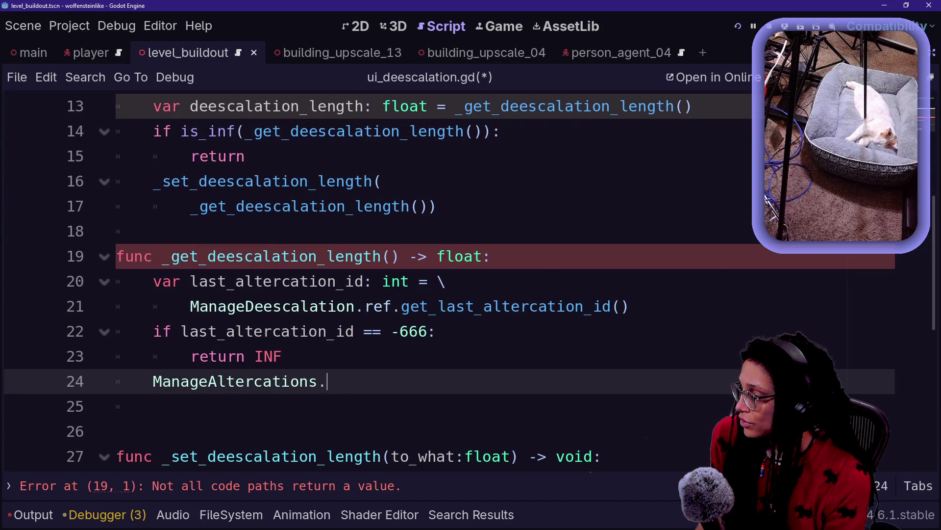
pyautogui.press('Return')
pyautogui.write('.get')
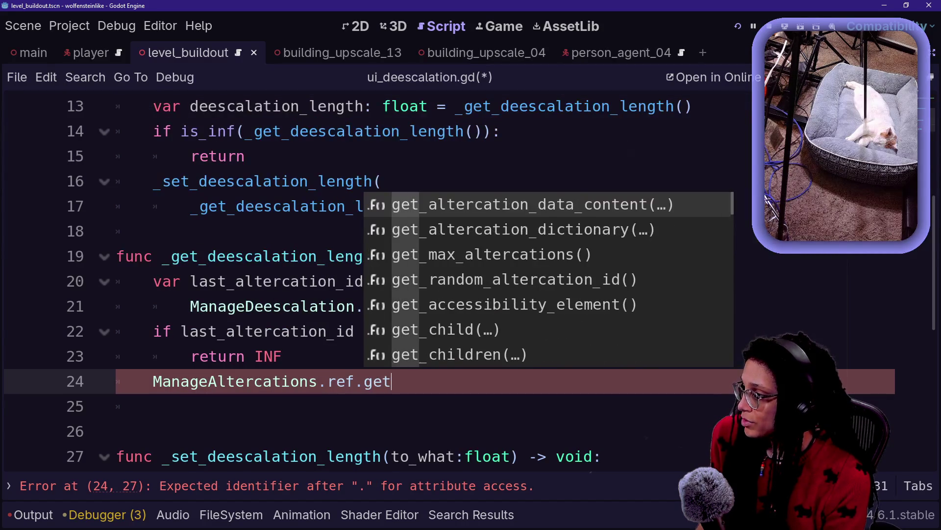
pyautogui.press('Return')
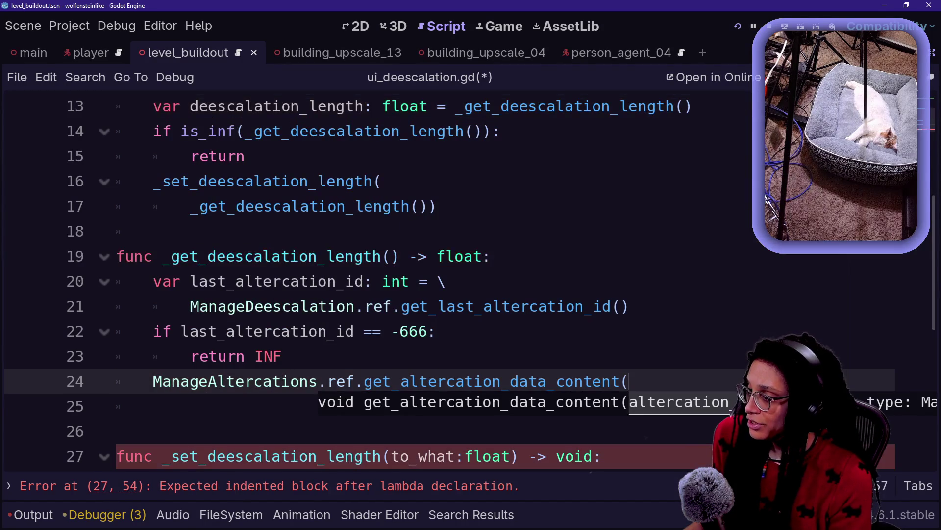
pyautogui.scroll(-1, 441, 280)
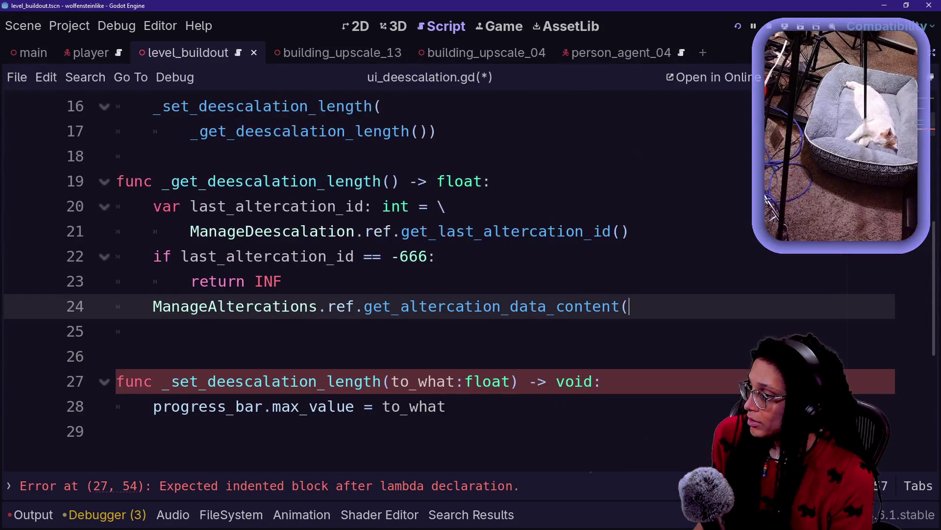
pyautogui.press('Return')
pyautogui.write('M')
pyautogui.press('BackSpace')
pyautogui.press('BackSpace')
pyautogui.press('BackSpace')
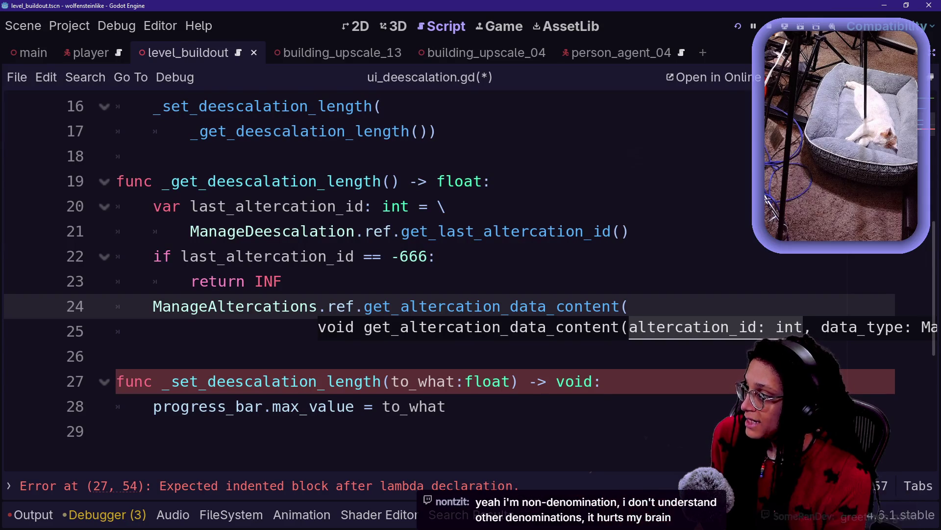
# Pass last_altercation_id as the first argument and begin ManageAltercations.DATA_TYPES. as the second
pyautogui.press('Return')
pyautogui.write('last_')
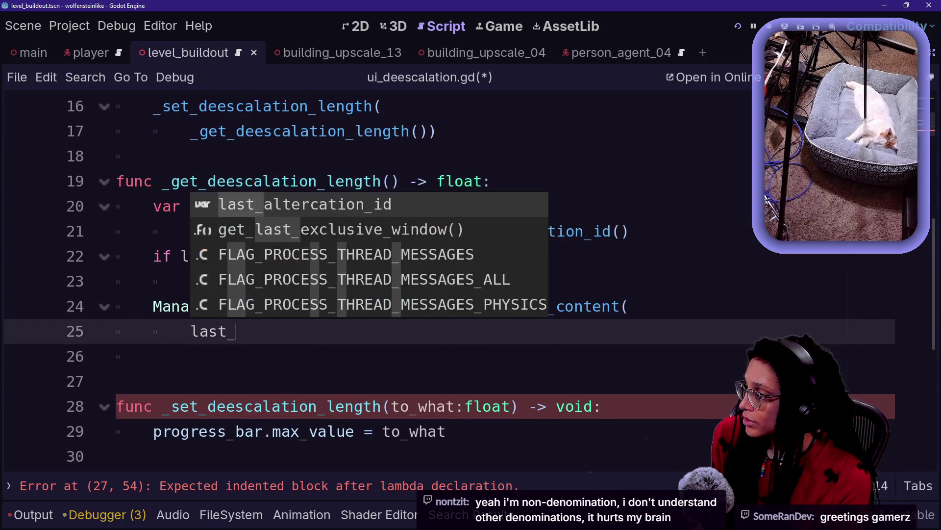
pyautogui.write('a')
pyautogui.press('Return')
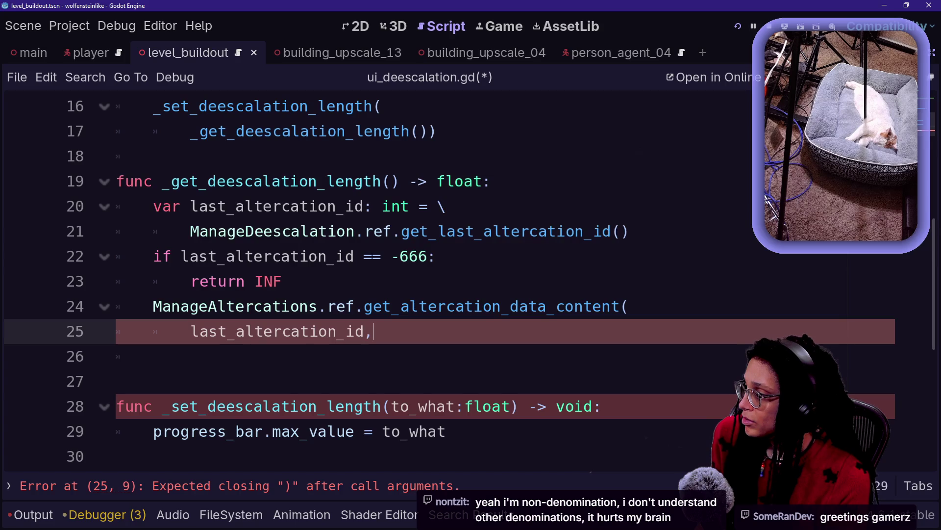
pyautogui.press('Return')
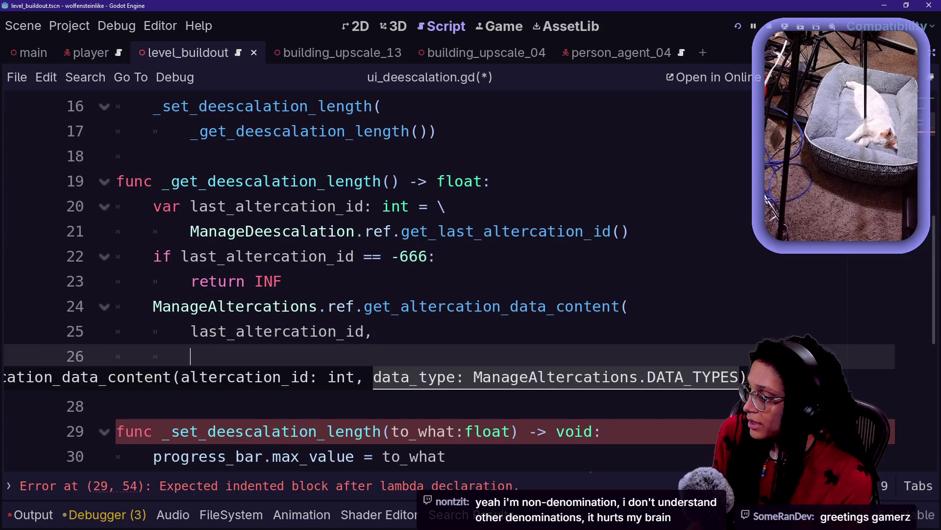
pyautogui.write('Manage')
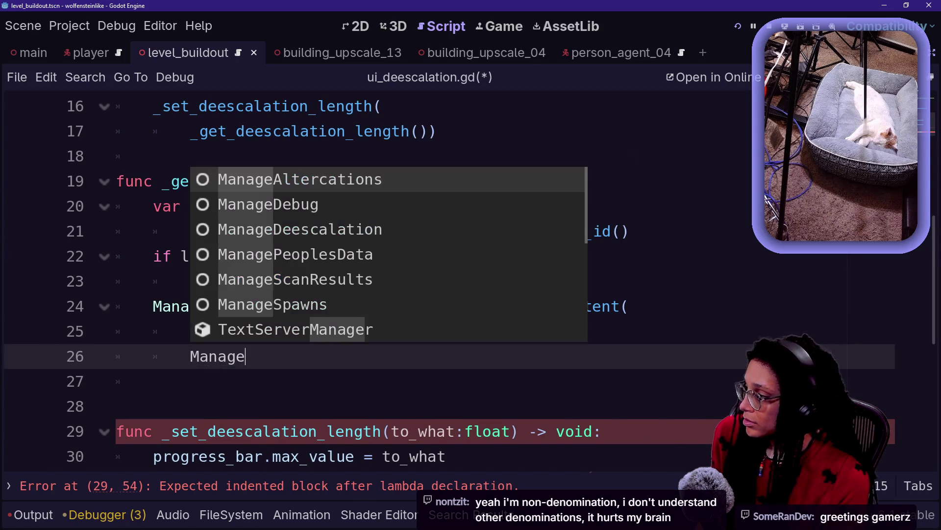
pyautogui.write('Al')
pyautogui.press('Return')
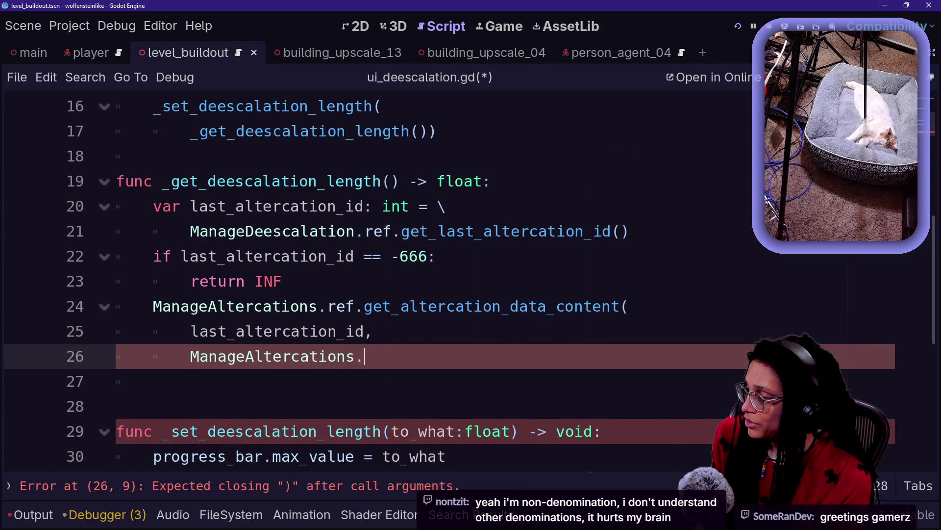
pyautogui.write('DATA')
pyautogui.press('Return')
pyautogui.write('.')
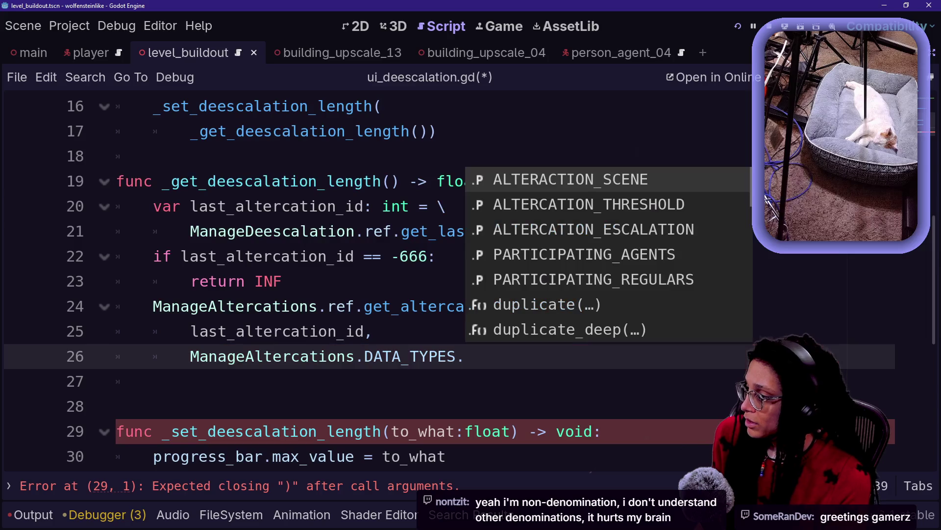
# Complete the second argument with ALTERCATION_THRESHOLD and close the call's parenthesis
pyautogui.moveTo(190, 356); pyautogui.dragTo(401, 356)
pyautogui.click(402, 356)
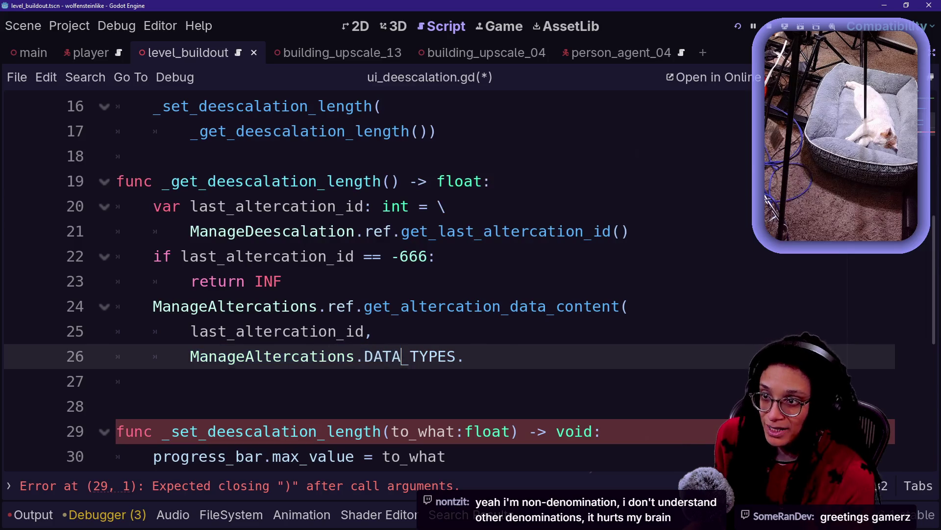
pyautogui.moveTo(152, 306); pyautogui.dragTo(373, 331)
pyautogui.click(373, 331)
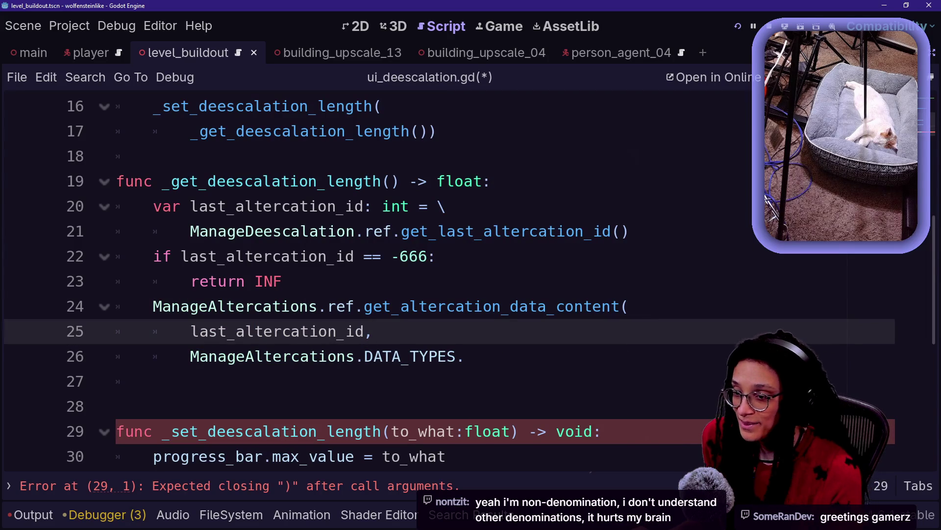
pyautogui.click(466, 356)
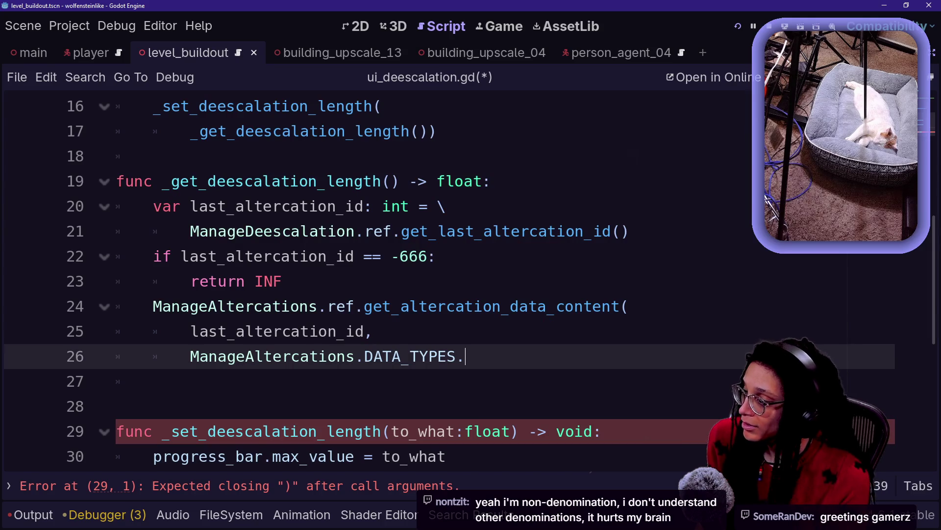
pyautogui.hotkey('ctrl', 'space')
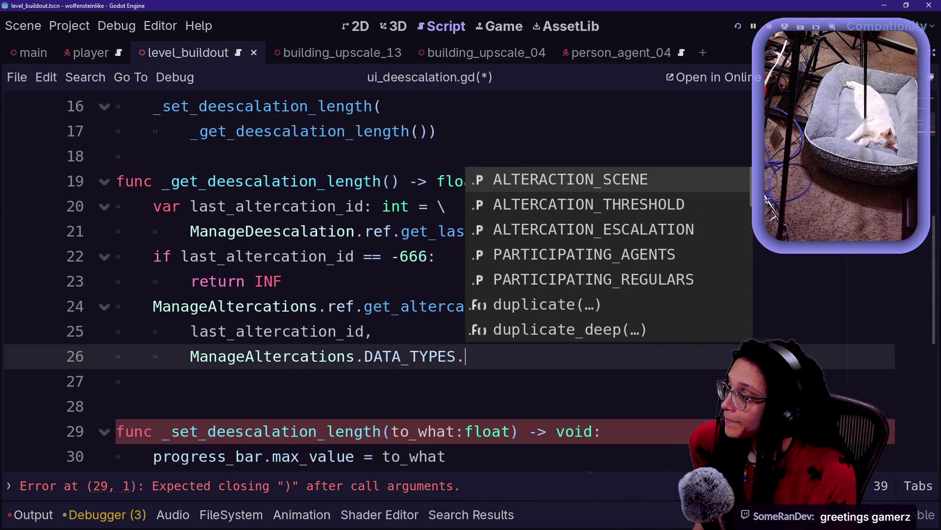
pyautogui.press('Down')
pyautogui.press('Down')
pyautogui.press('Up')
pyautogui.press('Up')
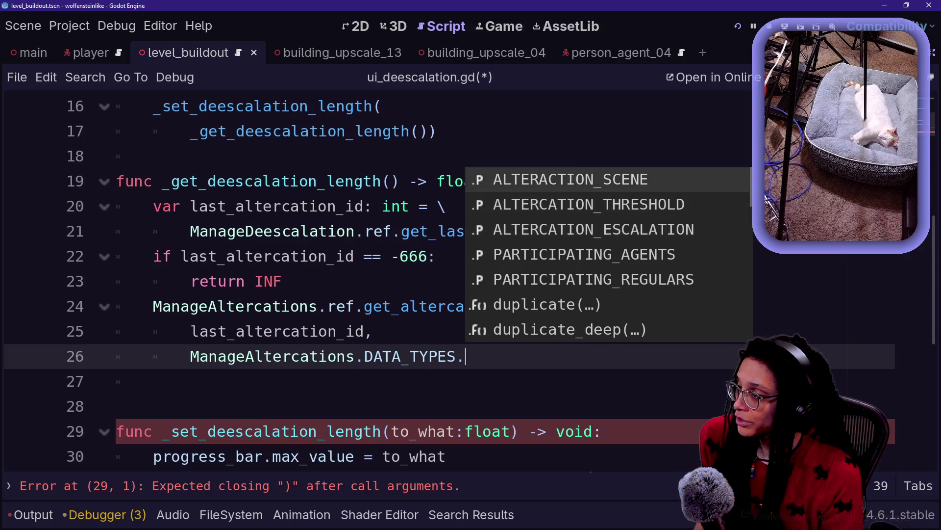
pyautogui.press('Down')
pyautogui.press('Return')
pyautogui.write(')')
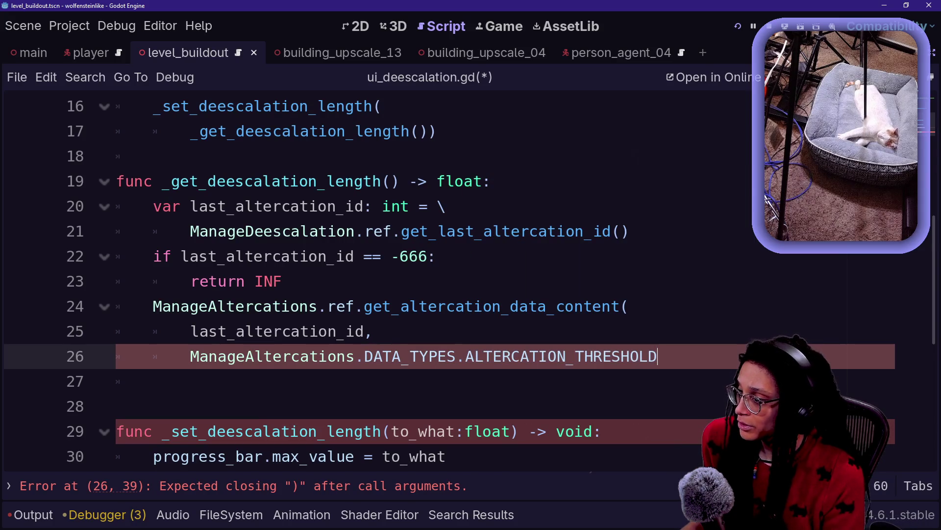
# Review the finished call and start a new line after it
pyautogui.click(373, 331)
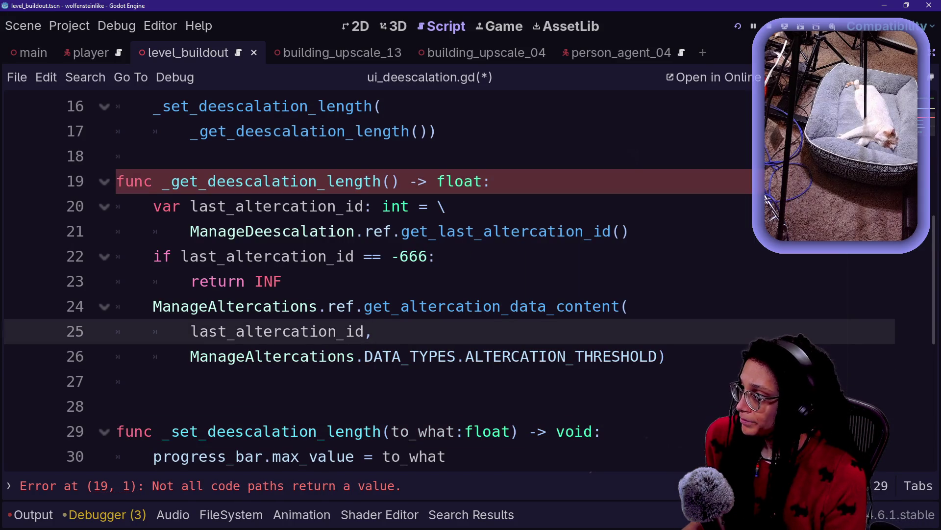
pyautogui.click(628, 231)
pyautogui.click(373, 331)
pyautogui.click(667, 356)
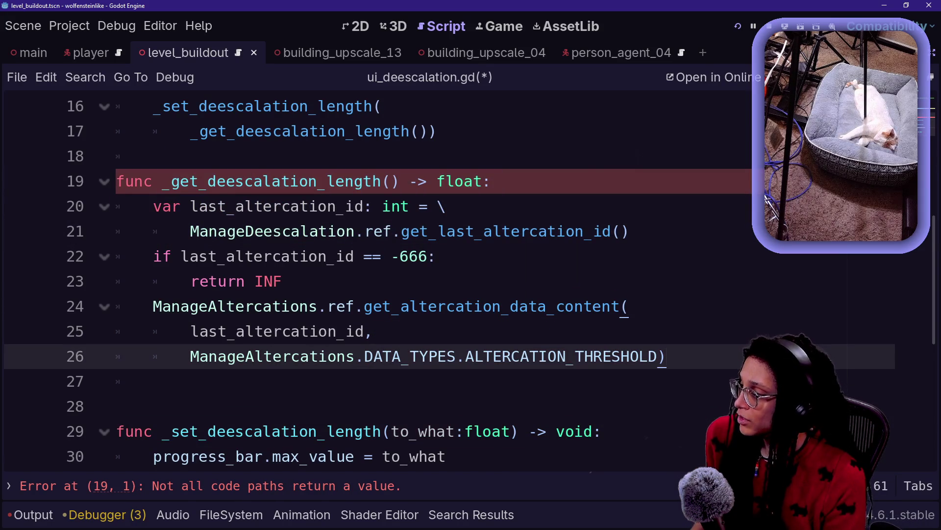
pyautogui.press('Return')
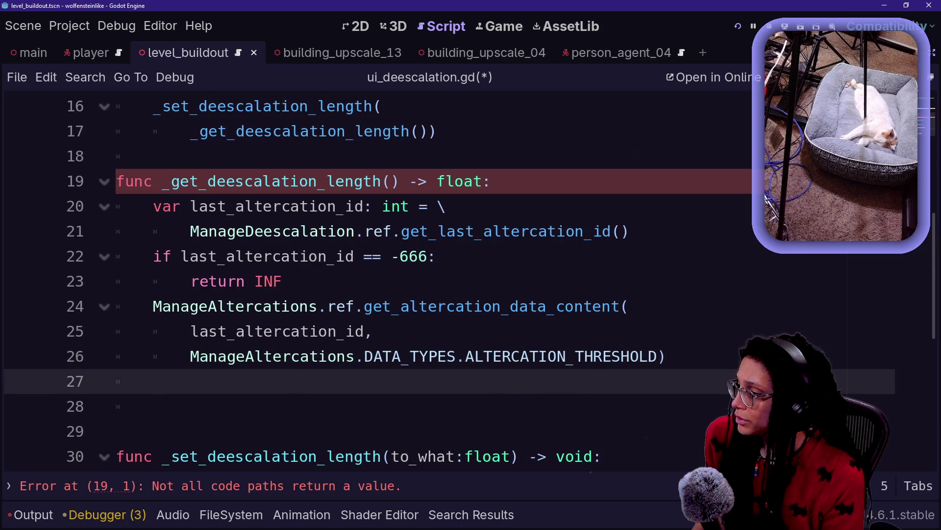
# Store the call's result in var deescalation_length: float, indenting the call lines
pyautogui.click(153, 306)
pyautogui.press('Return')
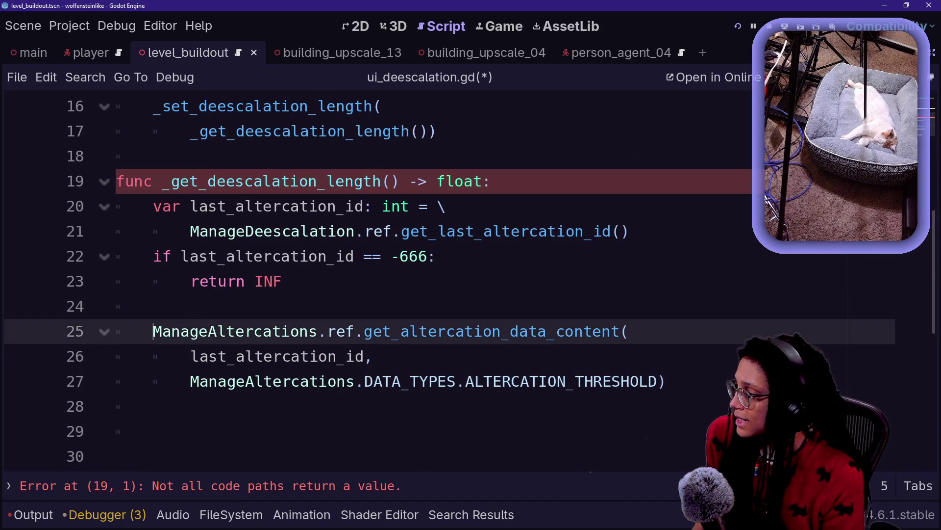
pyautogui.moveTo(327, 331)
pyautogui.mouseDown()
pyautogui.moveTo(346, 356)
pyautogui.moveTo(326, 381)
pyautogui.mouseUp()
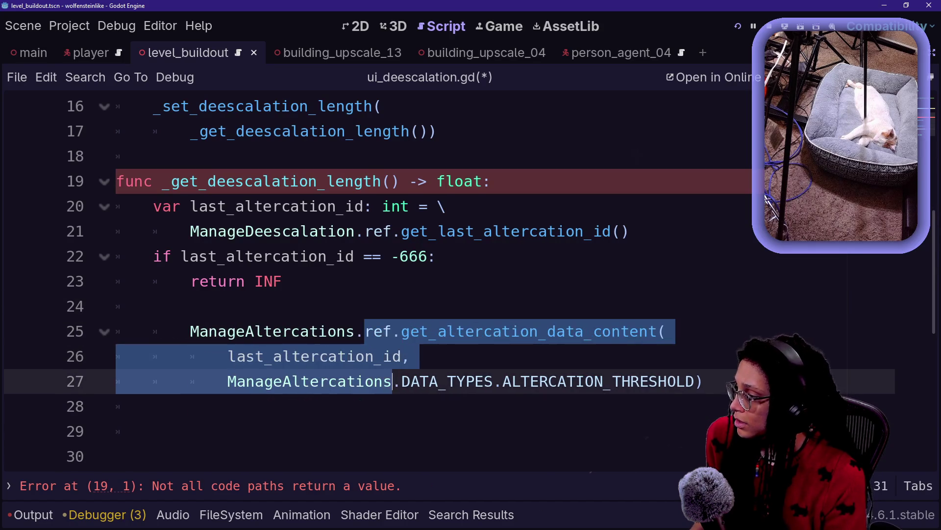
pyautogui.press('Tab')
pyautogui.click(153, 306)
pyautogui.write('var deesc')
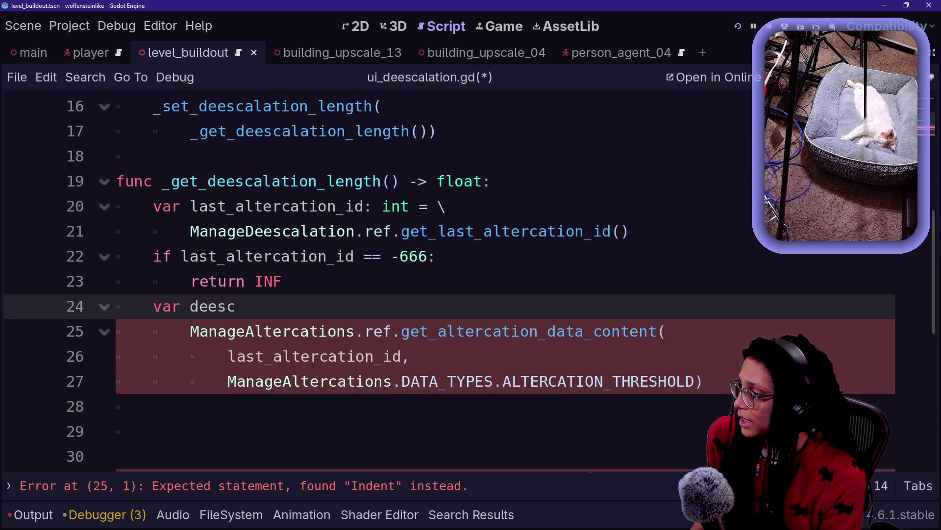
pyautogui.write('alation_length')
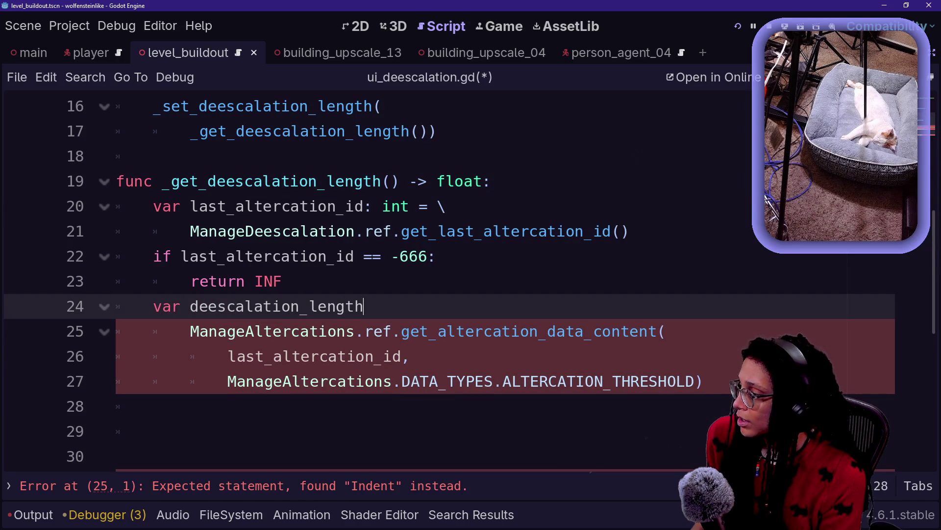
pyautogui.write(': float')
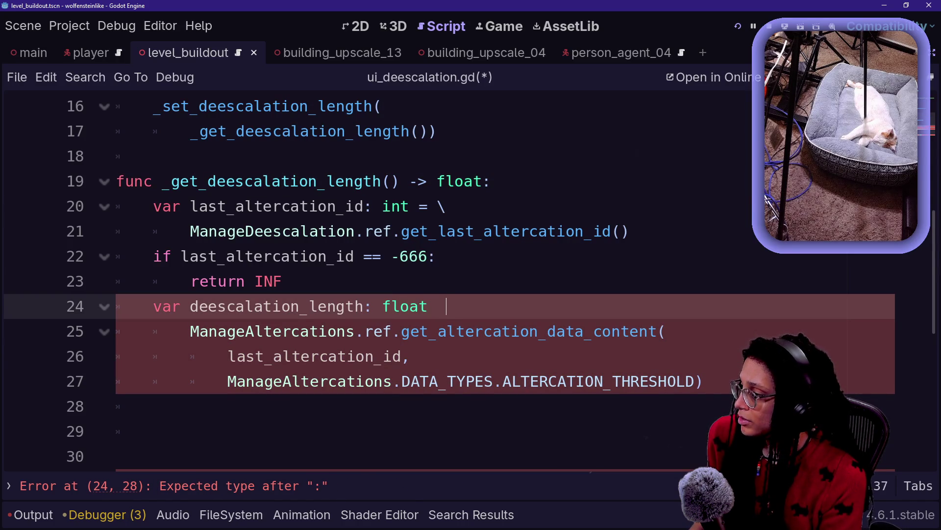
pyautogui.write(' = \\')
# Add return deescalation_length after the call
pyautogui.click(153, 406)
pyautogui.write('return d')
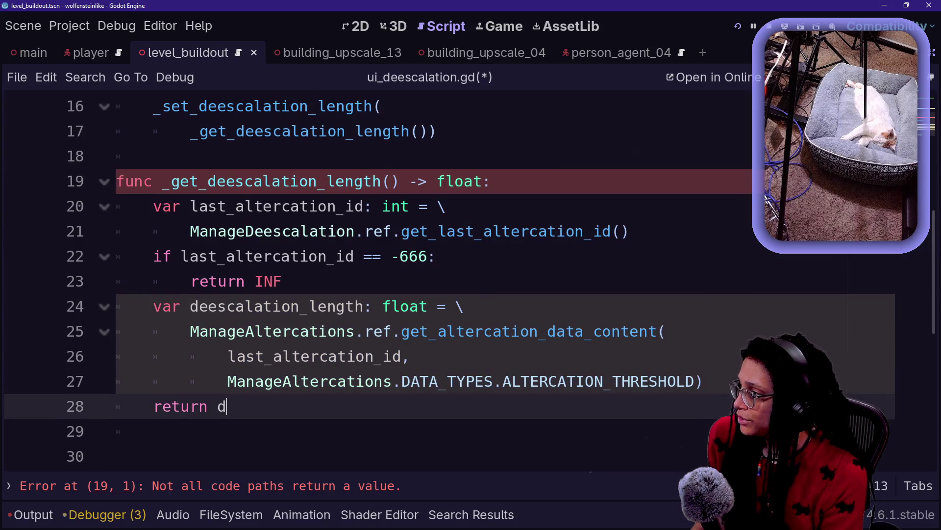
pyautogui.write('ee')
pyautogui.press('Return')
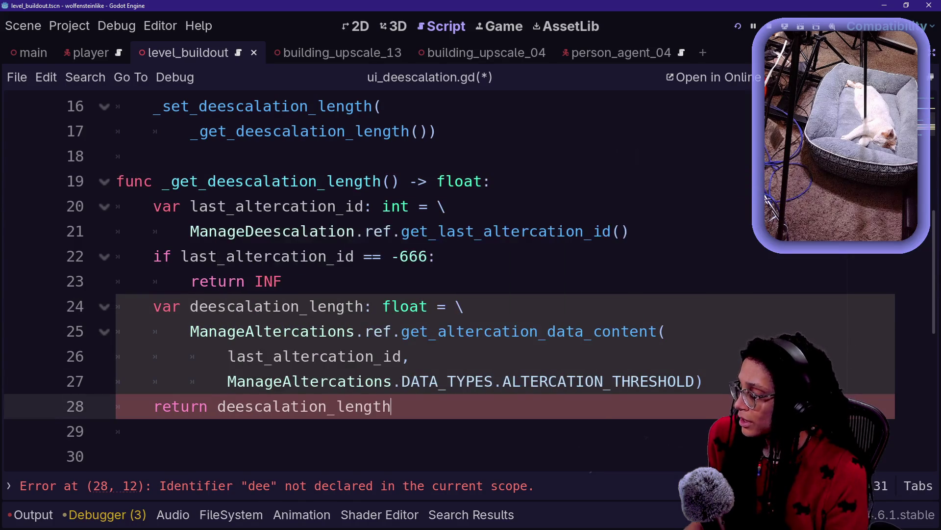
pyautogui.moveTo(310, 331); pyautogui.dragTo(411, 356)
pyautogui.scroll(1, 410, 356)
pyautogui.moveTo(236, 181); pyautogui.dragTo(154, 231)
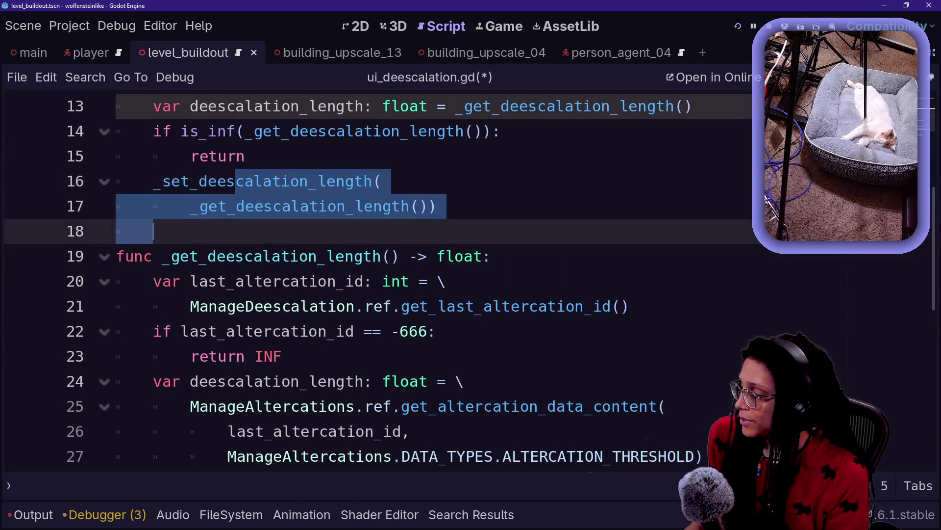
pyautogui.scroll(-1, 377, 282)
pyautogui.scroll(-1, 378, 282)
# Remove the extra blank line after the return and save ui_deescalation.gd
pyautogui.click(311, 330)
pyautogui.press('Down')
pyautogui.press('BackSpace')
pyautogui.press('BackSpace')
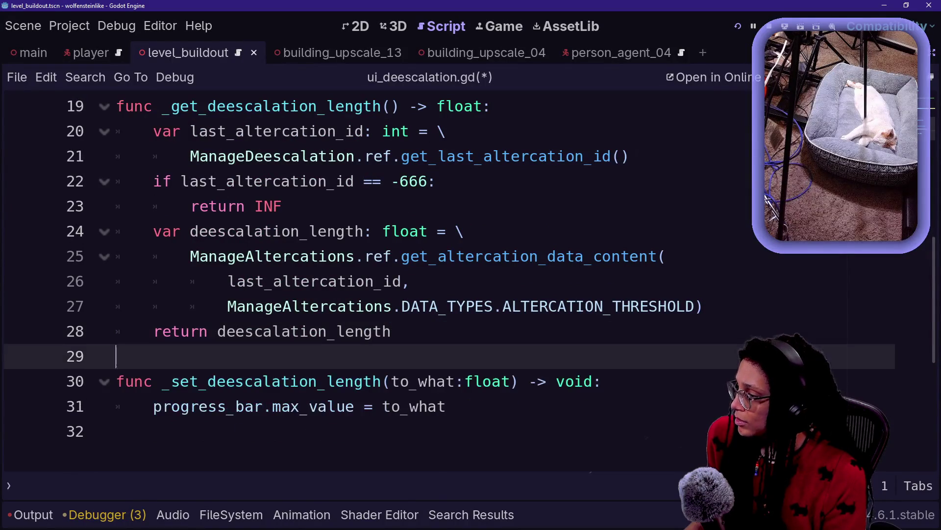
pyautogui.click(118, 431)
pyautogui.hotkey('ctrl', 's')
# Run the project, walk down the street to the crowd, and raise the phone to scan someone
pyautogui.click(739, 27)
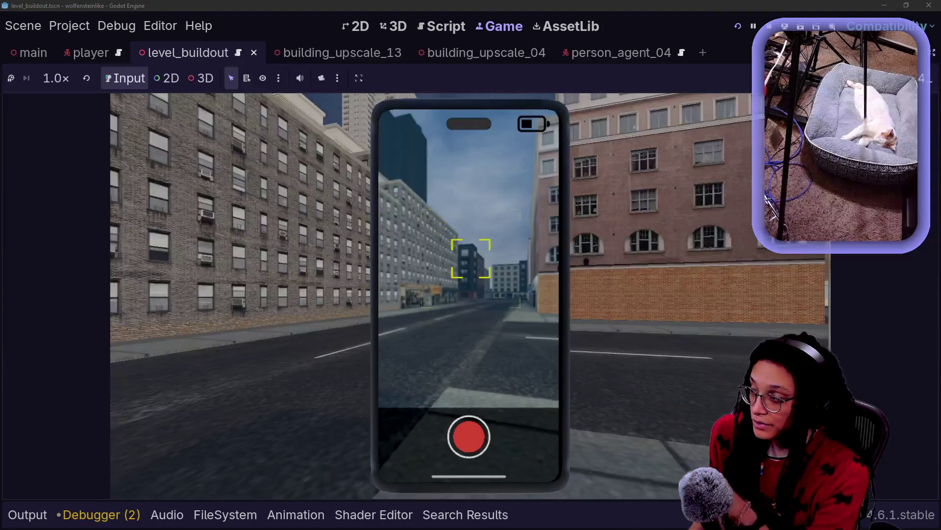
pyautogui.press('w')
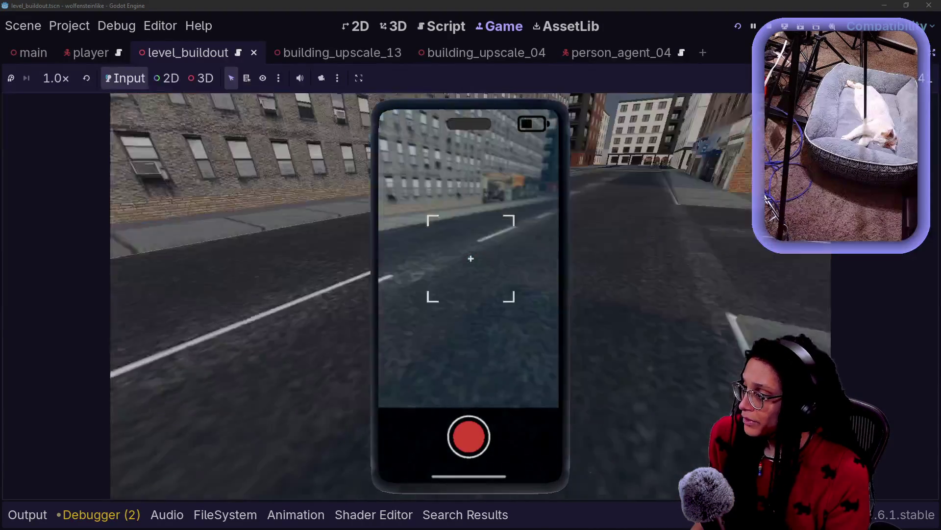
pyautogui.press('w')
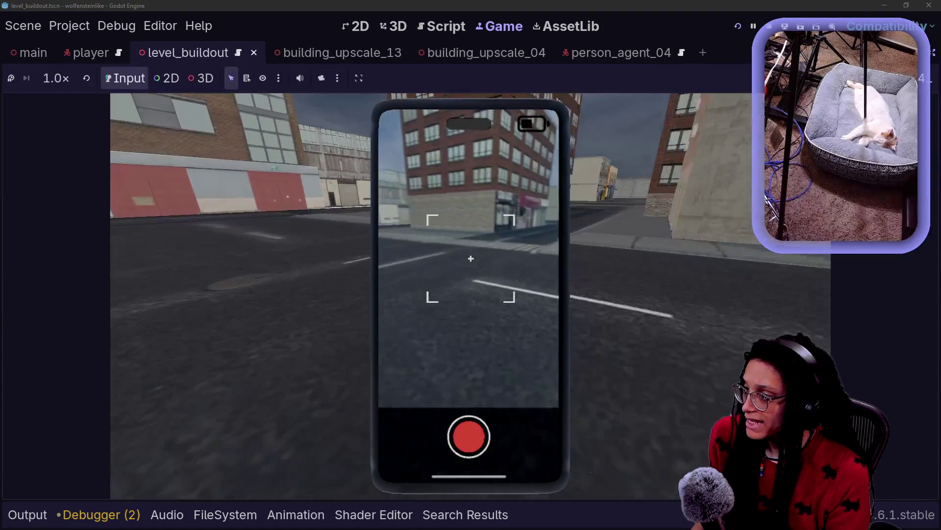
pyautogui.press('w')
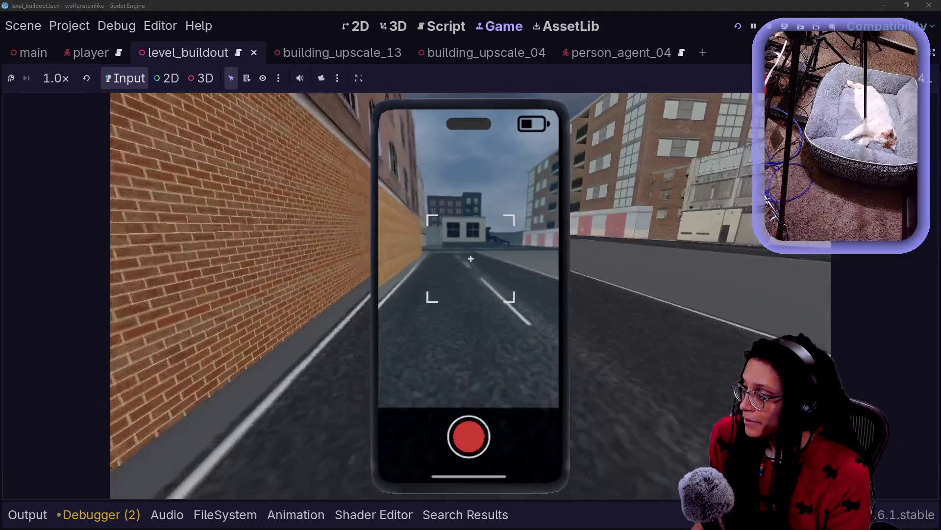
pyautogui.press('w')
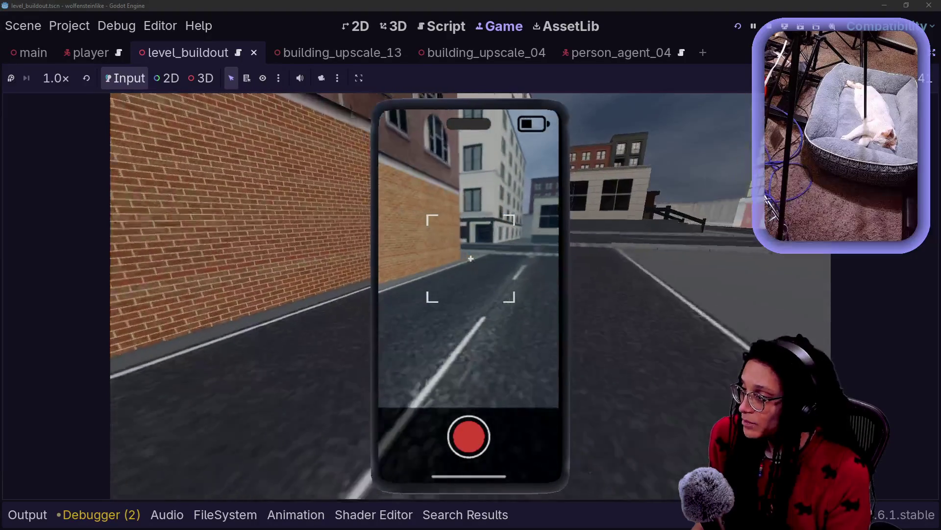
pyautogui.press('w')
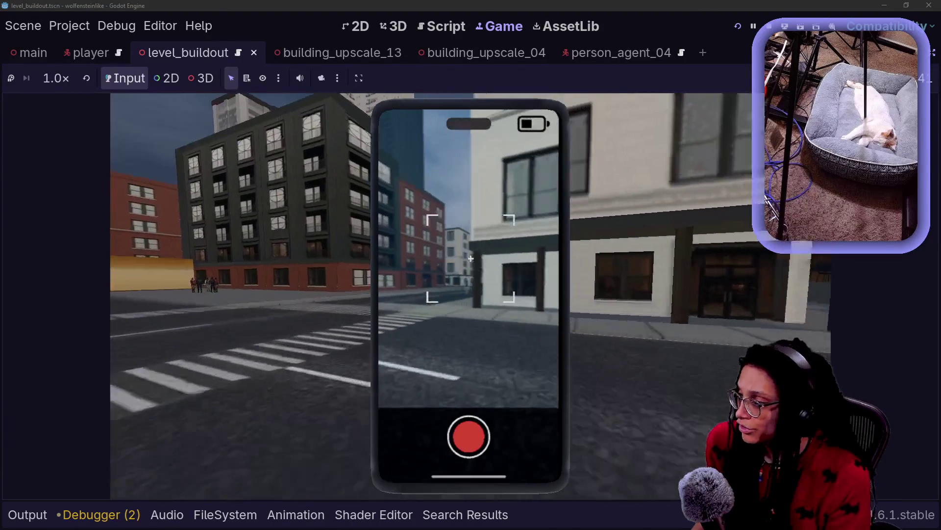
pyautogui.press('w')
pyautogui.press('w')
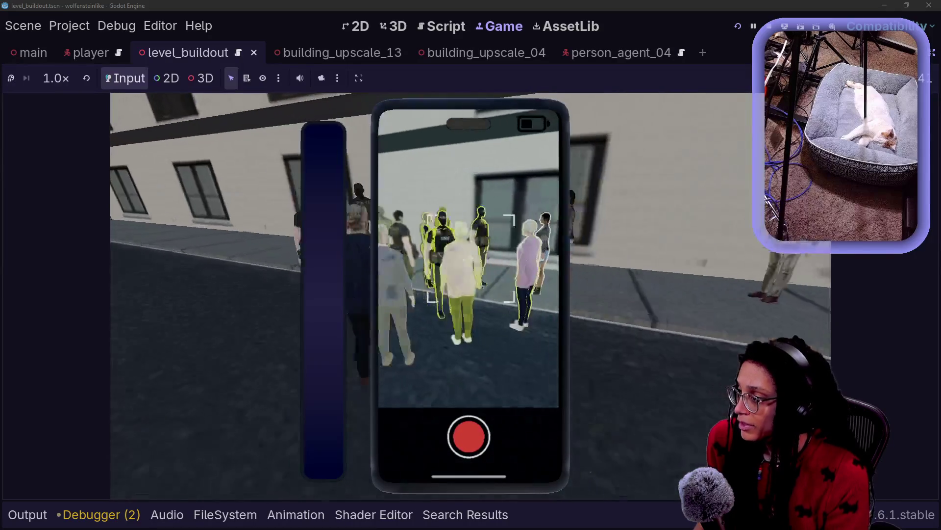
pyautogui.press('w')
pyautogui.press('e')
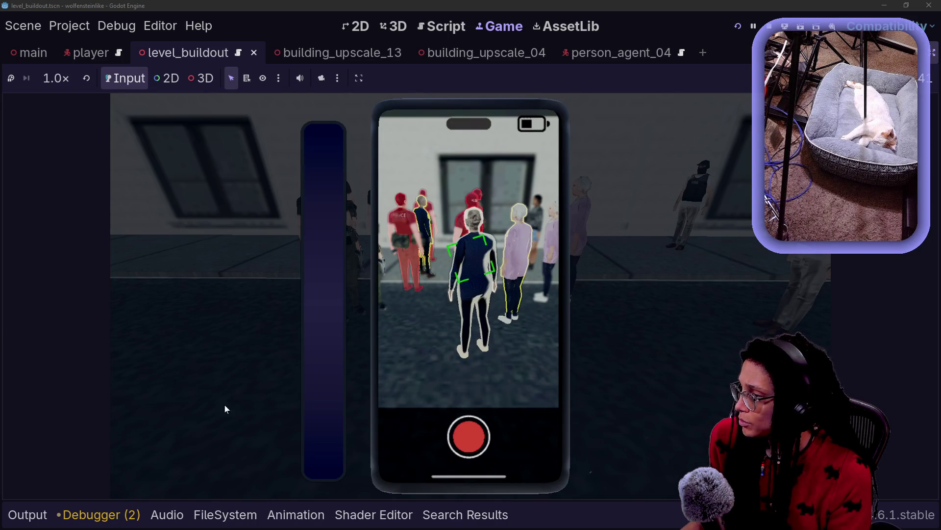
pyautogui.click(105, 519)
# Jump from the Debugger Errors list to the unused deescalation_length variable warning
pyautogui.click(344, 514)
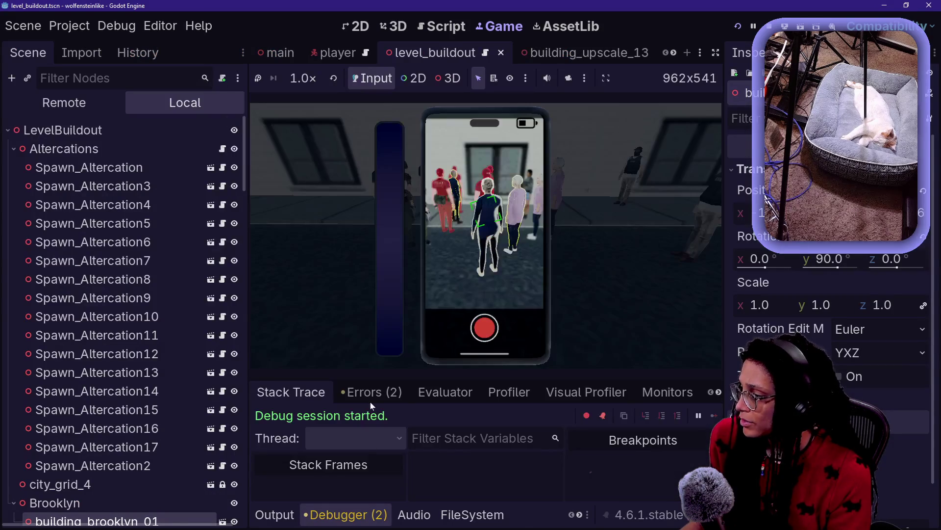
pyautogui.click(483, 484)
pyautogui.scroll(-2, 528, 492)
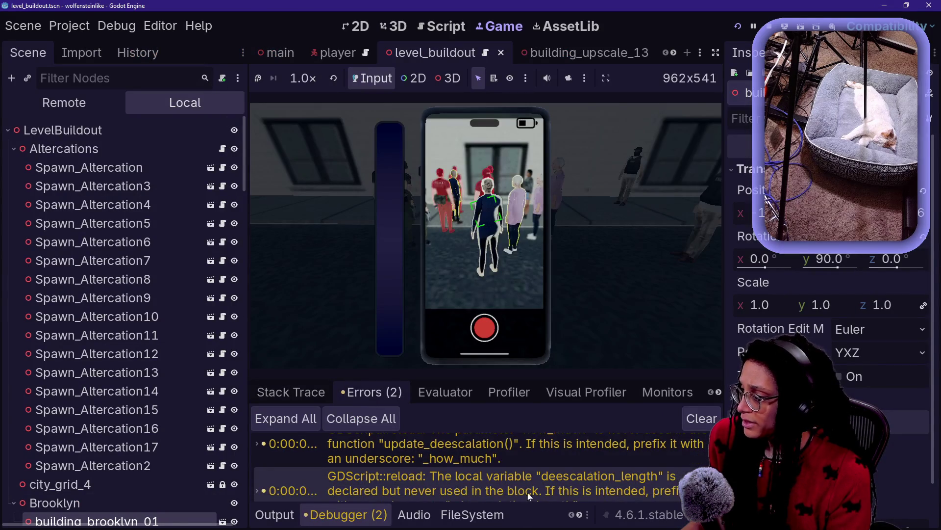
pyautogui.doubleClick(519, 478)
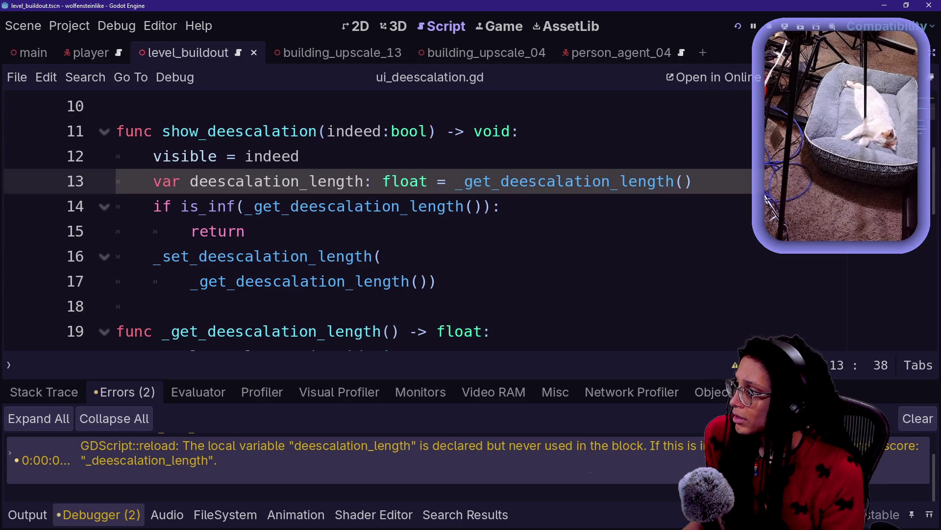
pyautogui.scroll(-1, 378, 221)
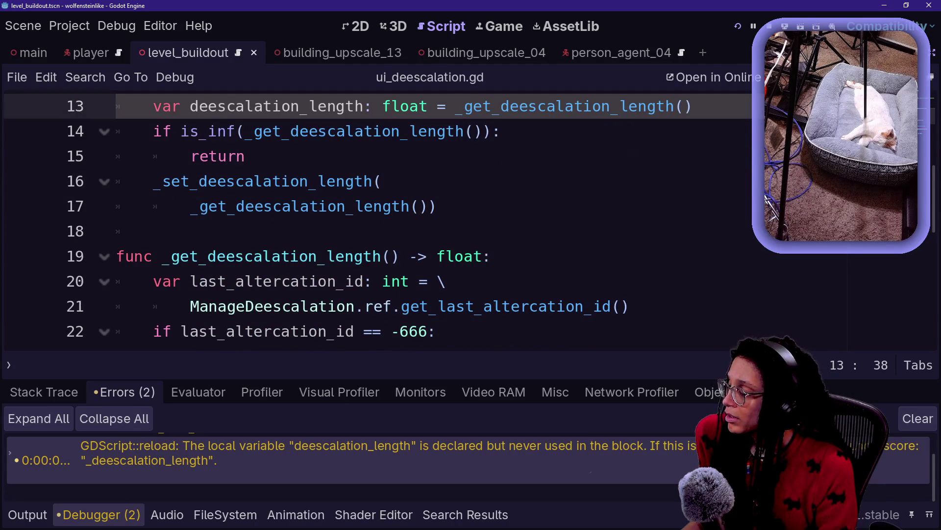
pyautogui.scroll(1, 378, 221)
pyautogui.scroll(-1, 378, 221)
pyautogui.scroll(1, 377, 221)
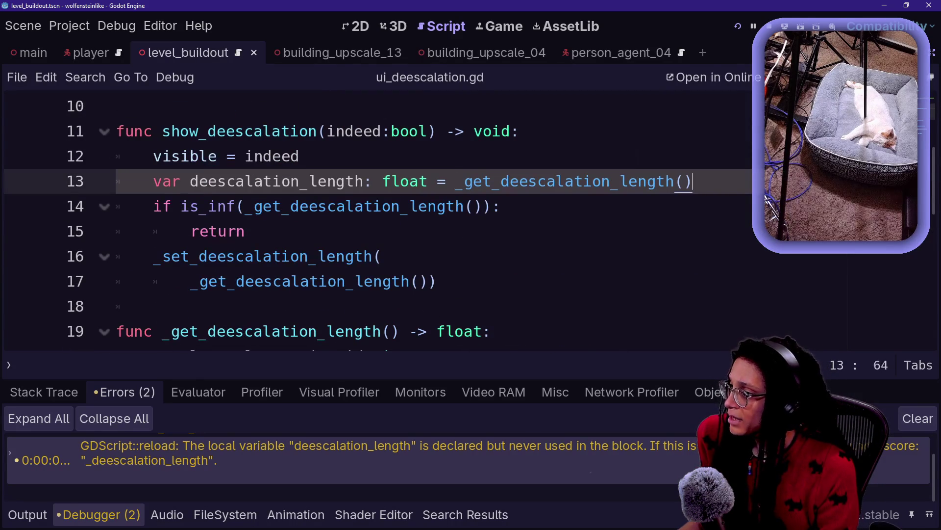
# Replace the setter's _get_deescalation_length() argument with deescalation_length, save, and return to the game
pyautogui.hotkey('shift', 'Up')
pyautogui.press('Delete')
pyautogui.moveTo(153, 256); pyautogui.dragTo(338, 256)
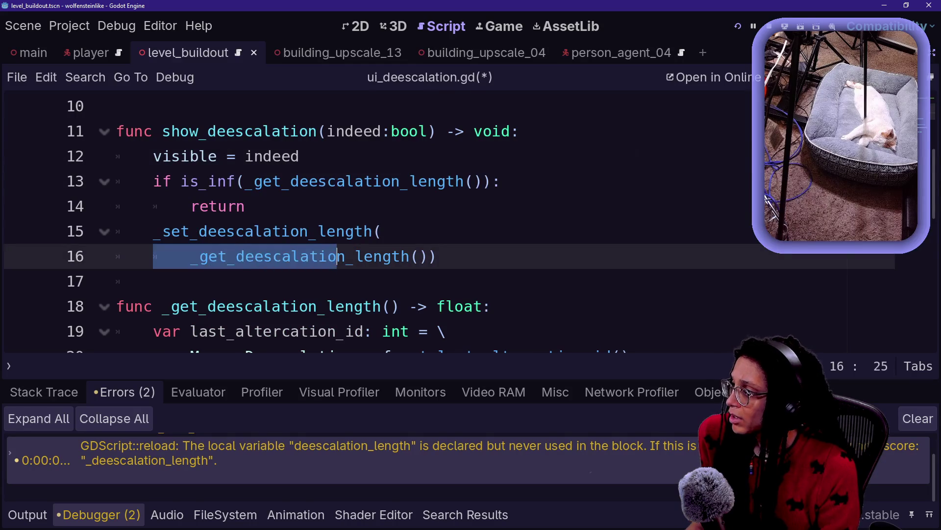
pyautogui.hotkey('ctrl', 'z')
pyautogui.click(246, 231)
pyautogui.moveTo(190, 281); pyautogui.dragTo(419, 281)
pyautogui.write('deescalation')
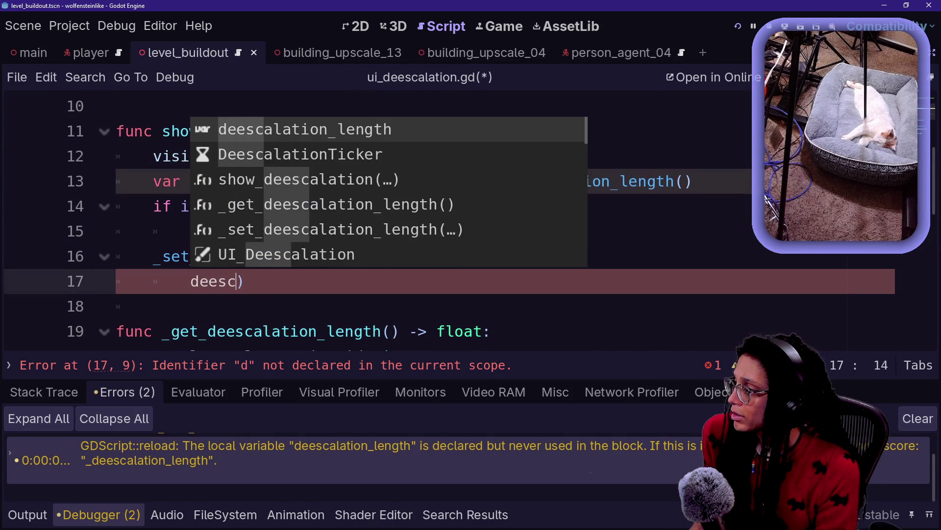
pyautogui.press('Return')
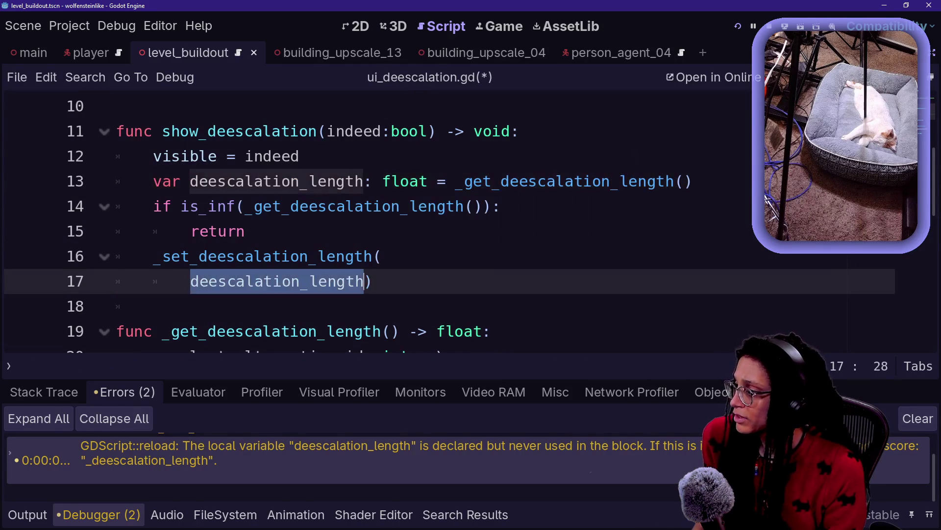
pyautogui.press('End')
pyautogui.hotkey('ctrl', 's')
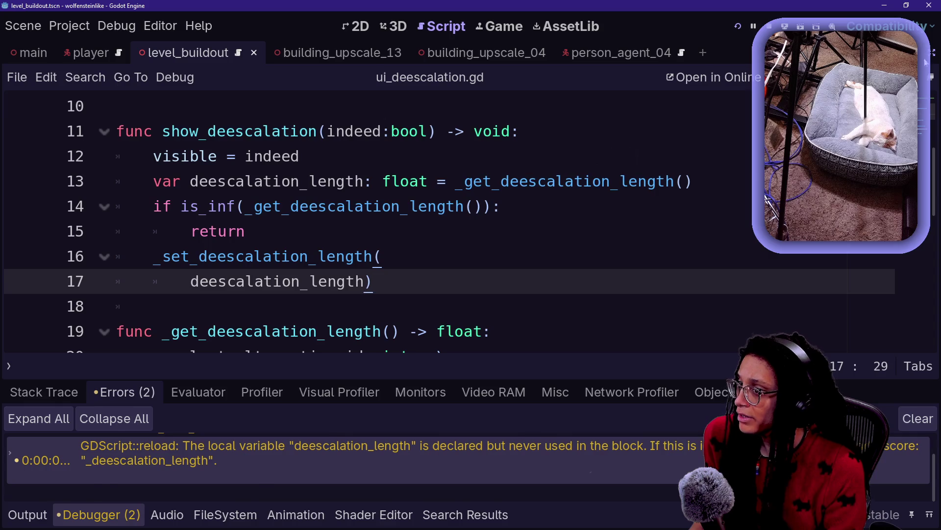
pyautogui.click(925, 63)
pyautogui.click(500, 32)
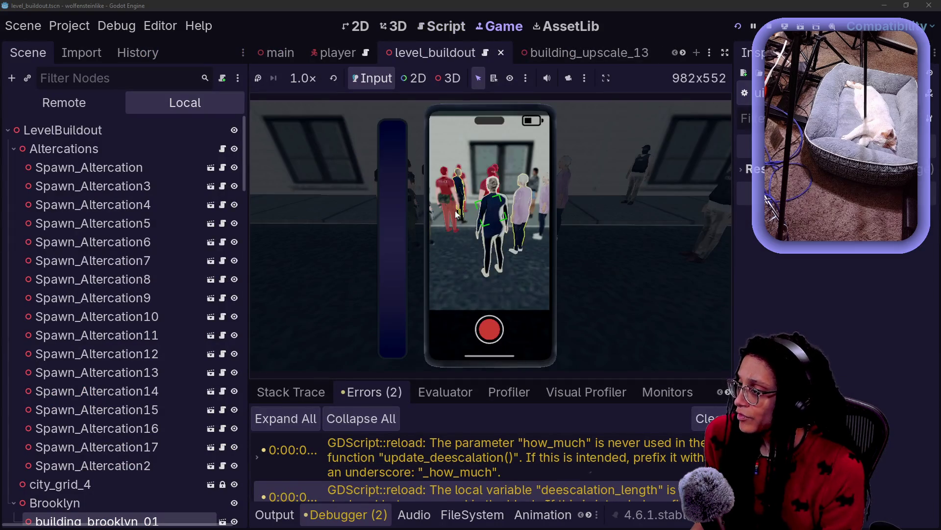
# Show the running game's Remote scene tree and expand the main, Player, Head and Phone nodes
pyautogui.click(430, 28)
pyautogui.click(498, 27)
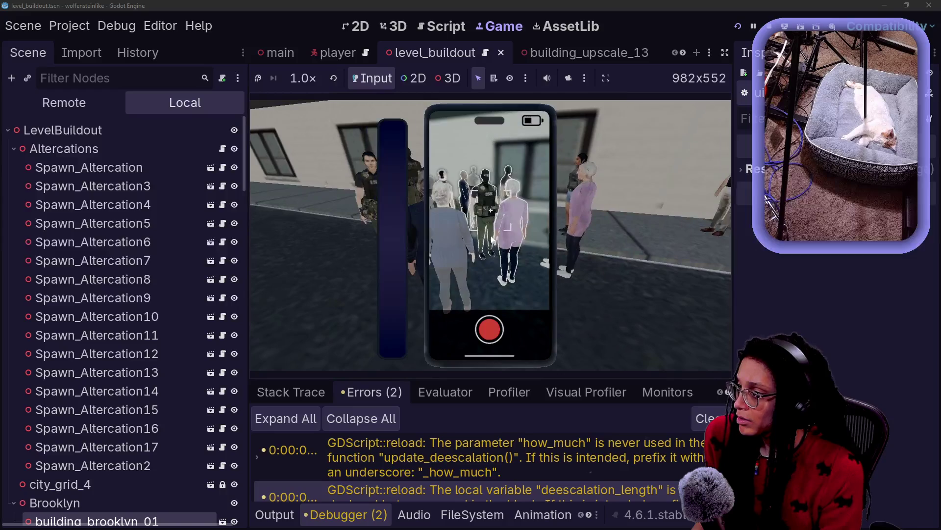
pyautogui.scroll(-10, 74, 191)
pyautogui.scroll(10, 74, 192)
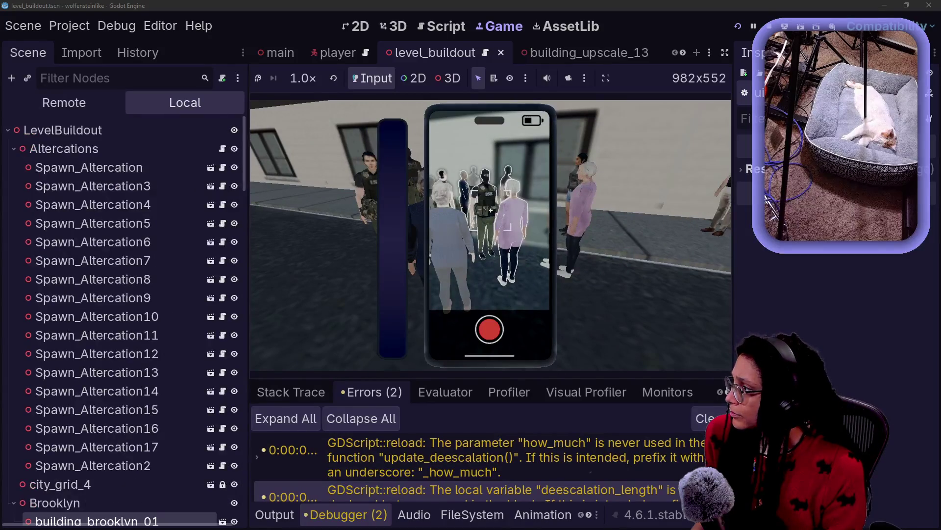
pyautogui.click(63, 102)
pyautogui.click(14, 224)
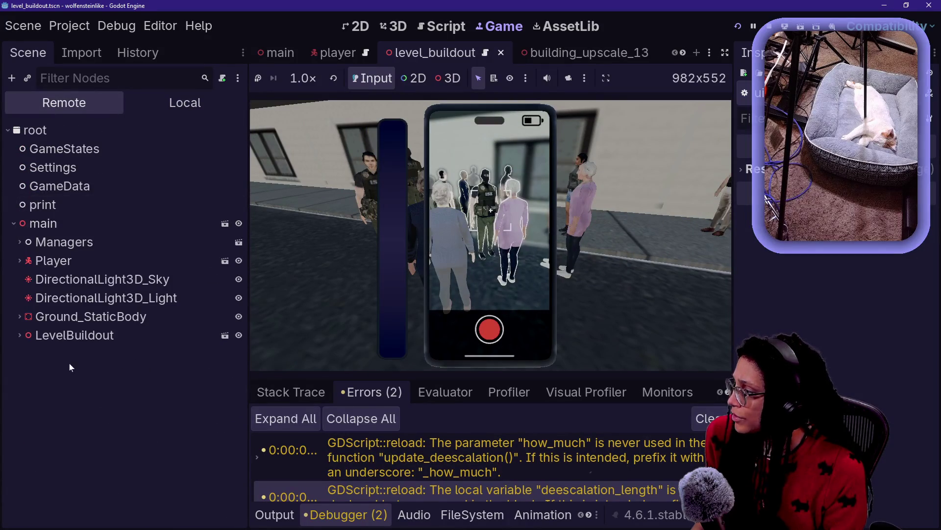
pyautogui.click(19, 272)
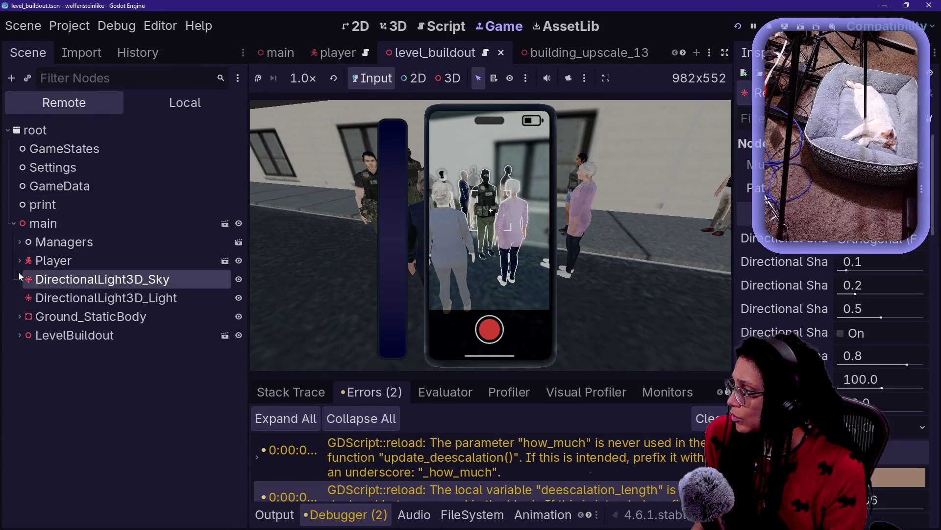
pyautogui.click(20, 261)
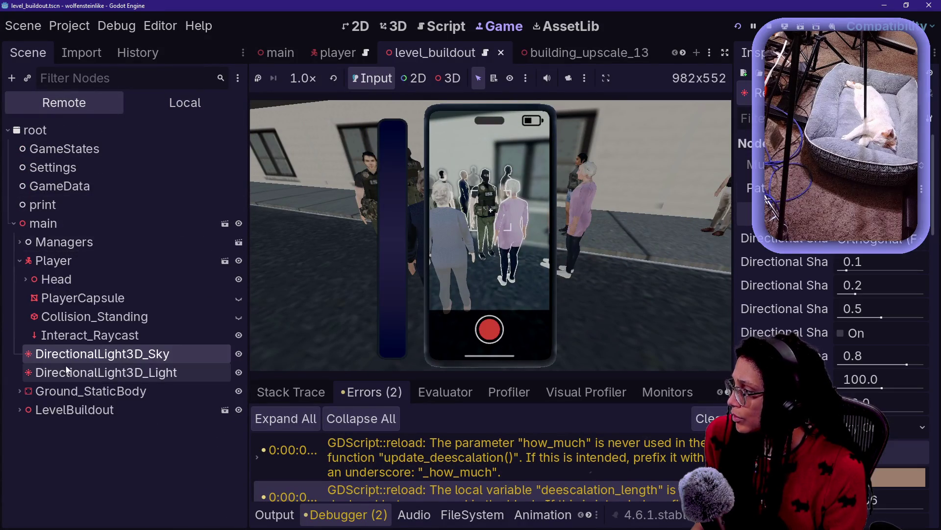
pyautogui.click(25, 281)
pyautogui.click(32, 316)
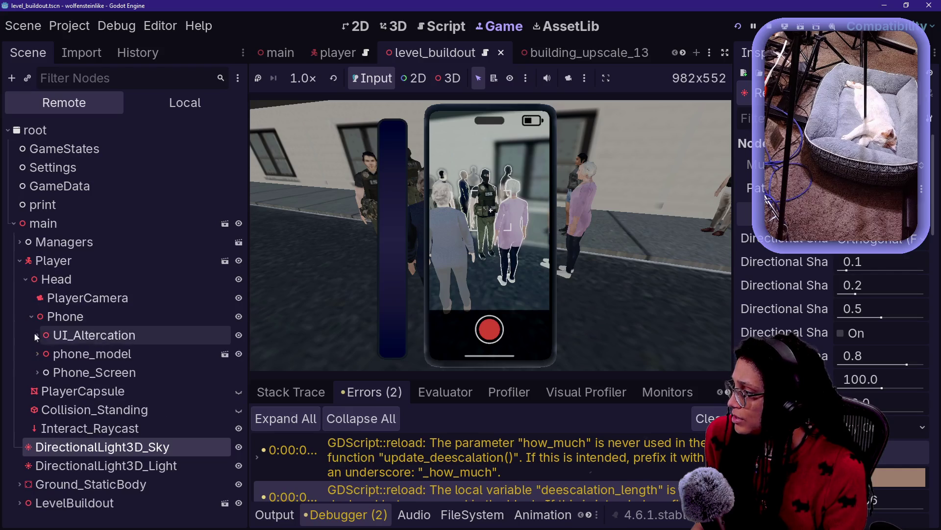
# Select the remote TextureProgressBar under UI_Deescalation and read its Range Step tooltip, then resume the game
pyautogui.click(38, 370)
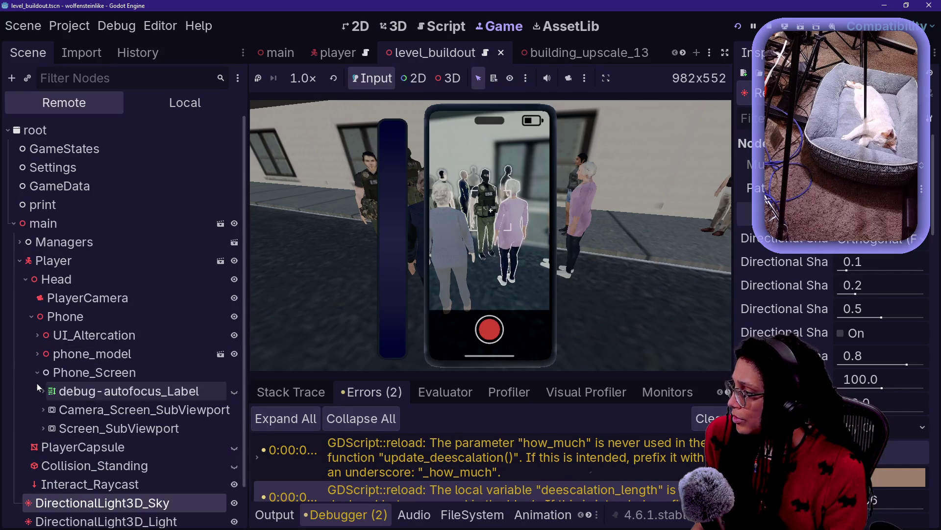
pyautogui.click(37, 372)
pyautogui.click(38, 335)
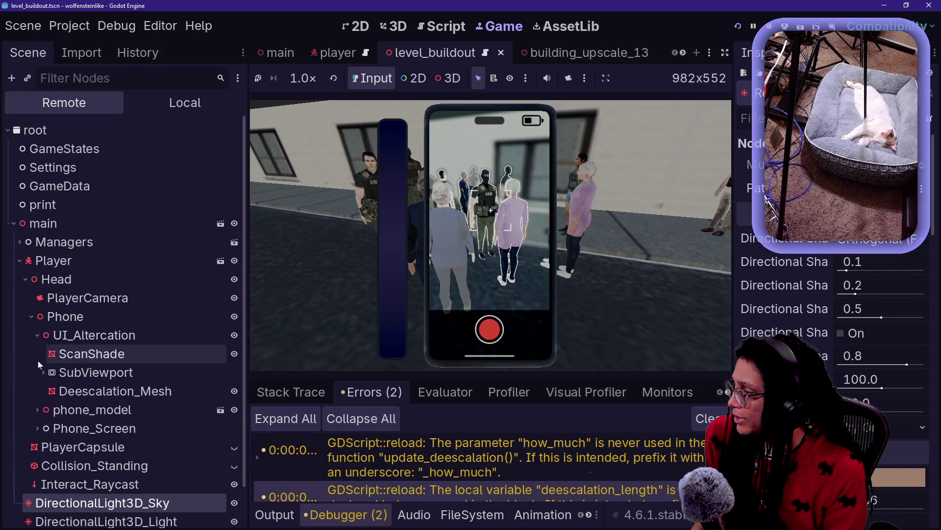
pyautogui.click(43, 372)
pyautogui.click(48, 390)
pyautogui.scroll(-1, 48, 392)
pyautogui.click(54, 360)
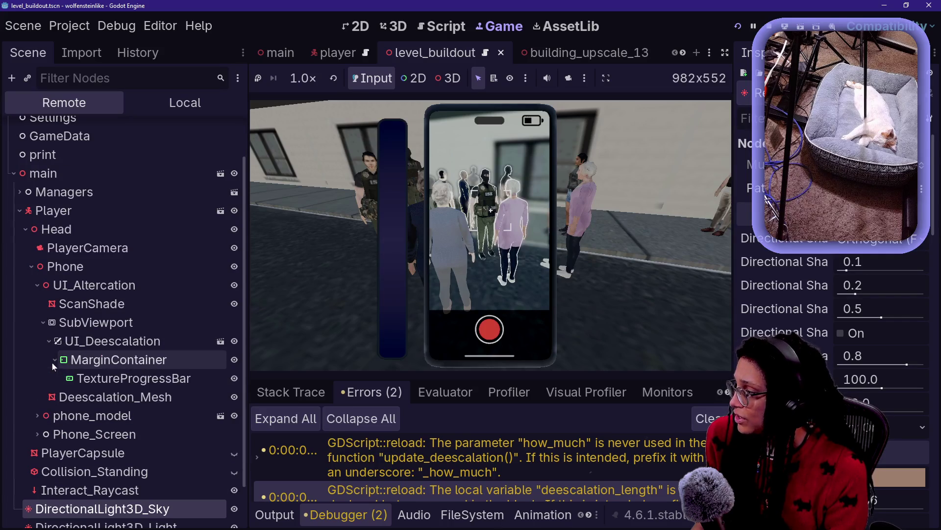
pyautogui.click(69, 378)
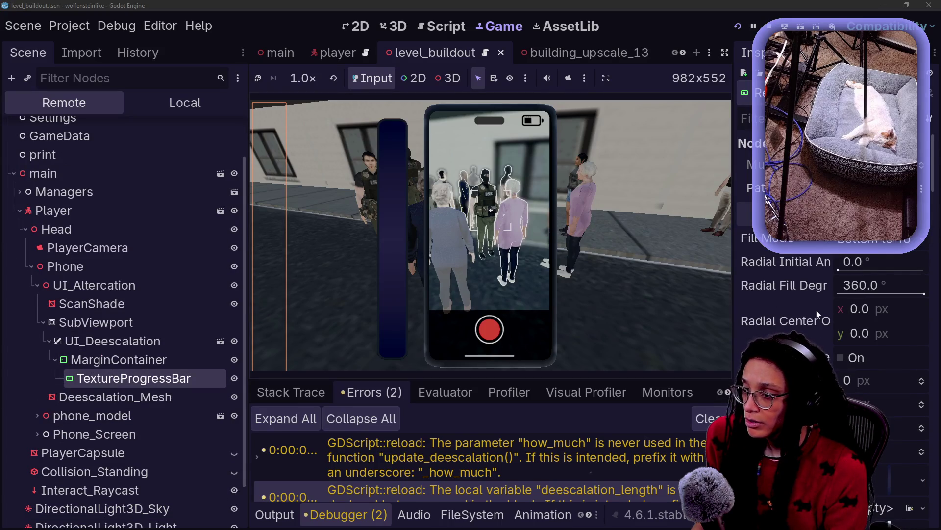
pyautogui.scroll(-10, 817, 314)
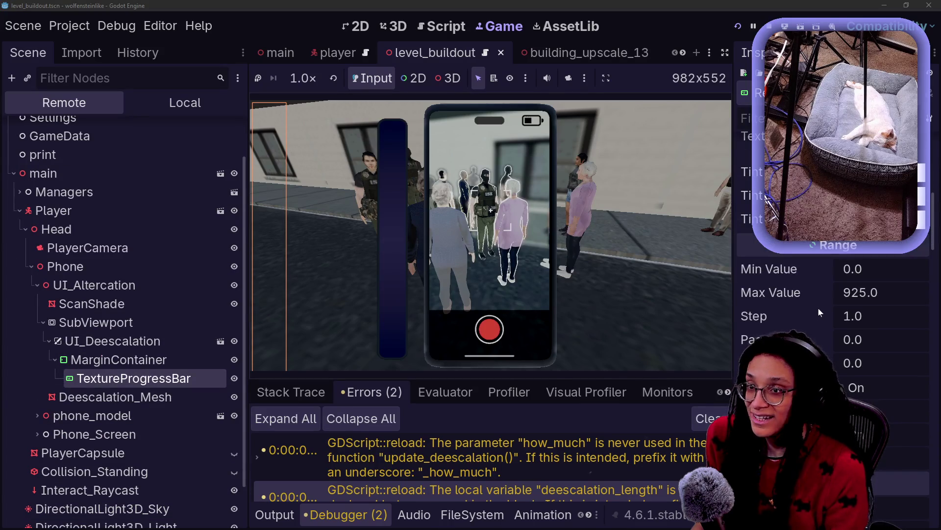
pyautogui.moveTo(818, 308)
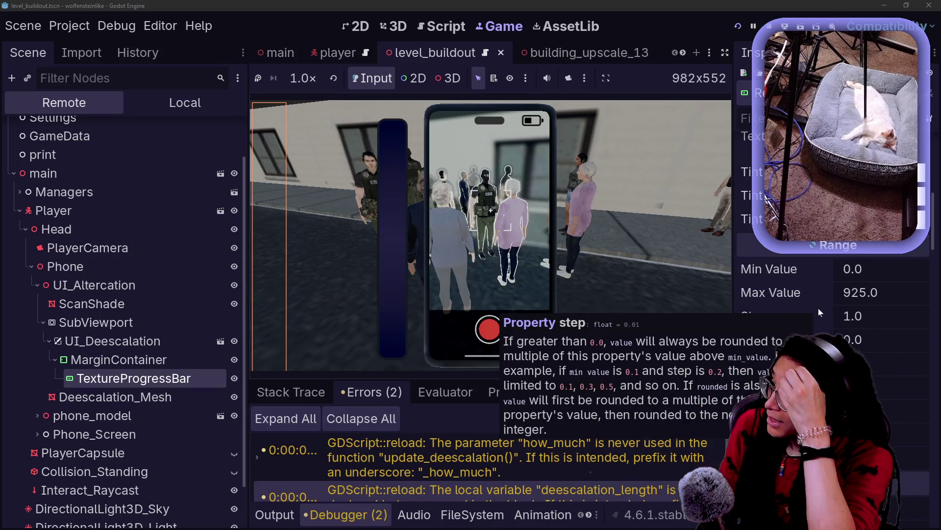
pyautogui.click(522, 172)
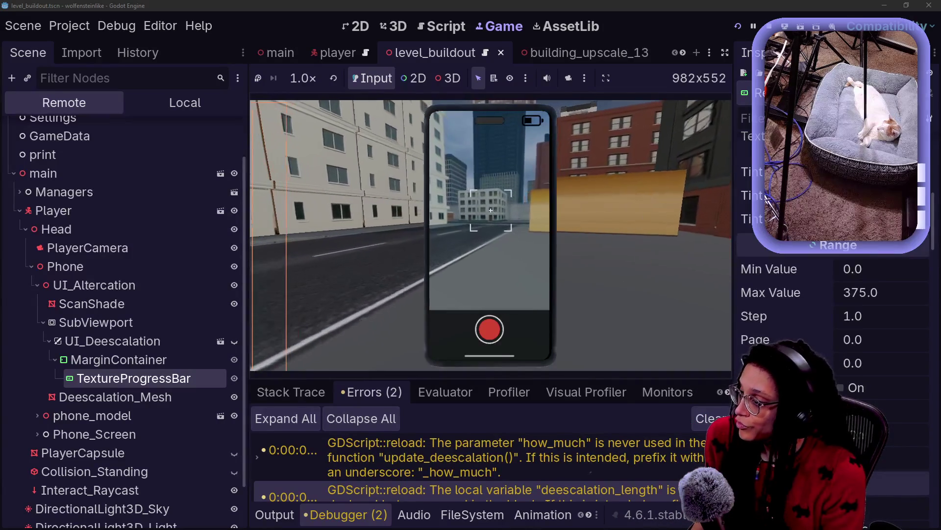
# Return from the running game to the script editor
pyautogui.click(441, 26)
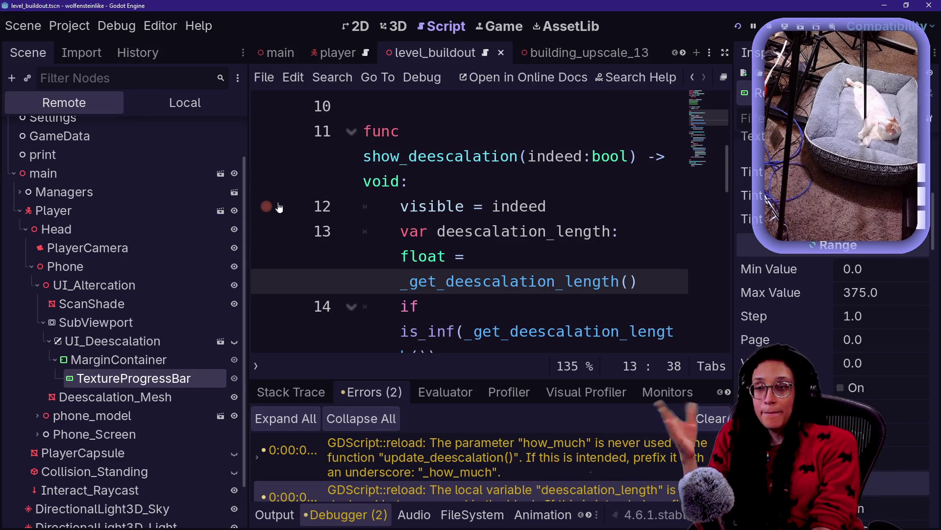
# In distraction-free mode, rename every deescalation_length occurrence to altercation_threshold
pyautogui.moveTo(437, 231); pyautogui.dragTo(548, 231)
pyautogui.click(493, 231)
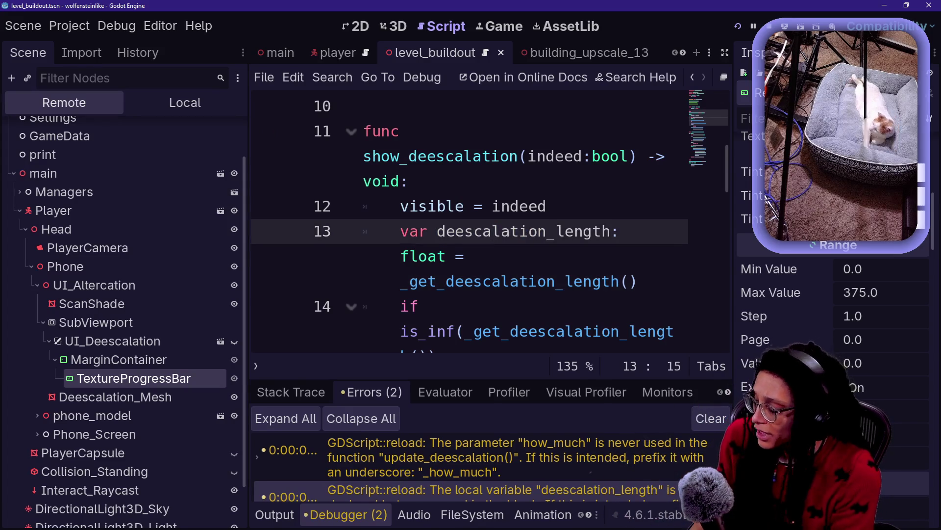
pyautogui.hotkey('ctrl', 'shift', 'F11')
pyautogui.click(245, 206)
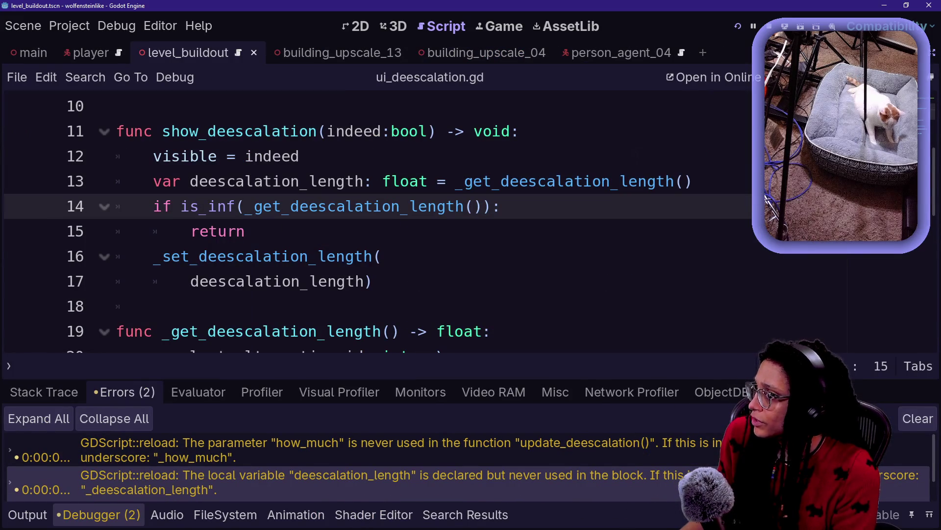
pyautogui.doubleClick(275, 180)
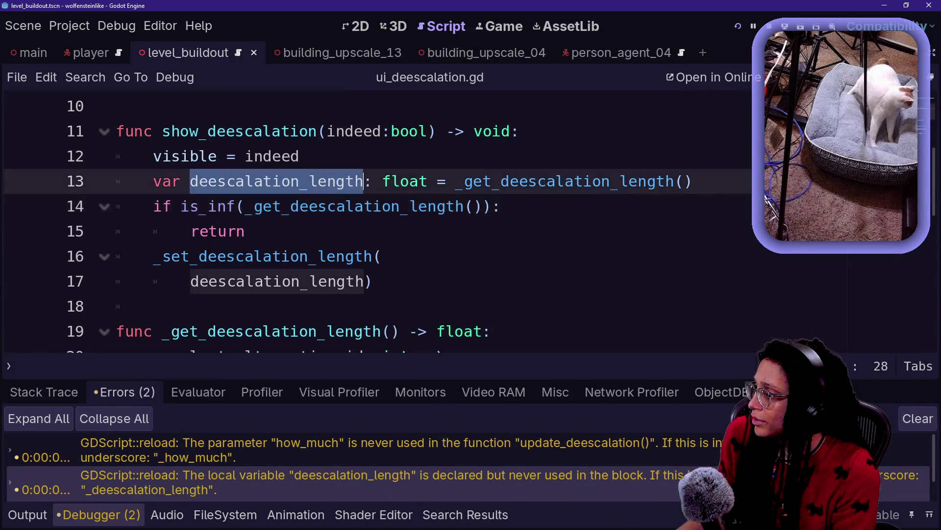
pyautogui.hotkey('ctrl', 'd')
pyautogui.hotkey('ctrl', 'd')
pyautogui.hotkey('ctrl', 'd')
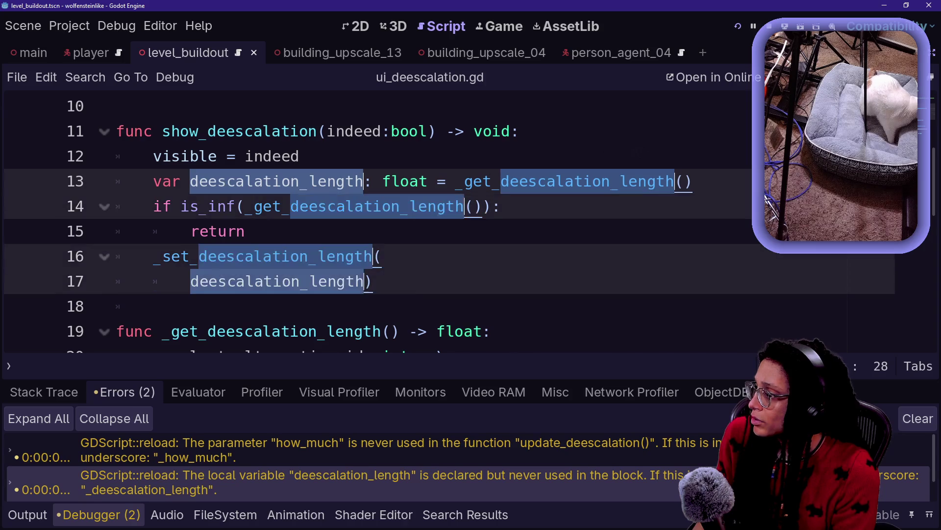
pyautogui.write('altercation_thre')
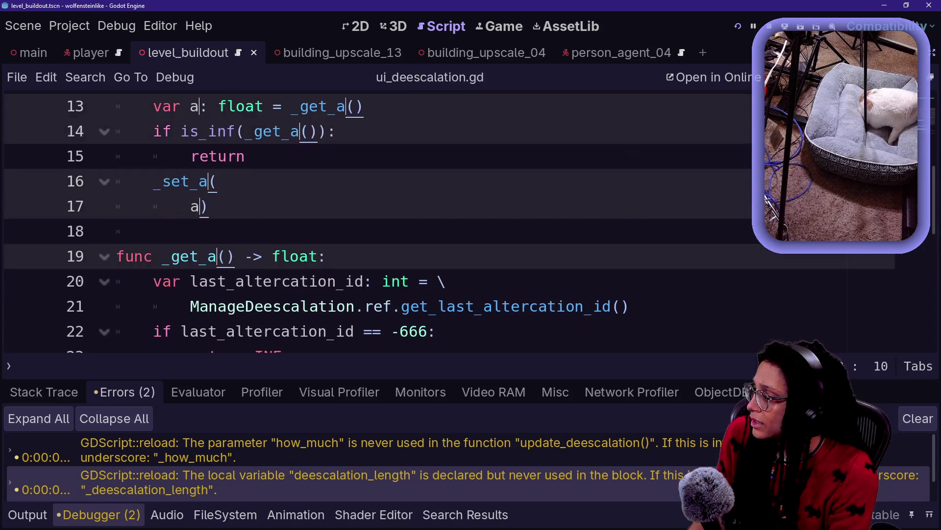
pyautogui.write('shold')
pyautogui.click(392, 206)
# Review the renamed code, save ui_deescalation.gd, and bring up the quick file search
pyautogui.scroll(-1, 392, 206)
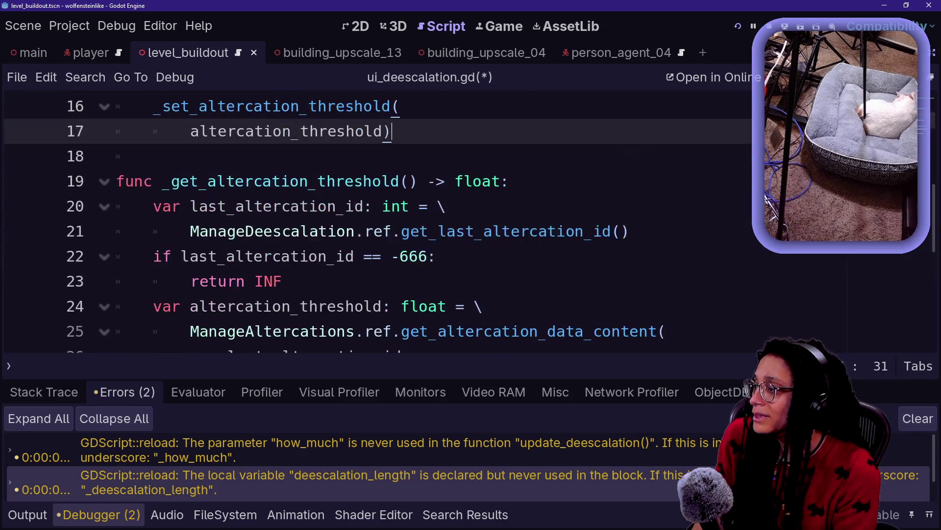
pyautogui.scroll(-3, 392, 206)
pyautogui.scroll(7, 392, 206)
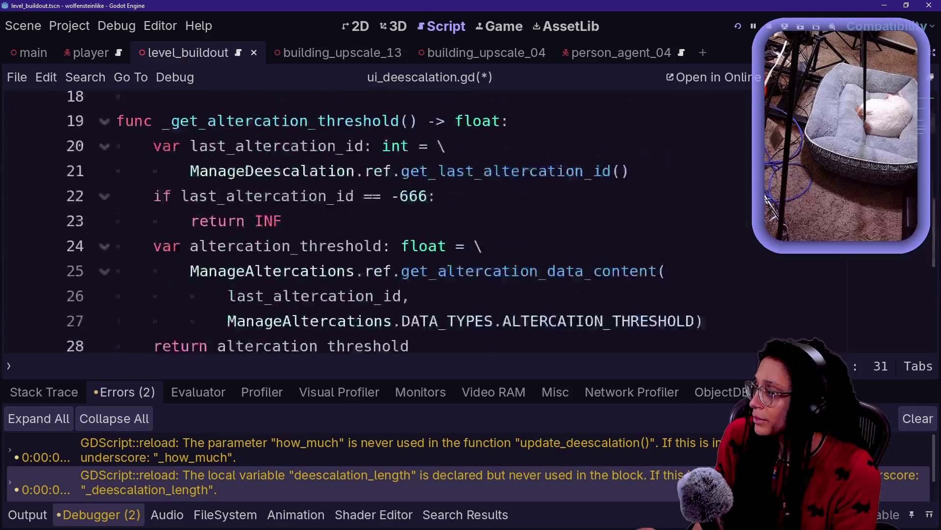
pyautogui.scroll(-2, 393, 206)
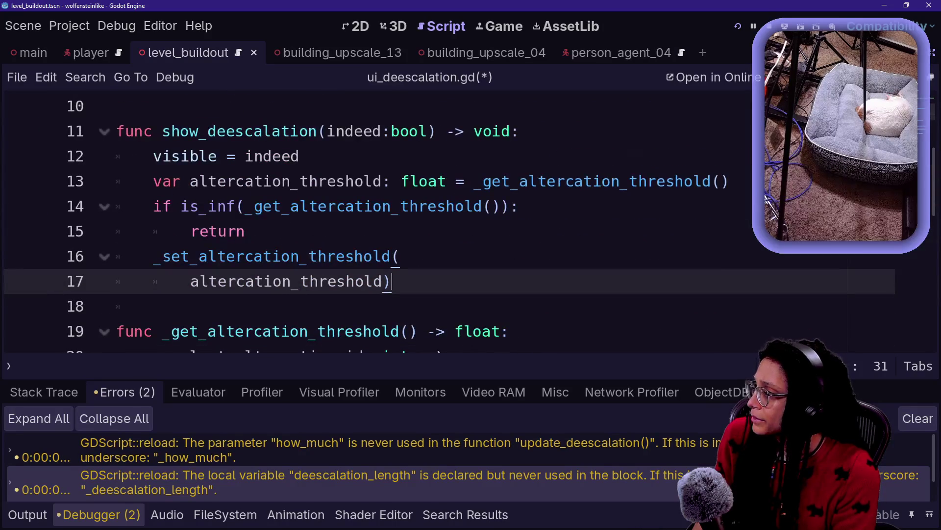
pyautogui.click(400, 255)
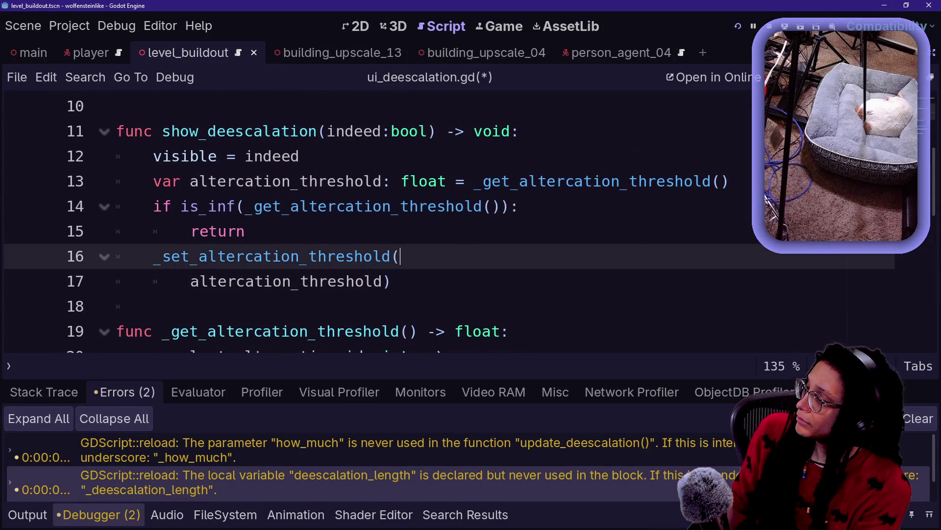
pyautogui.scroll(-1, 392, 206)
pyautogui.hotkey('ctrl', 's')
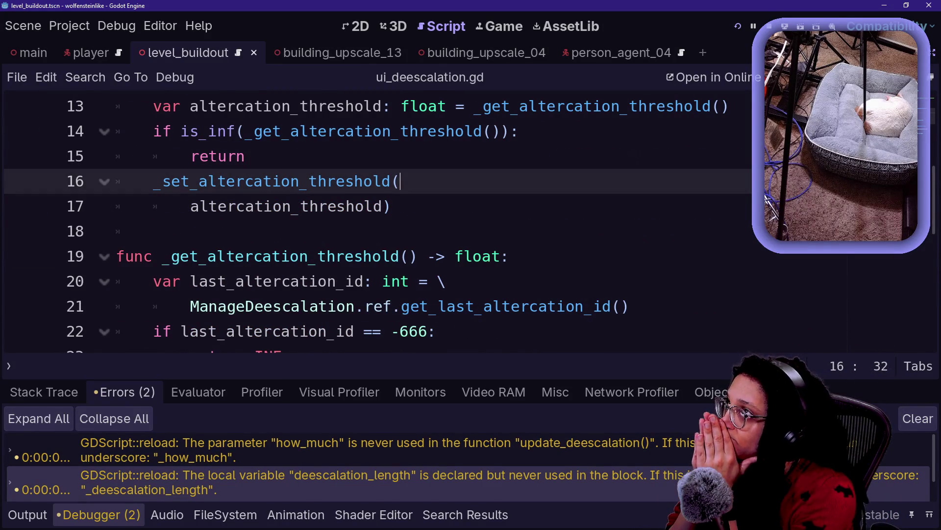
pyautogui.hotkey('shift', 'alt', 'o')
# Search the quick file opener for 'deescalation_ticker', then for 'ticker'
pyautogui.write('deescalation_ticker')
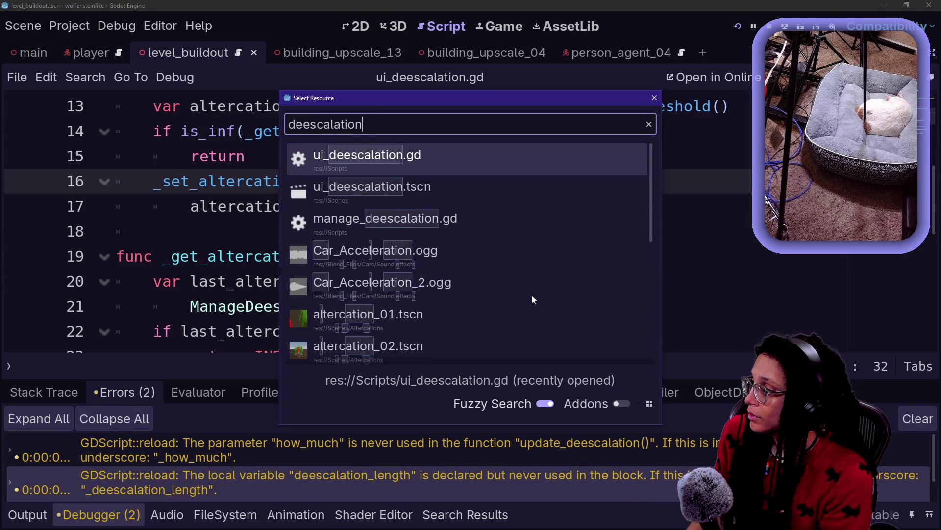
pyautogui.hotkey('ctrl', 'a')
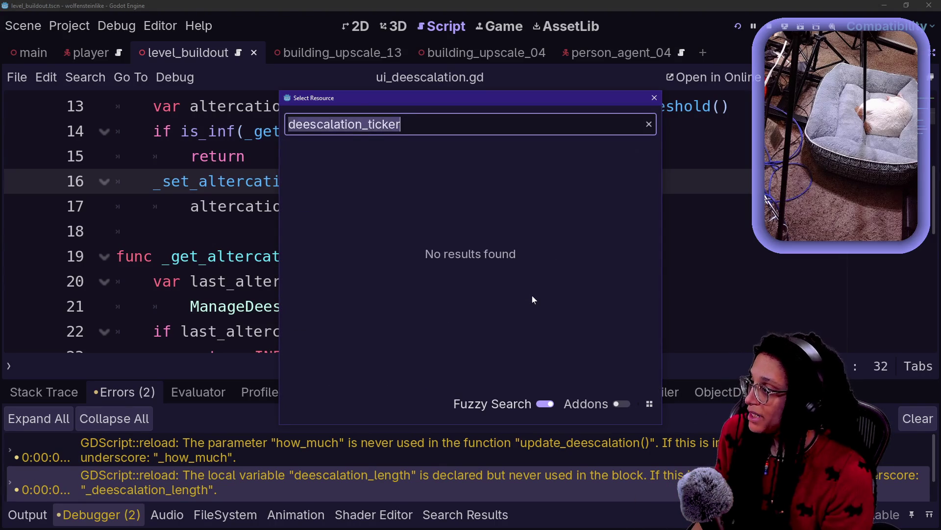
pyautogui.write('ticker')
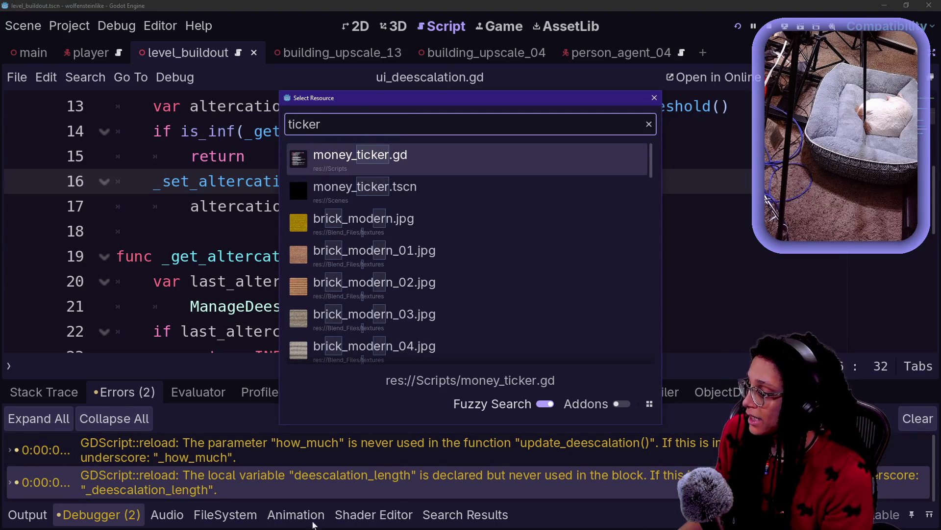
pyautogui.press('Escape')
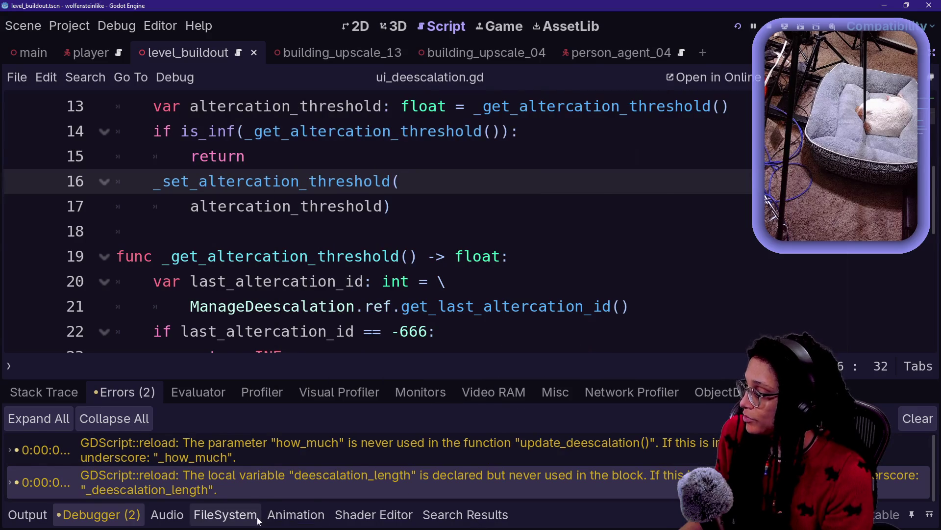
# Filter the FileSystem dock to money_ticker and open money_ticker.gd
pyautogui.click(225, 514)
pyautogui.press('BackSpace')
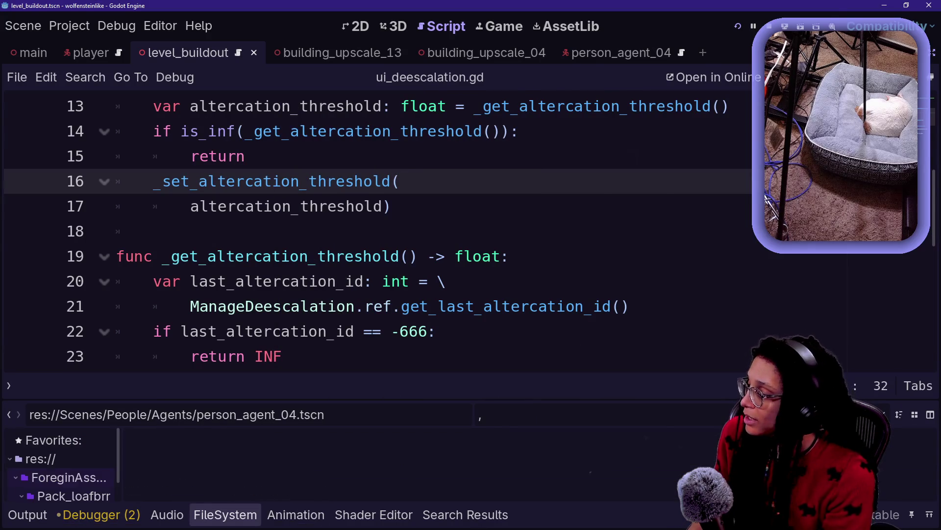
pyautogui.write('money_ticker')
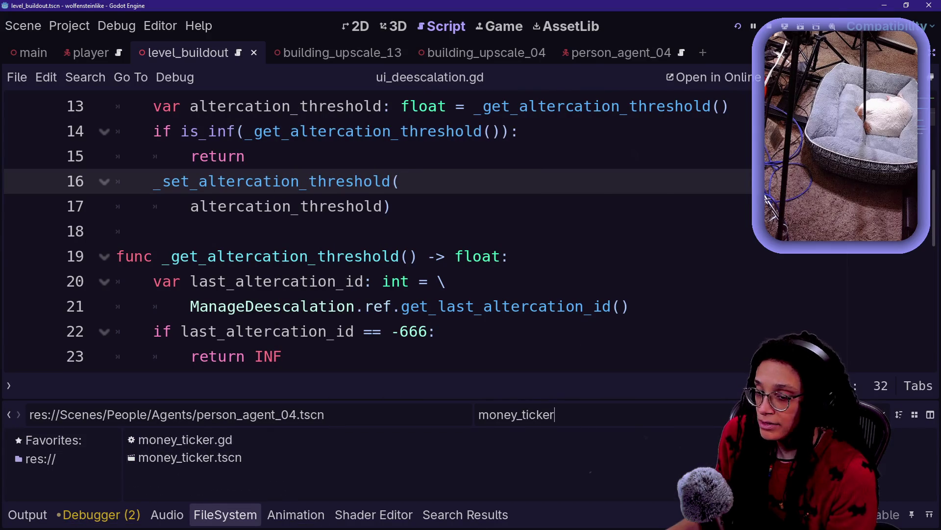
pyautogui.doubleClick(230, 440)
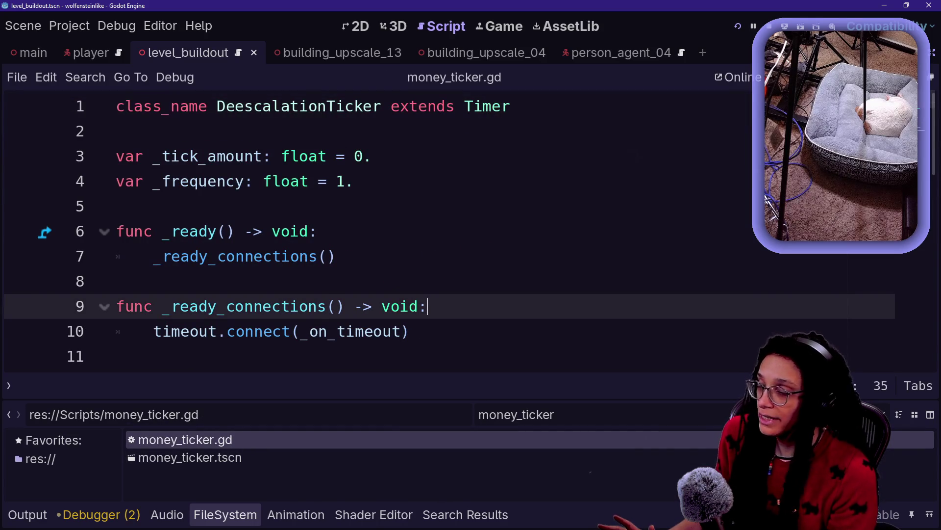
# Review the _ready function and its _ready_connections call in money_ticker.gd
pyautogui.press('Up')
pyautogui.press('Up')
pyautogui.press('Up')
pyautogui.press('Down')
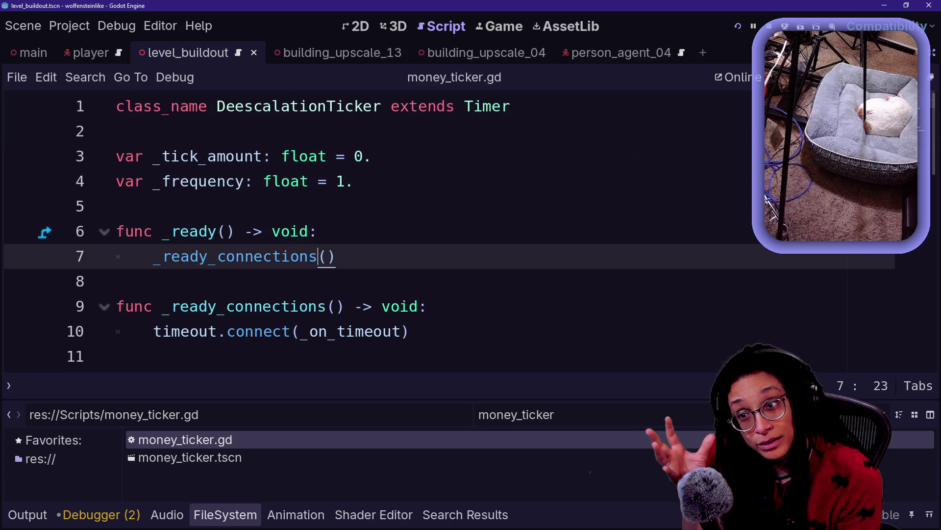
pyautogui.press('End')
pyautogui.hotkey('shift', 'Down')
pyautogui.hotkey('shift', 'Down')
pyautogui.hotkey('shift', 'Down')
pyautogui.hotkey('shift', 'End')
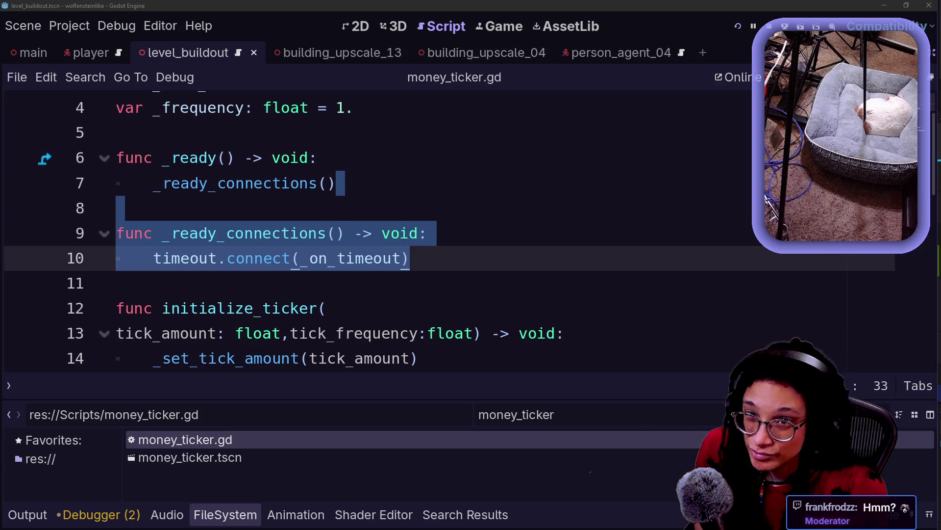
pyautogui.press('Escape')
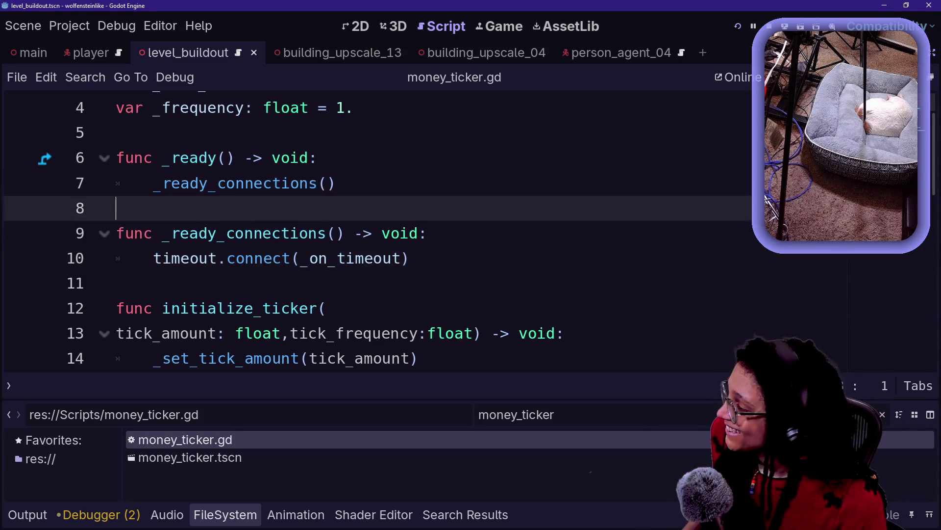
# Examine the connect call and initialize_ticker's tick amount and frequency setup
pyautogui.click(300, 233)
pyautogui.click(301, 258)
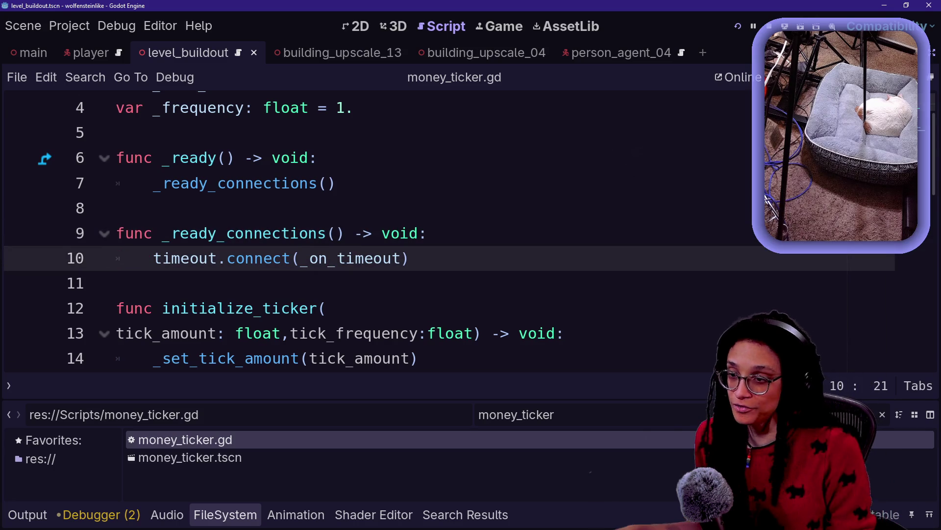
pyautogui.click(118, 208)
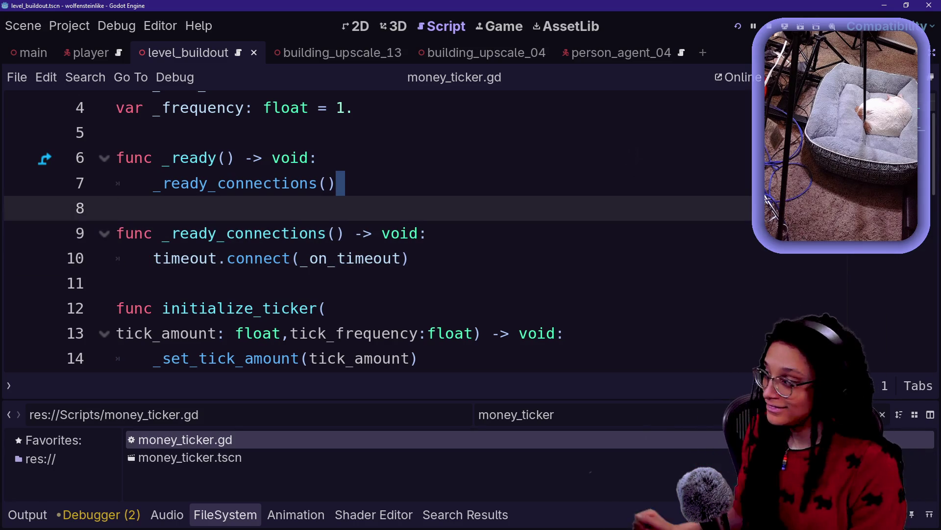
pyautogui.click(410, 259)
pyautogui.hotkey('ctrl', 'y')
pyautogui.hotkey('ctrl', 'y')
pyautogui.hotkey('ctrl', 'y')
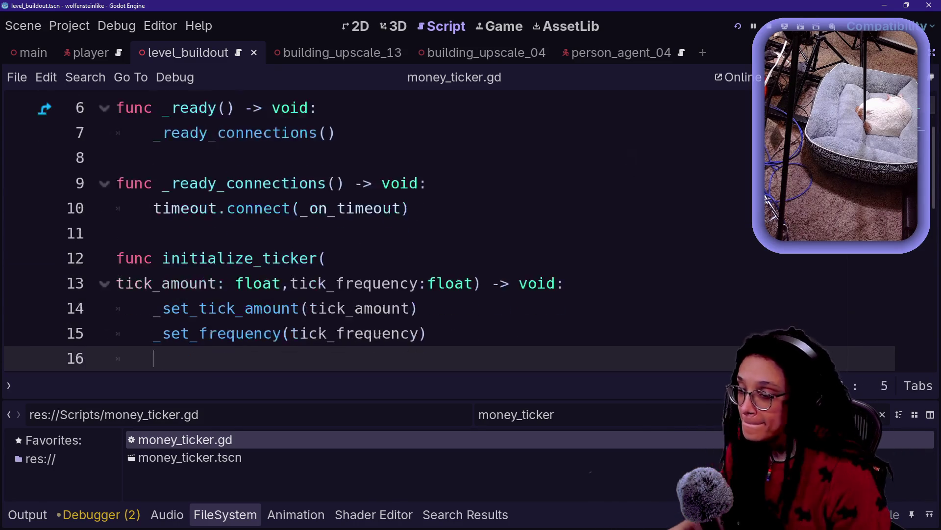
pyautogui.click(118, 283)
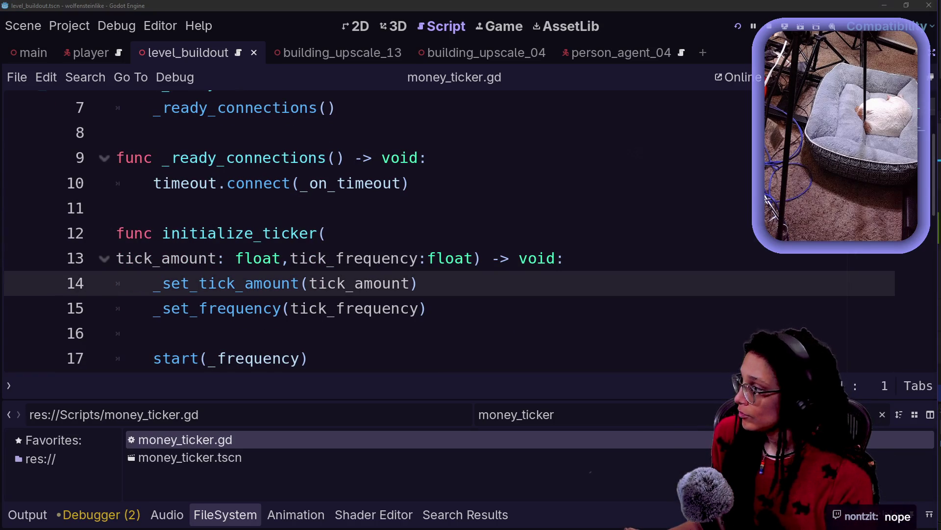
pyautogui.click(117, 258)
pyautogui.click(116, 308)
pyautogui.moveTo(326, 258); pyautogui.dragTo(154, 332)
pyautogui.click(154, 358)
pyautogui.click(337, 283)
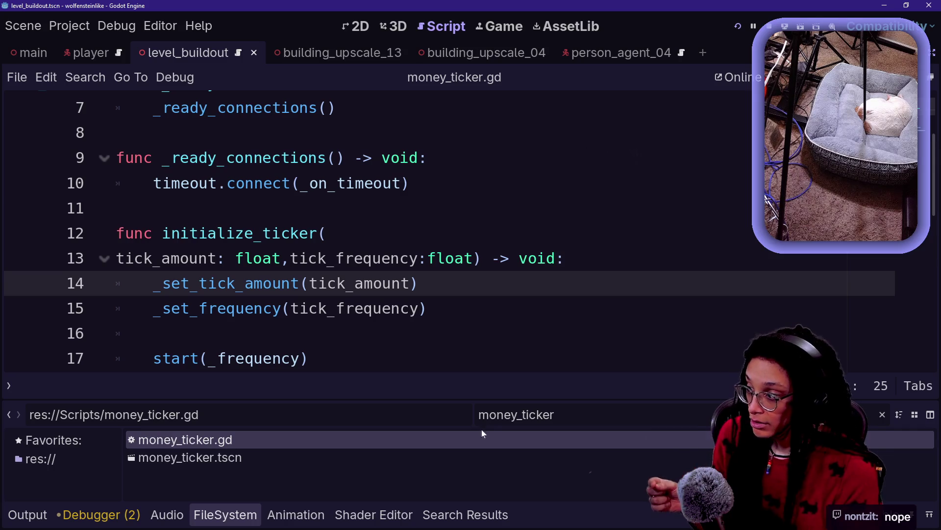
# Rename money_ticker.gd to deescalation_ticker.gd
pyautogui.rightClick(187, 440)
pyautogui.click(240, 381)
pyautogui.hotkey('shift', 'Right')
pyautogui.hotkey('shift', 'Right')
pyautogui.hotkey('shift', 'Right')
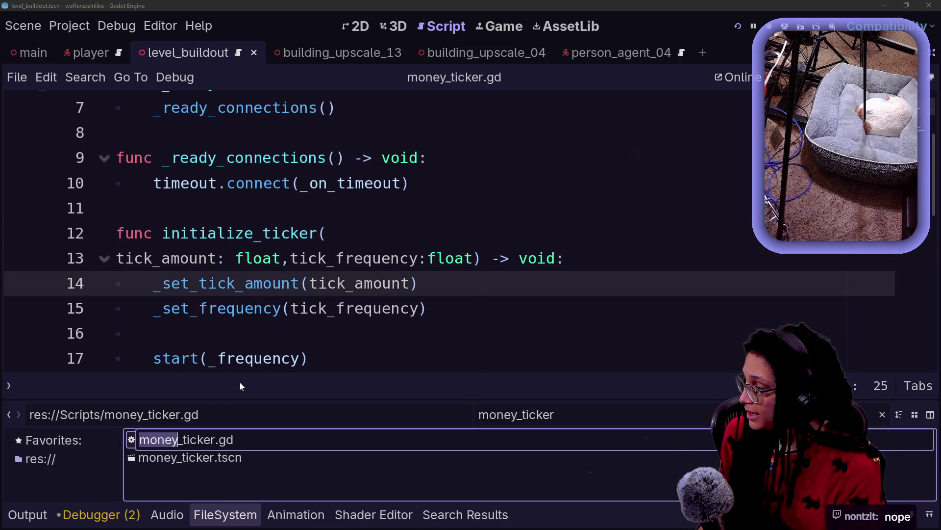
pyautogui.write('deescalation')
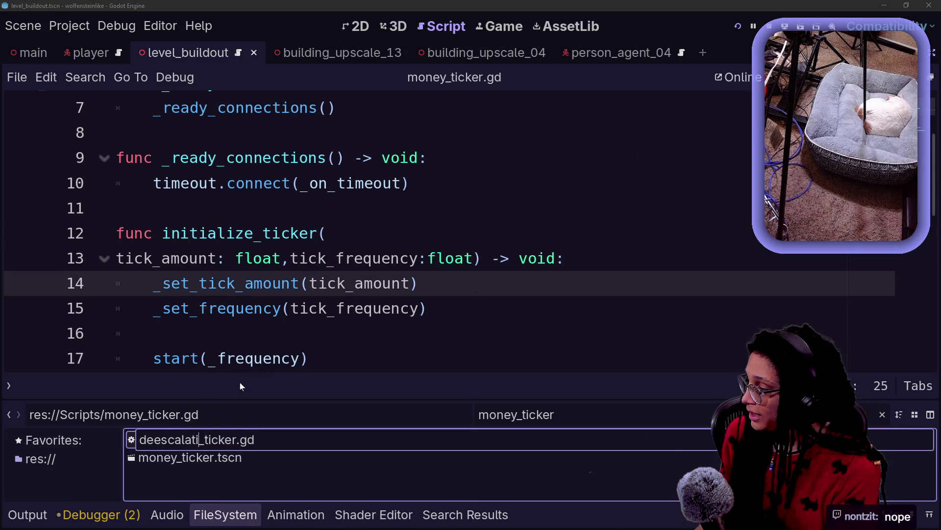
pyautogui.press('Escape')
# Rename money_ticker.tscn to deescalation_ticker.tscn
pyautogui.rightClick(164, 444)
pyautogui.click(190, 385)
pyautogui.press('Left')
pyautogui.press('Right')
pyautogui.press('Right')
pyautogui.press('Right')
pyautogui.press('BackSpace')
pyautogui.press('BackSpace')
pyautogui.press('BackSpace')
pyautogui.write('deescal')
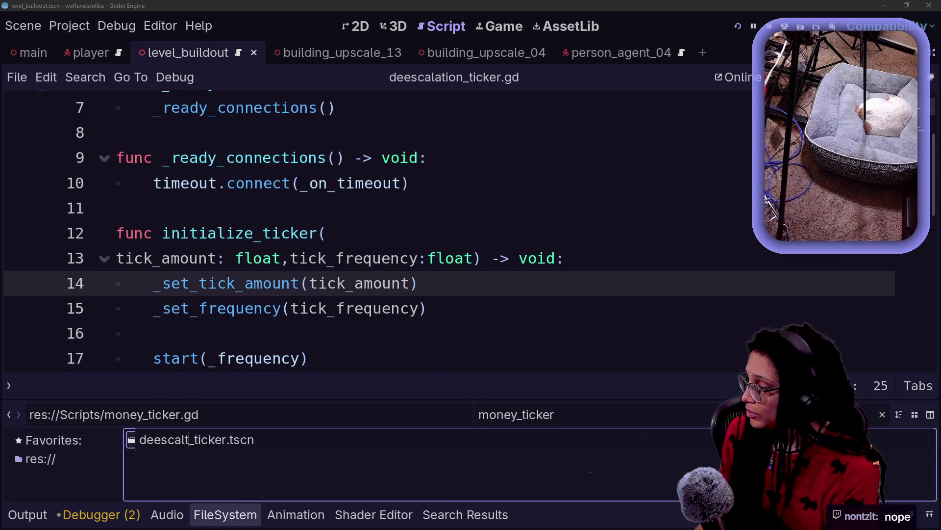
pyautogui.write('atiom')
pyautogui.press('BackSpace')
pyautogui.write('n')
pyautogui.press('Return')
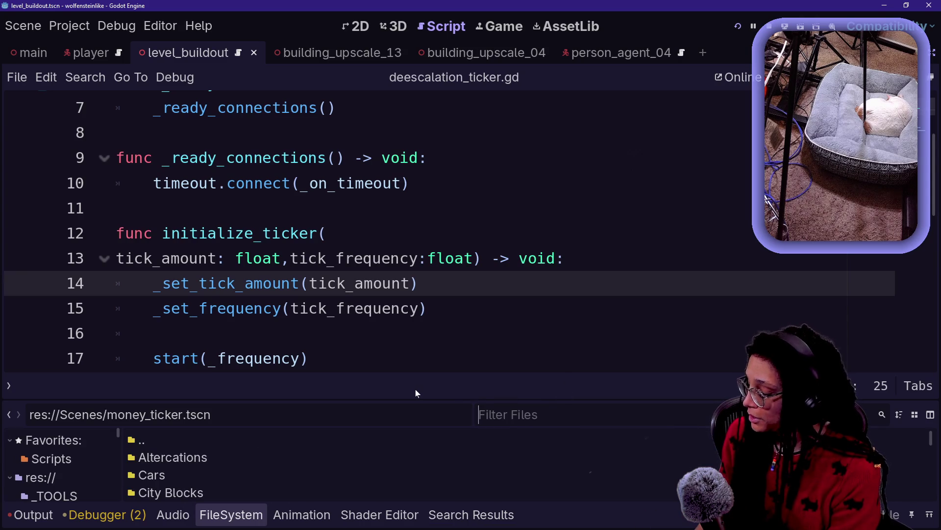
# Filter the project files by 'dee' and review the script's opening lines
pyautogui.write('d')
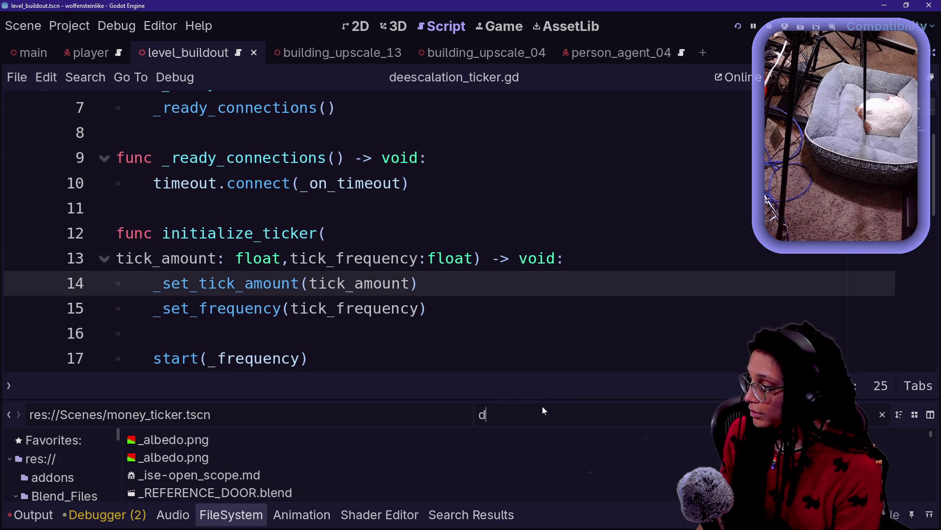
pyautogui.write('ee')
pyautogui.click(472, 285)
pyautogui.hotkey('shift', 'alt', 'o')
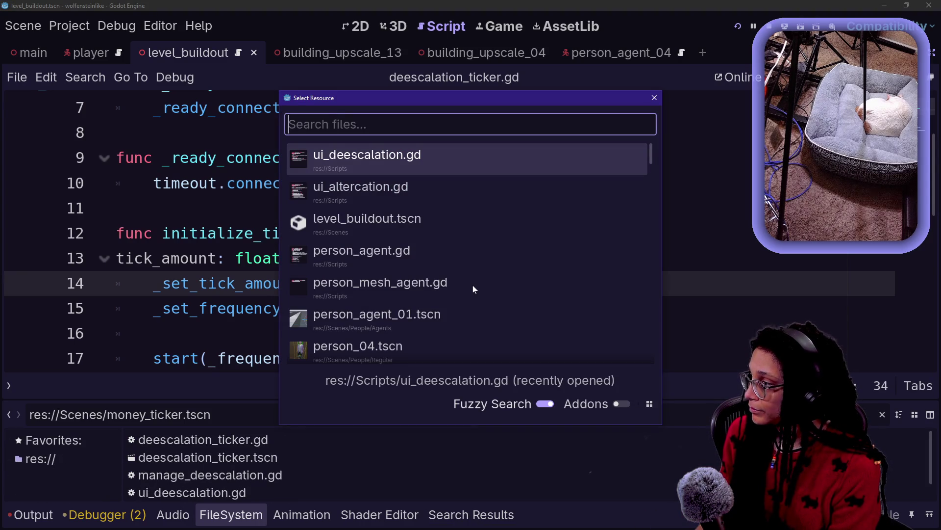
pyautogui.press('Escape')
pyautogui.scroll(2, 373, 231)
pyautogui.click(245, 107)
pyautogui.press('Down')
pyautogui.press('Down')
pyautogui.press('Down')
pyautogui.press('Up')
pyautogui.press('Up')
pyautogui.press('Down')
pyautogui.press('Down')
pyautogui.press('Down')
pyautogui.press('Down')
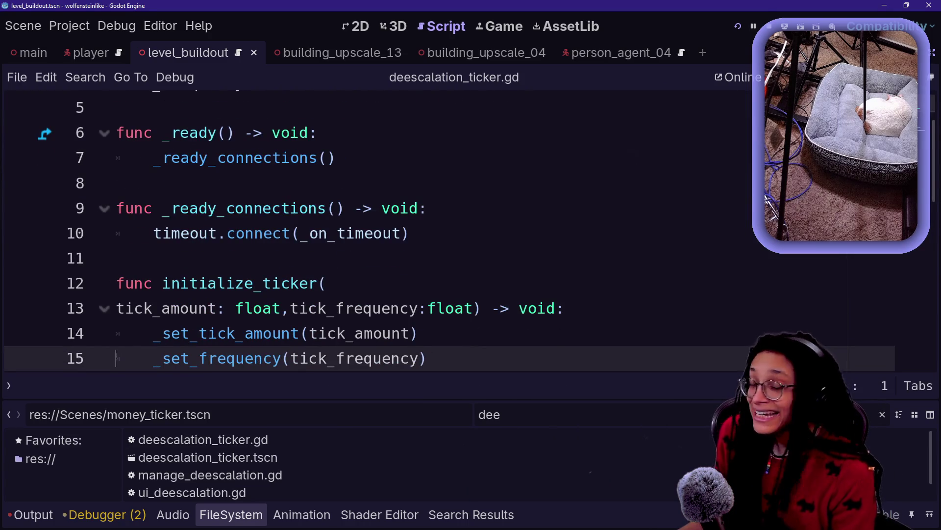
pyautogui.scroll(2, 373, 231)
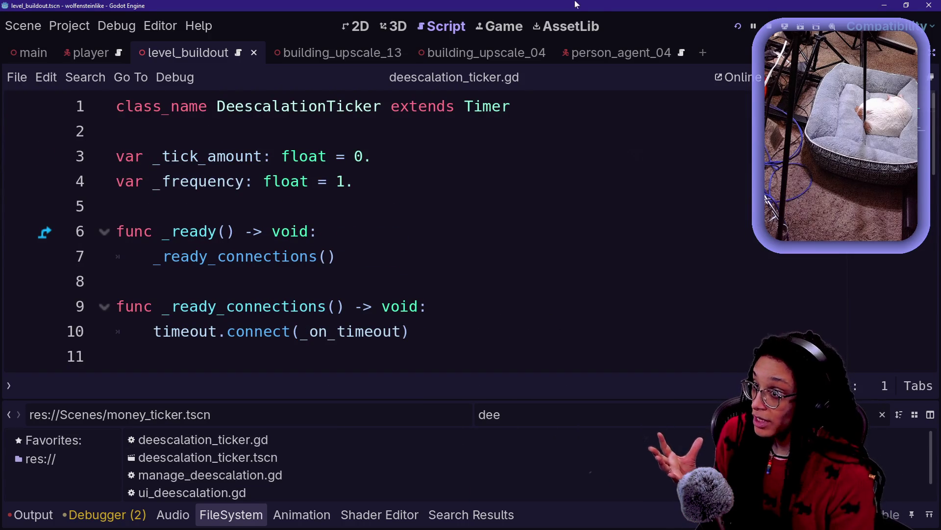
# Restore the side docks and switch to the running game view
pyautogui.hotkey('ctrl', 'shift', 'F11')
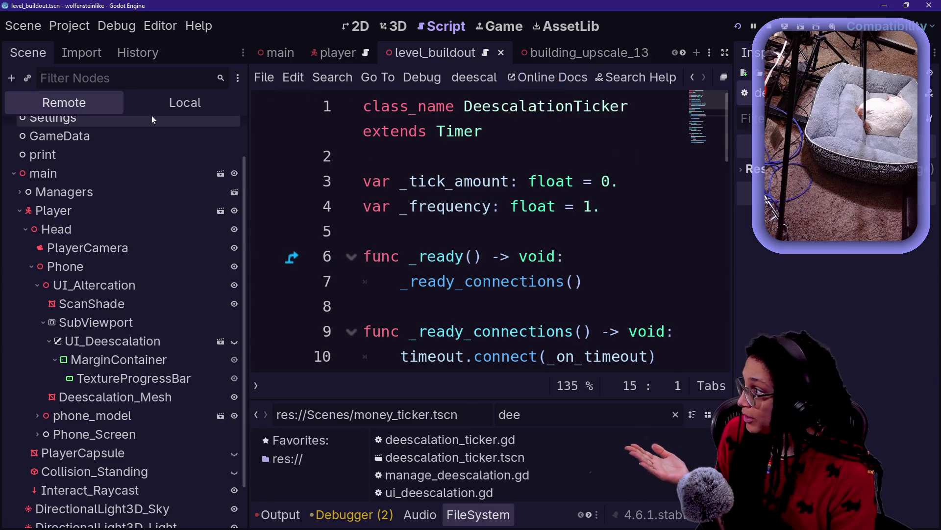
pyautogui.scroll(2, 156, 119)
pyautogui.click(20, 242)
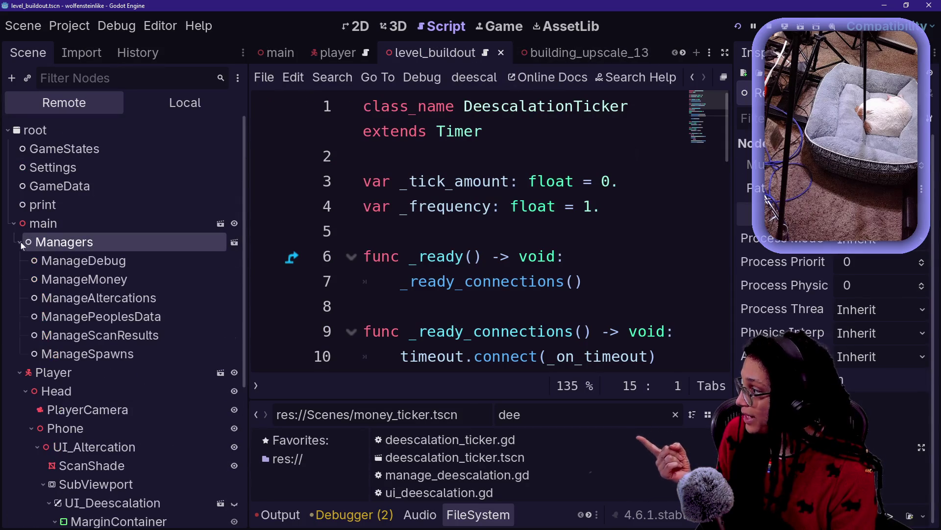
pyautogui.click(20, 242)
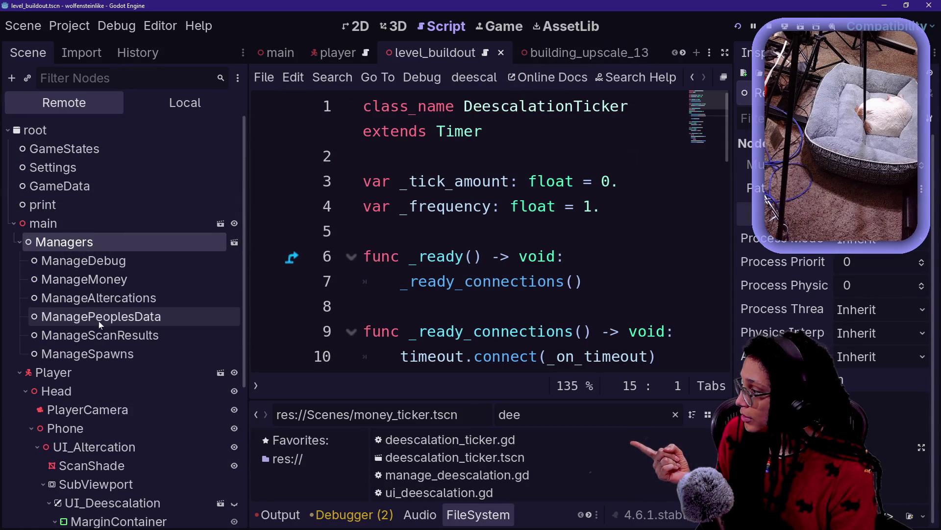
pyautogui.click(510, 25)
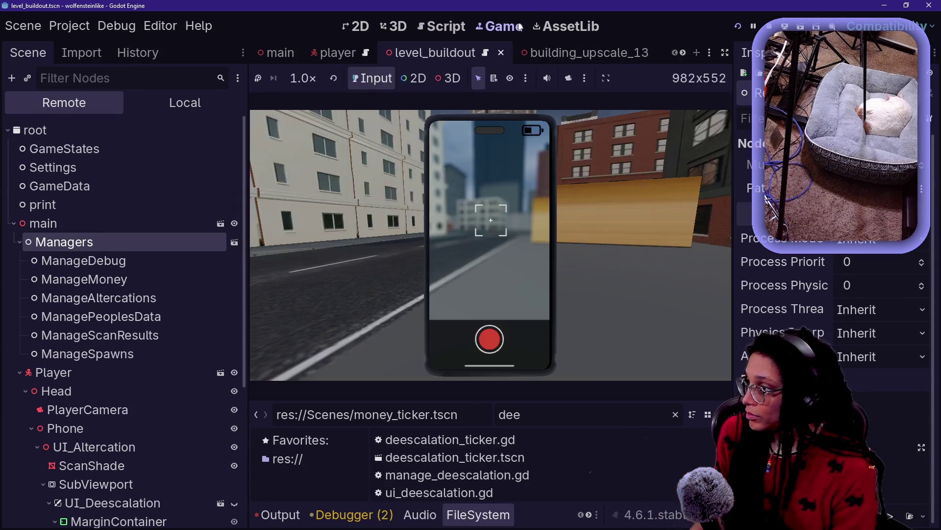
# Turn the game camera, expand ManageMoney's timers in the Remote tree, then switch to Firefox
pyautogui.press('w')
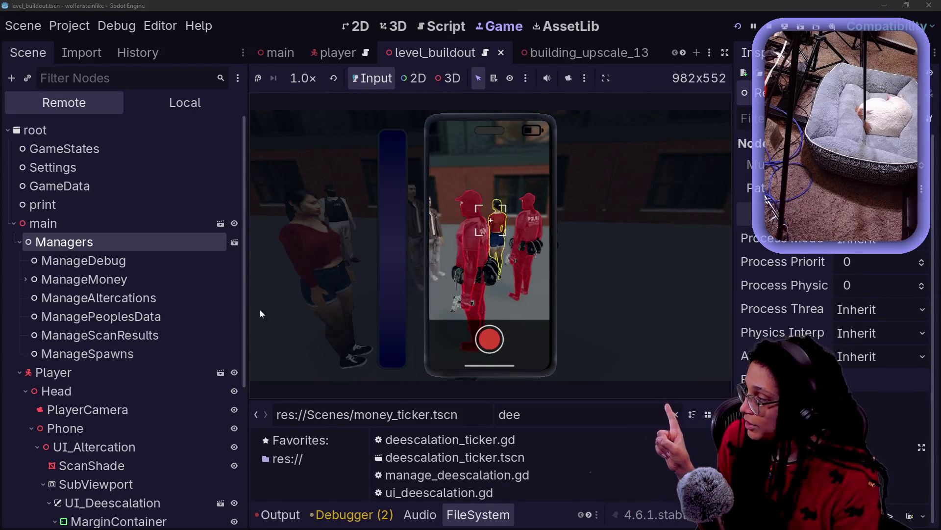
pyautogui.click(26, 280)
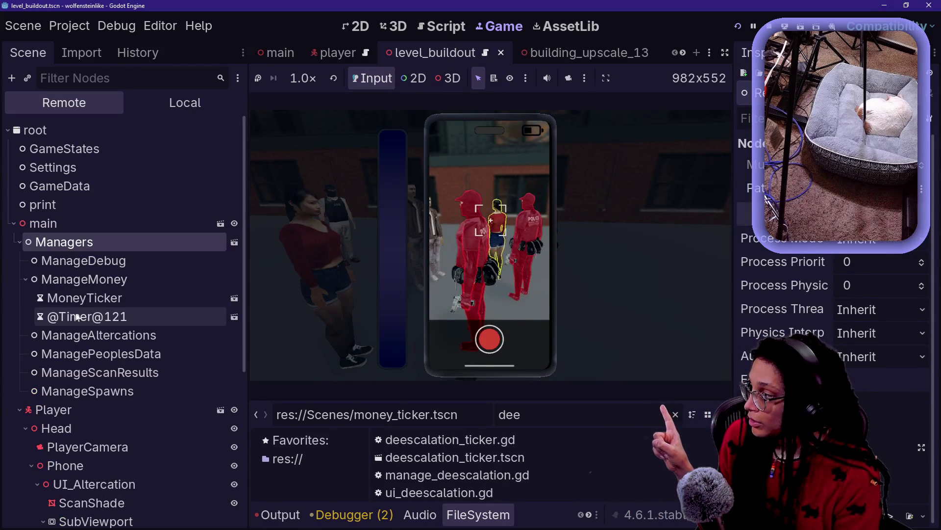
pyautogui.click(538, 249)
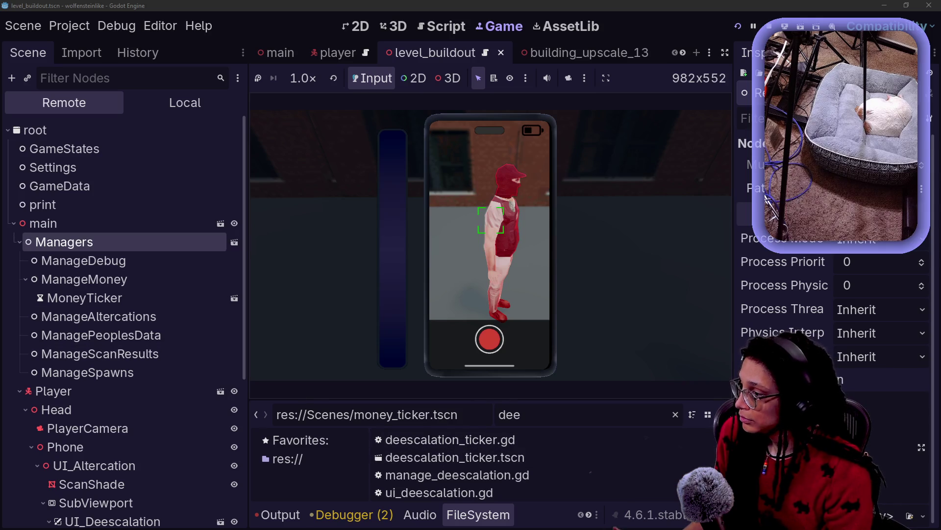
pyautogui.click(367, 390)
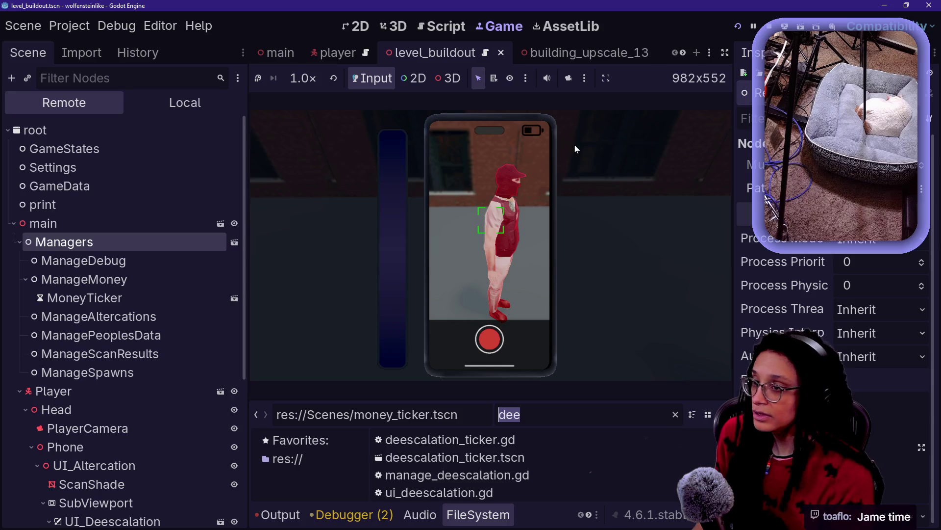
pyautogui.hotkey('alt', 'Tab')
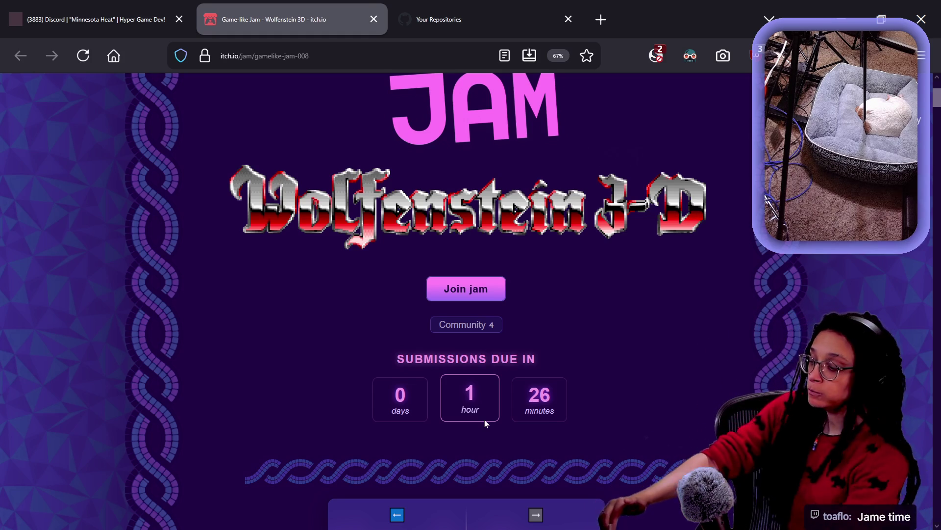
# Switch from the itch.io jam page back to the Godot editor
pyautogui.hotkey('alt', 'Tab')
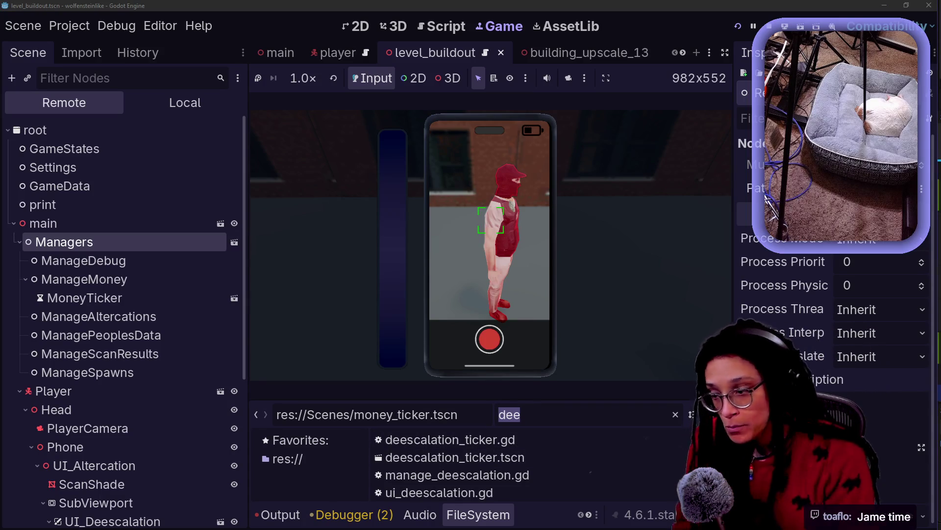
# Bring up the deescalation_ticker.gd script in the script editor
pyautogui.click(458, 414)
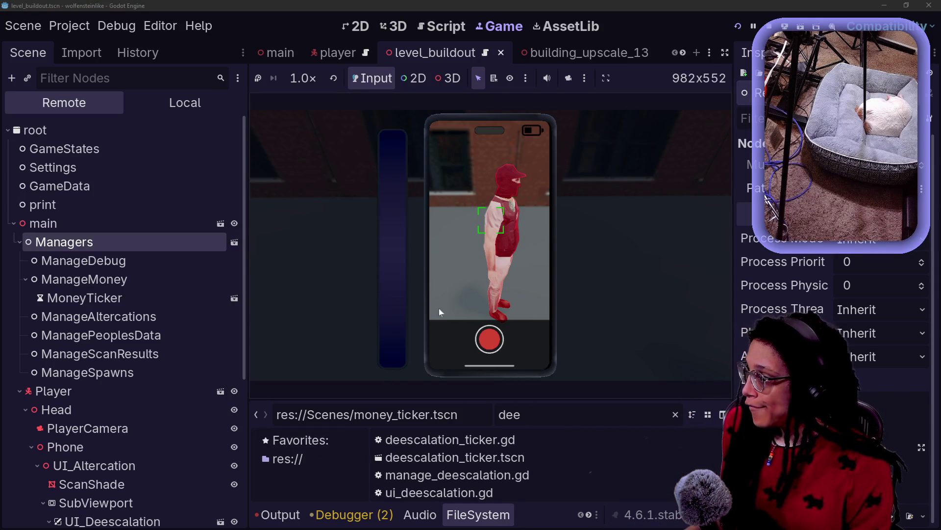
pyautogui.click(448, 27)
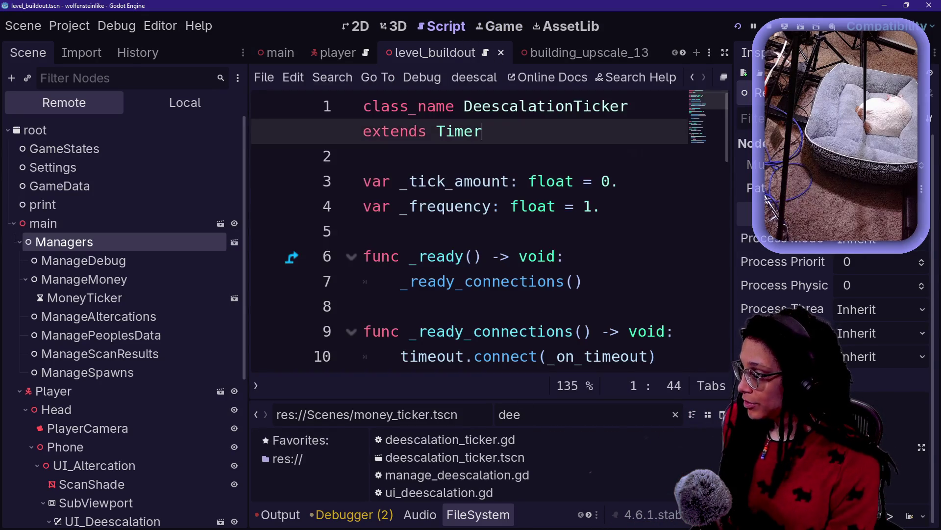
# In full-width view, jump from _on_timeout's update_deescalation call to its definition
pyautogui.hotkey('ctrl', 'shift', 'F11')
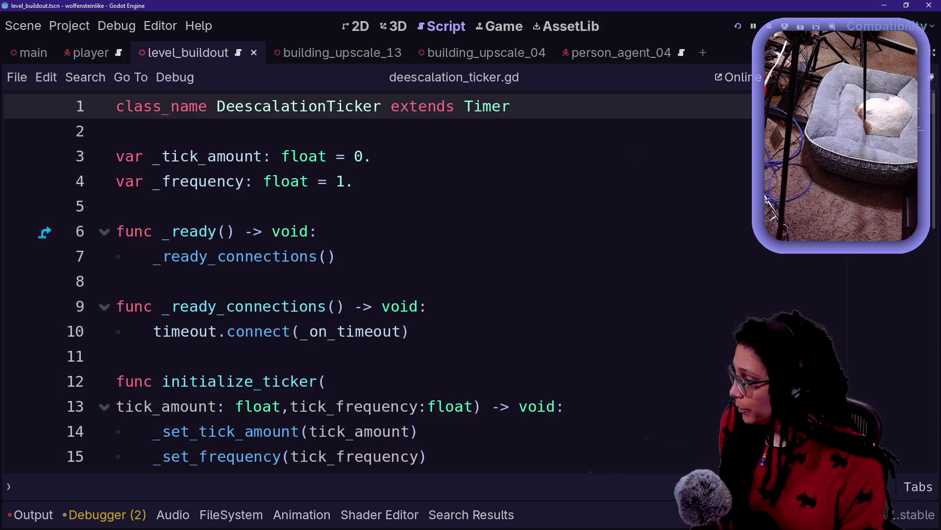
pyautogui.scroll(-7, 372, 282)
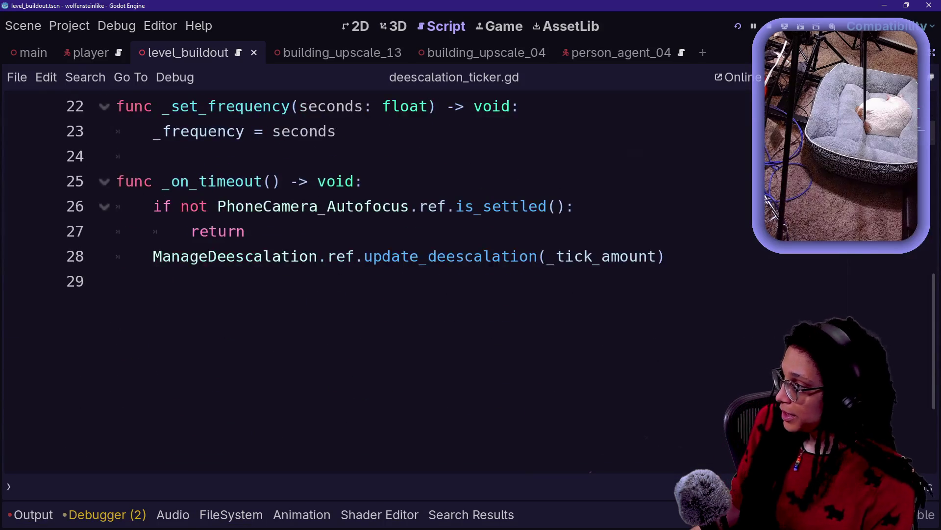
pyautogui.click(104, 206)
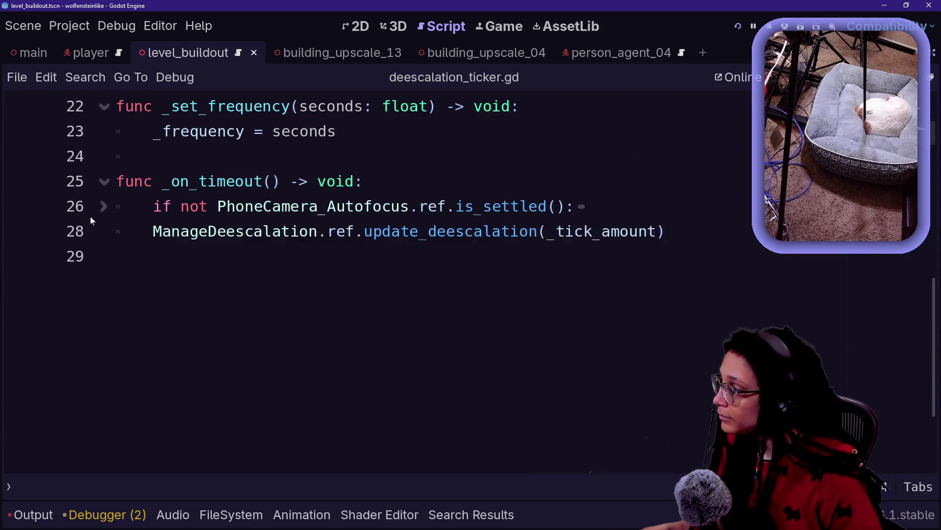
pyautogui.click(104, 207)
pyautogui.click(422, 256)
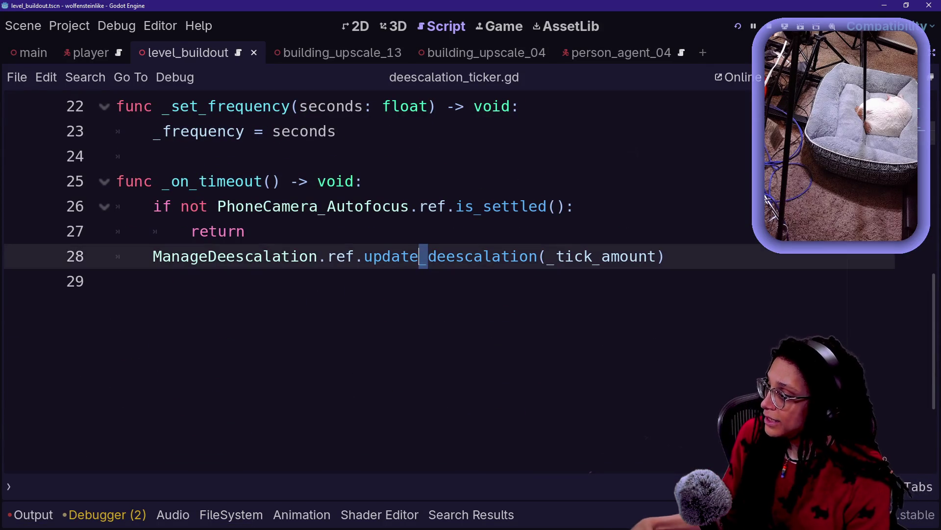
pyautogui.keyDown('ctrl'); pyautogui.click(381, 259); pyautogui.keyUp('ctrl')
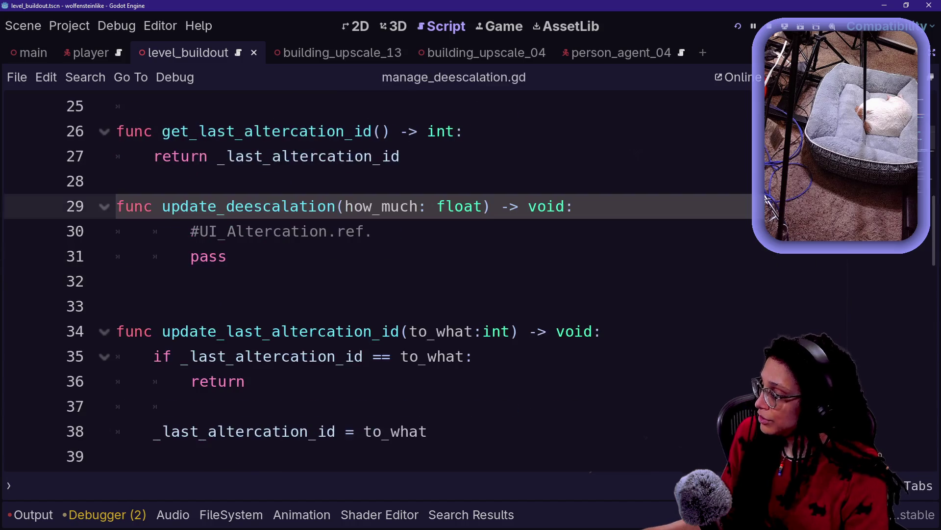
# Delete the blank line left after the update_deescalation function
pyautogui.press('Down')
pyautogui.press('Home')
pyautogui.hotkey('shift', 'Down')
pyautogui.hotkey('shift', 'End')
pyautogui.press('Right')
pyautogui.press('Down')
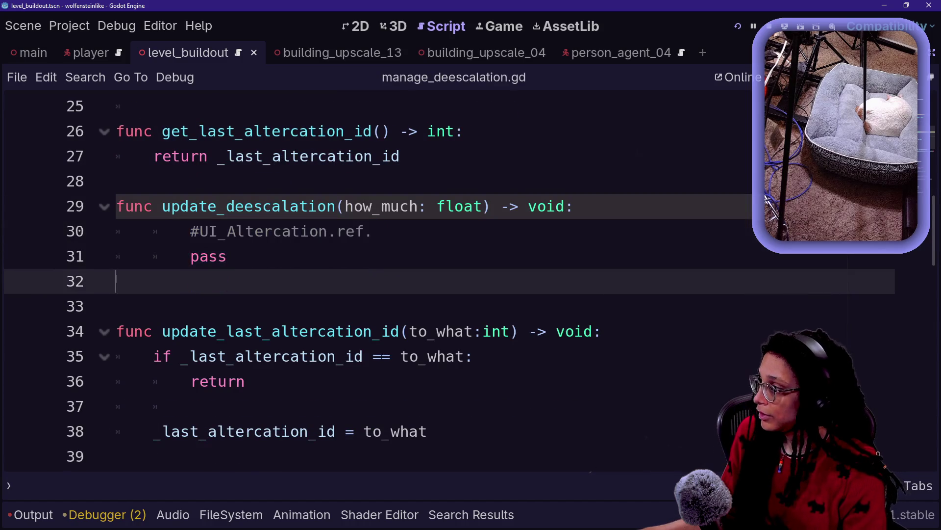
pyautogui.press('BackSpace')
# Dedent the comment and pass lines 30–31 by one level
pyautogui.press('Up')
pyautogui.press('End')
pyautogui.hotkey('shift', 'Left')
pyautogui.hotkey('shift', 'Left')
pyautogui.hotkey('shift', 'Left')
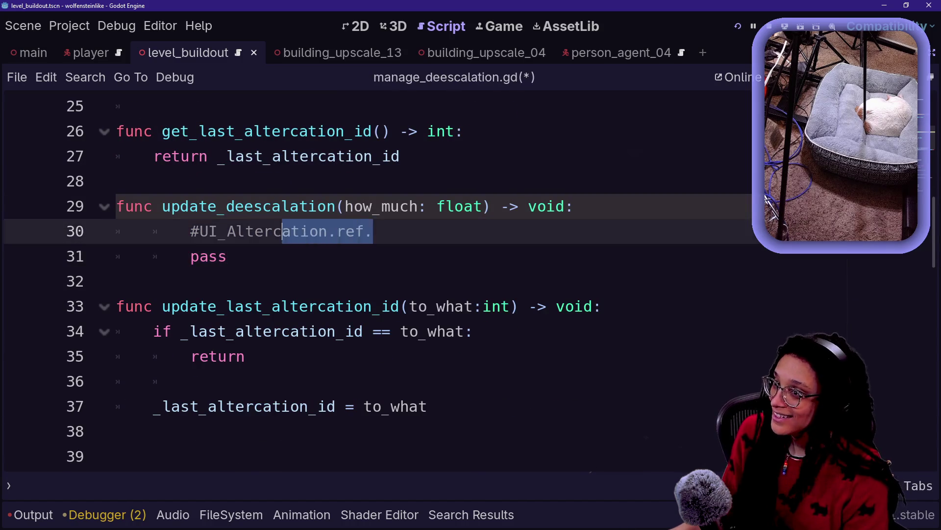
pyautogui.hotkey('shift', 'Right')
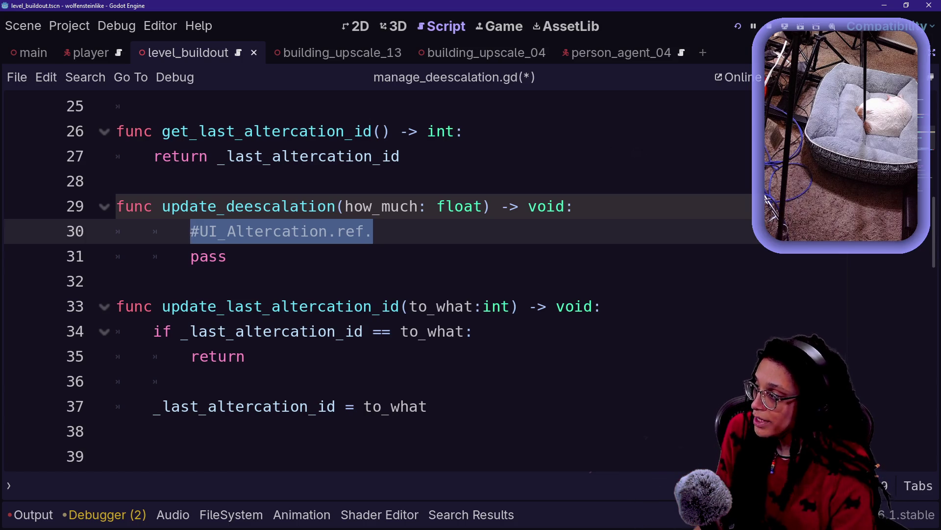
pyautogui.keyDown('shift'); pyautogui.click(209, 256); pyautogui.keyUp('shift')
pyautogui.click(216, 256)
pyautogui.hotkey('shift', 'Up')
pyautogui.hotkey('shift', 'Tab')
# Check the float type hint in the function signature, then open the quick file opener
pyautogui.click(473, 206)
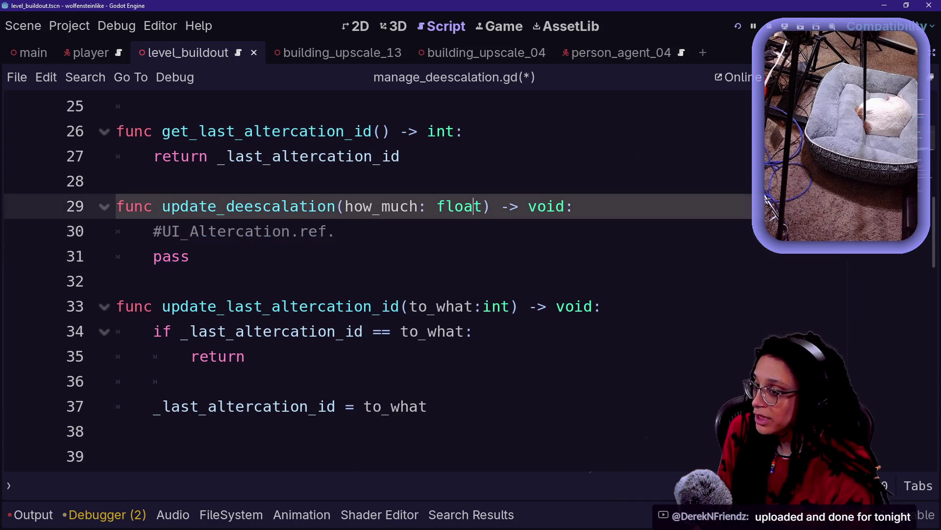
pyautogui.moveTo(473, 206)
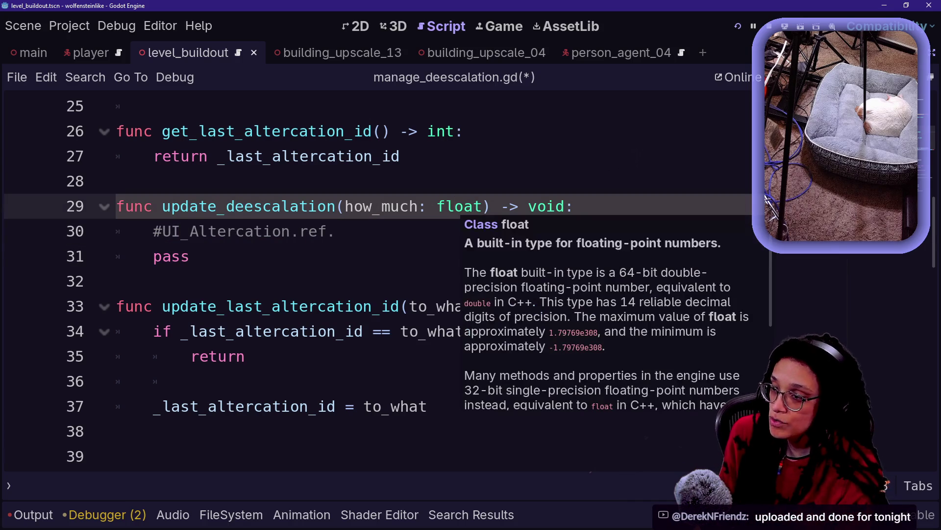
pyautogui.press('Down')
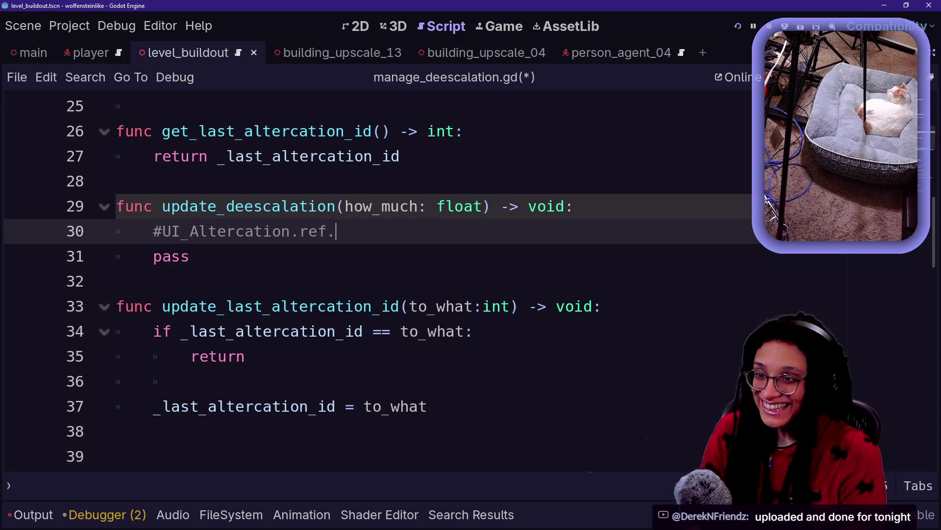
pyautogui.press('Down')
pyautogui.press('Down')
pyautogui.press('Down')
pyautogui.press('Up')
pyautogui.press('Up')
pyautogui.press('Up')
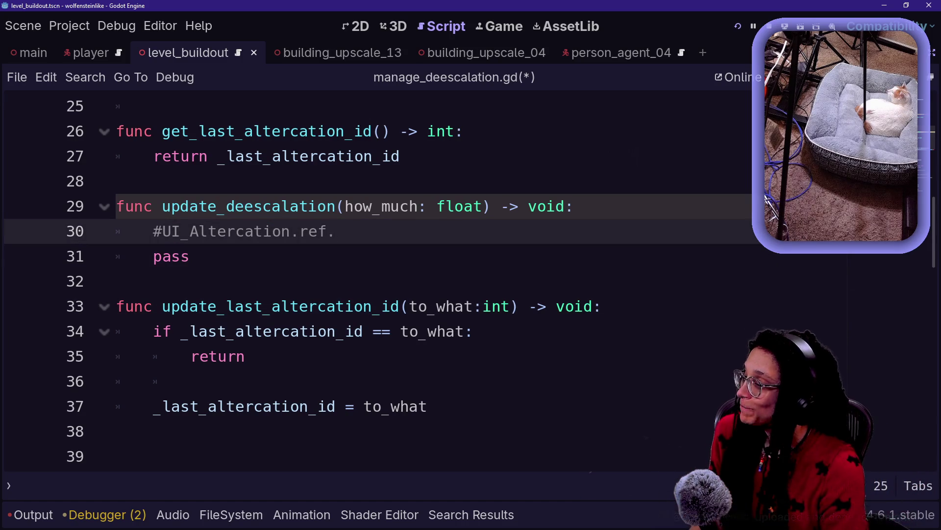
pyautogui.click(575, 206)
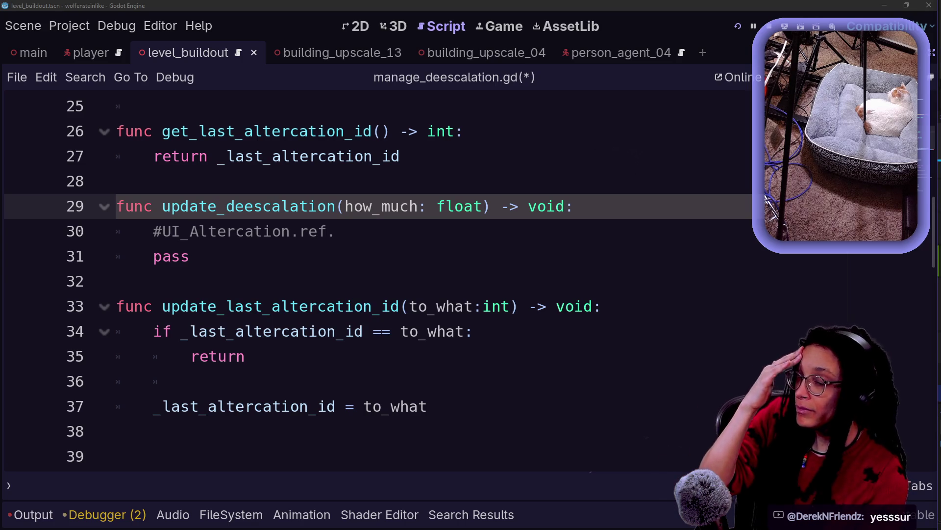
pyautogui.hotkey('shift', 'alt', 'o')
pyautogui.write('manage')
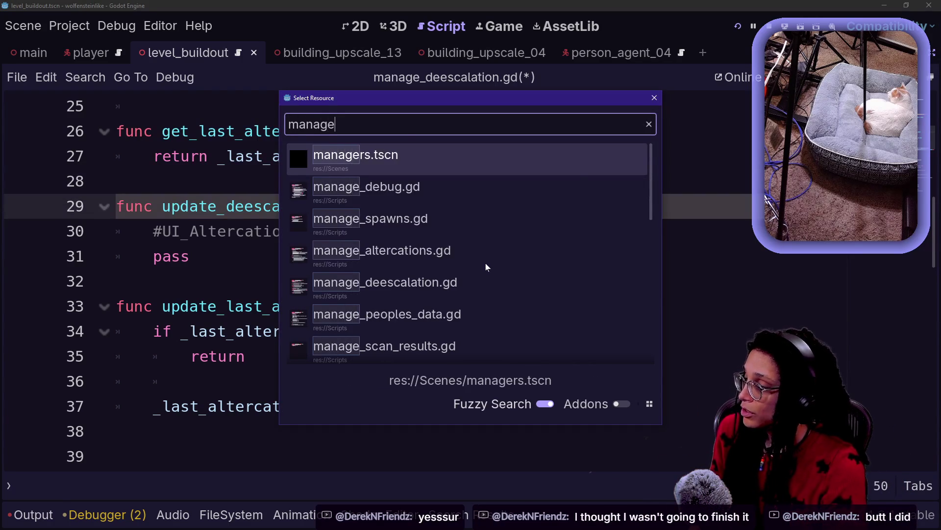
pyautogui.doubleClick(486, 263)
pyautogui.scroll(2, 482, 256)
pyautogui.moveTo(189, 209); pyautogui.dragTo(459, 307)
pyautogui.click(458, 306)
pyautogui.scroll(2, 458, 307)
pyautogui.scroll(2, 458, 307)
pyautogui.moveTo(116, 307); pyautogui.dragTo(510, 404)
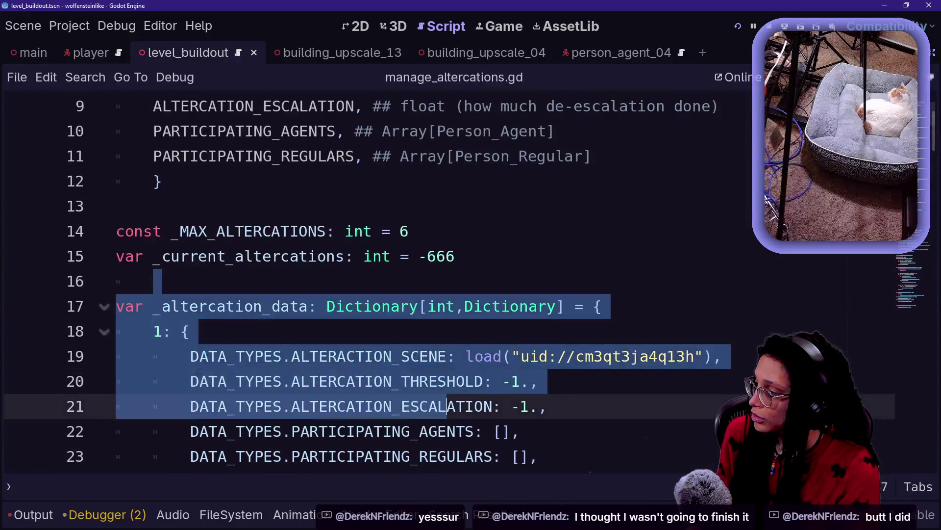
pyautogui.click(510, 404)
pyautogui.scroll(-1, 510, 403)
pyautogui.moveTo(291, 306); pyautogui.dragTo(501, 356)
pyautogui.click(501, 356)
pyautogui.scroll(-10, 501, 356)
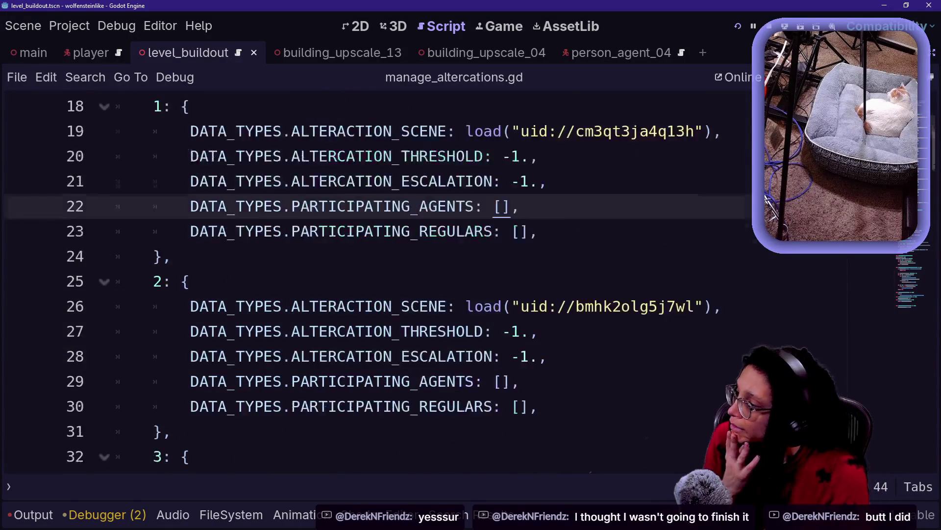
pyautogui.scroll(-6, 501, 356)
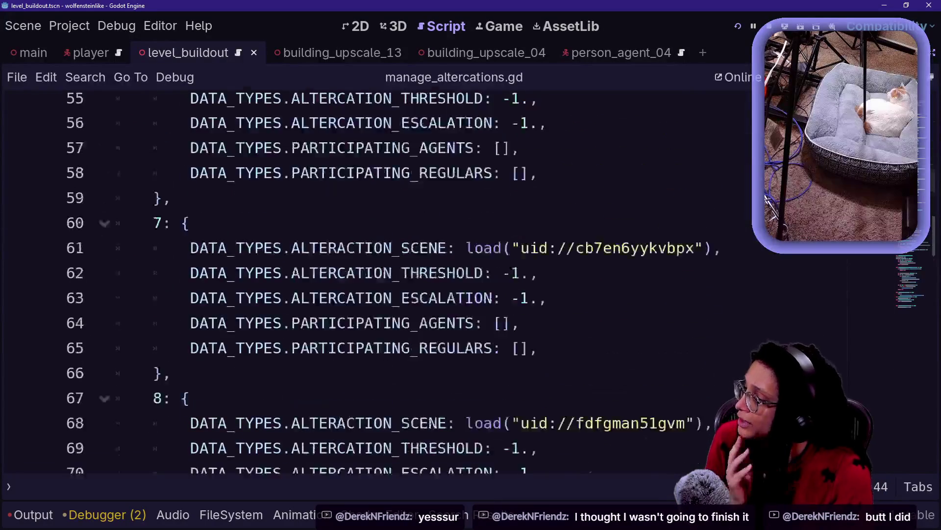
pyautogui.click(188, 281)
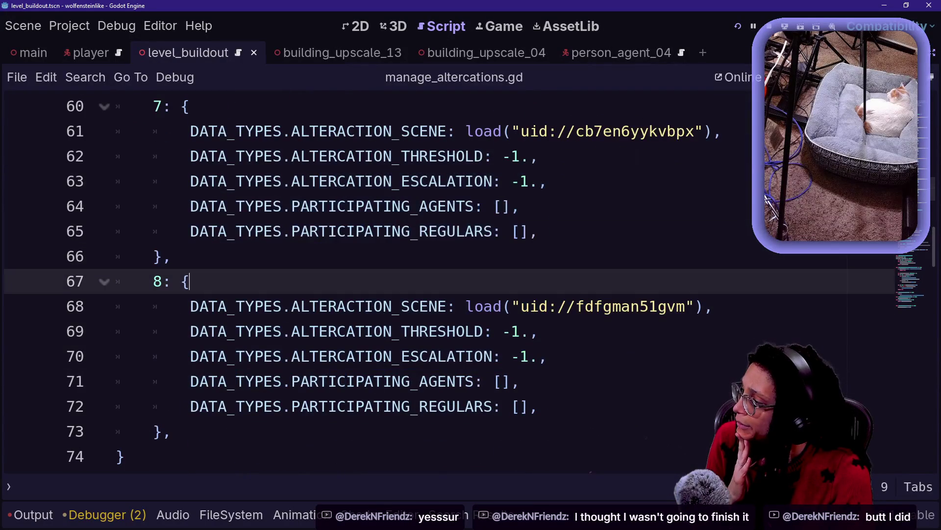
pyautogui.scroll(13, 188, 281)
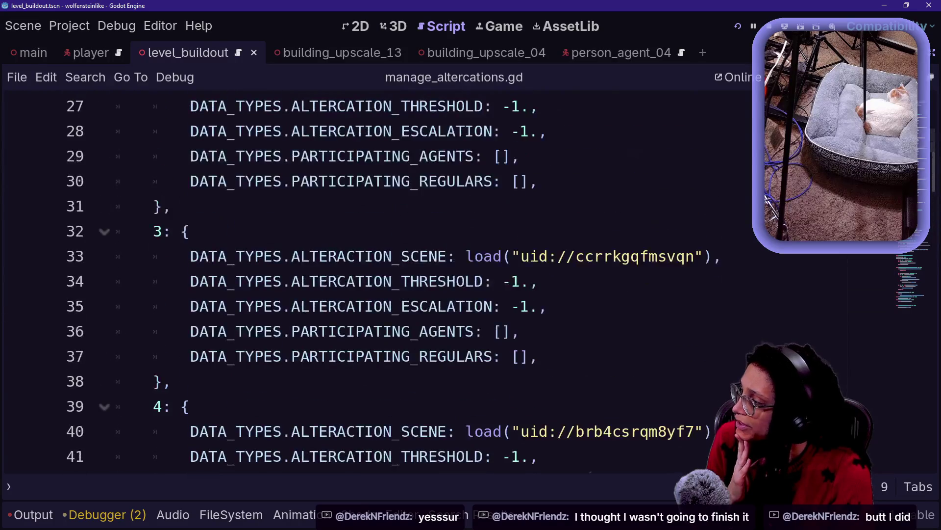
pyautogui.scroll(3, 189, 281)
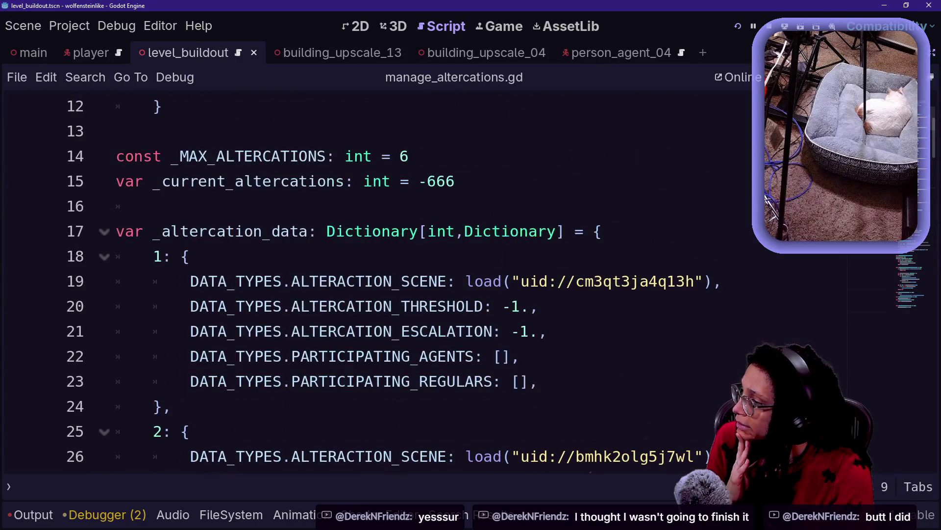
pyautogui.moveTo(190, 331); pyautogui.dragTo(529, 331)
pyautogui.click(547, 331)
pyautogui.hotkey('ctrl', 'z')
pyautogui.hotkey('ctrl', 'z')
pyautogui.hotkey('ctrl', 'z')
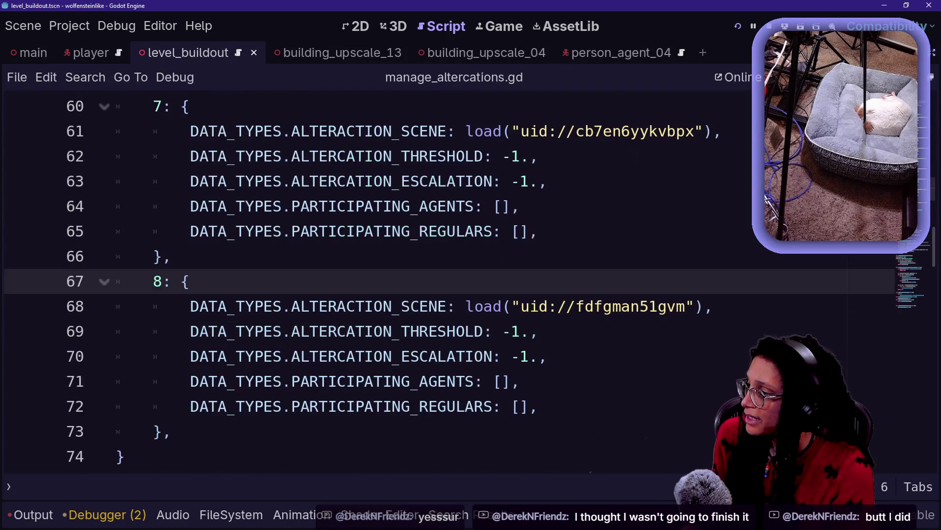
pyautogui.hotkey('ctrl', 'z')
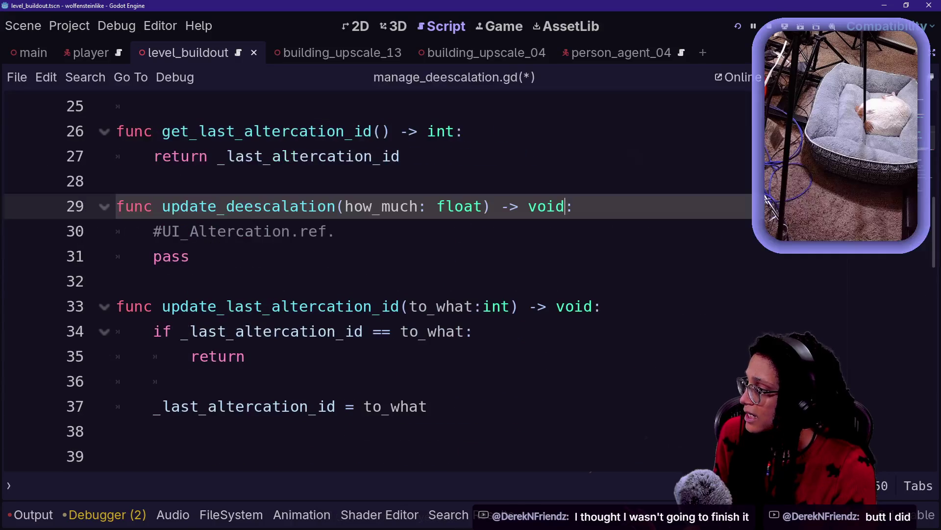
# Replace the placeholder comment and pass with 'var current_deescalation: float = \'
pyautogui.moveTo(338, 231); pyautogui.dragTo(217, 231)
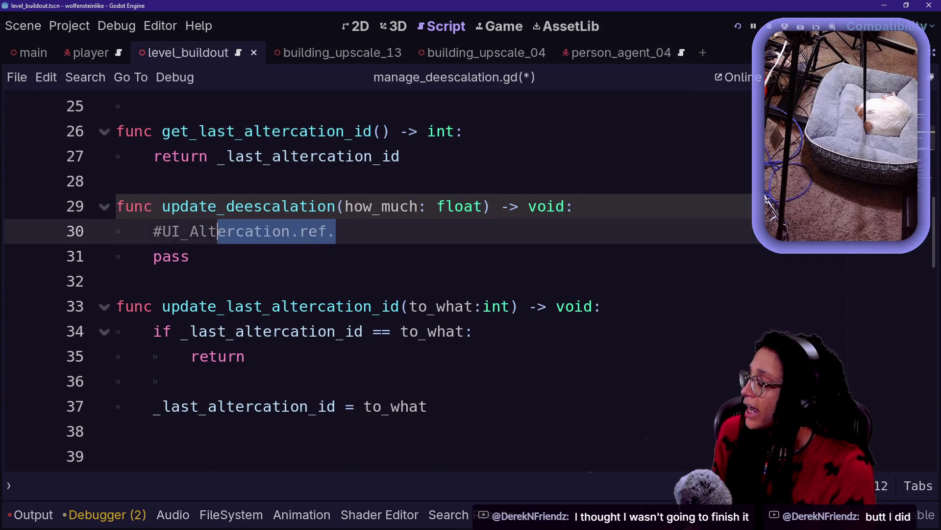
pyautogui.moveTo(153, 231); pyautogui.dragTo(337, 231)
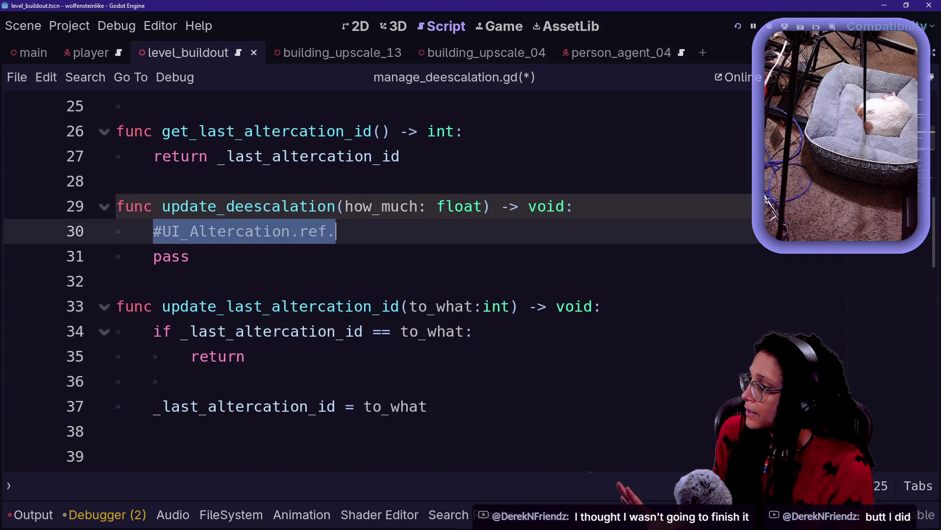
pyautogui.write('var')
pyautogui.hotkey('shift', 'Down')
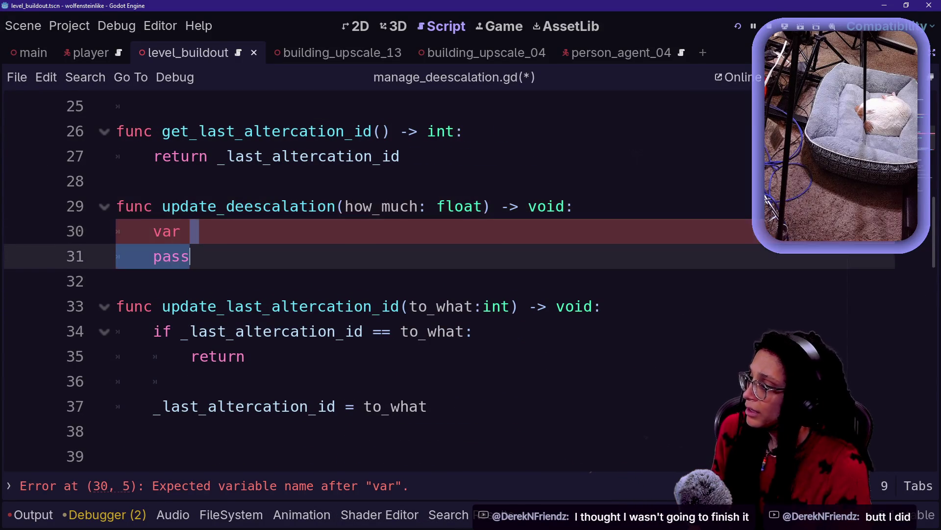
pyautogui.press('Delete')
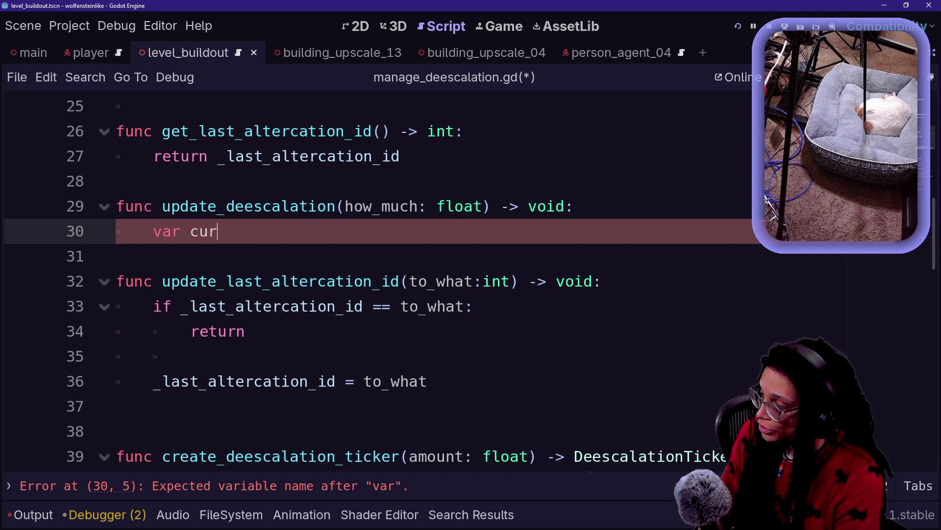
pyautogui.write('current_')
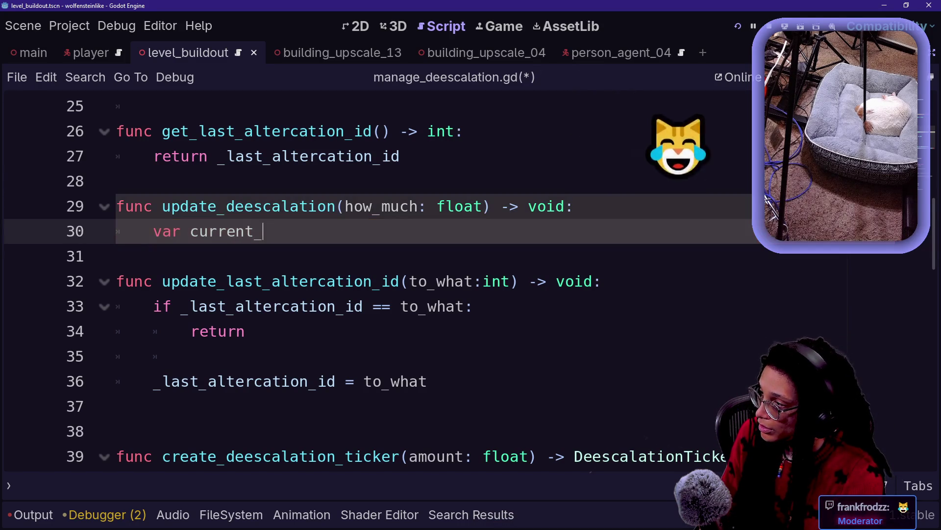
pyautogui.write('d')
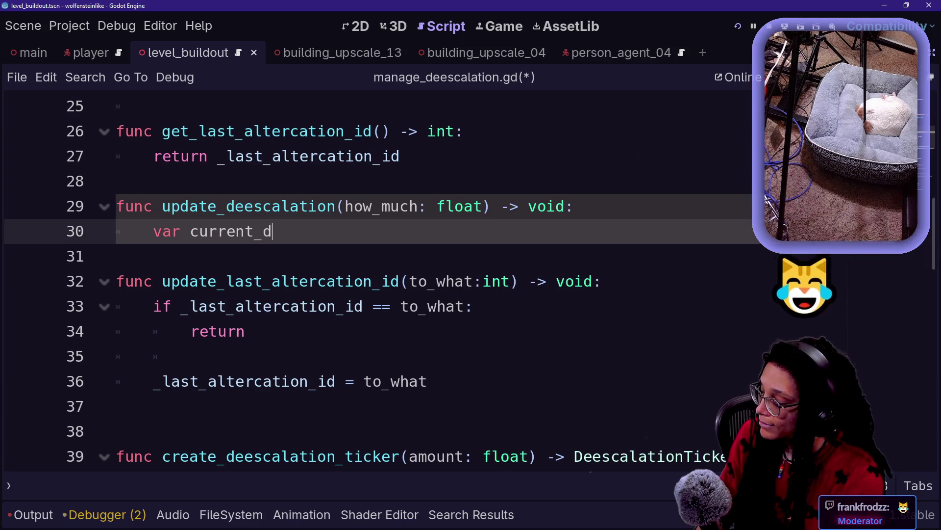
pyautogui.write('eescalation: ')
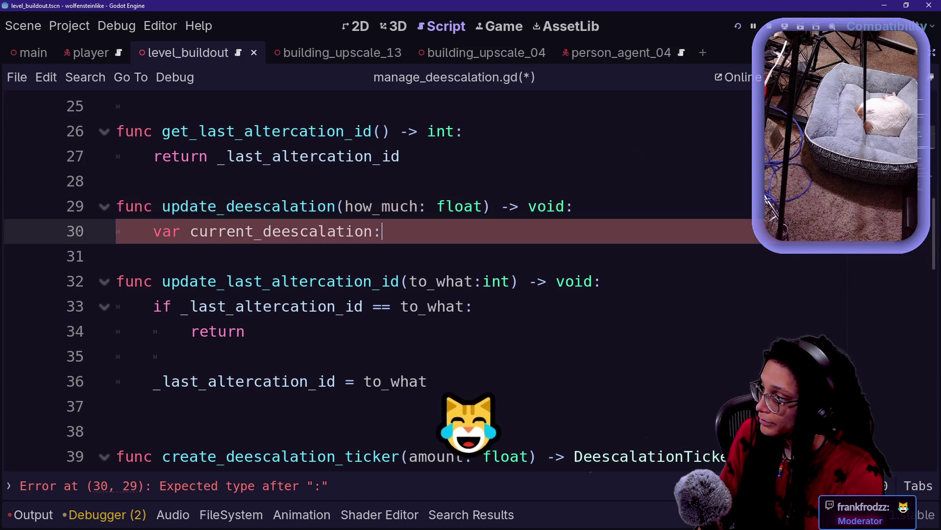
pyautogui.write('float')
pyautogui.press('BackSpace')
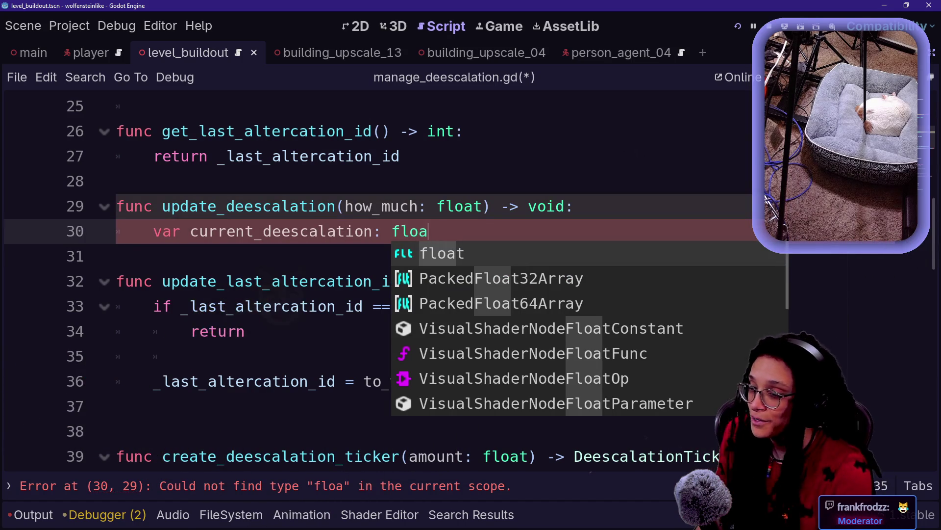
pyautogui.press('BackSpace')
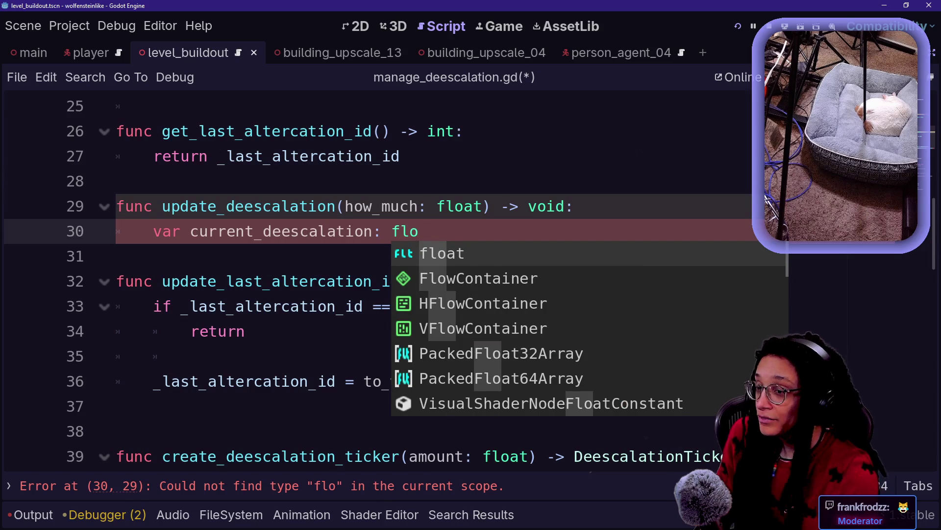
pyautogui.write('f')
pyautogui.press('BackSpace')
pyautogui.write('a')
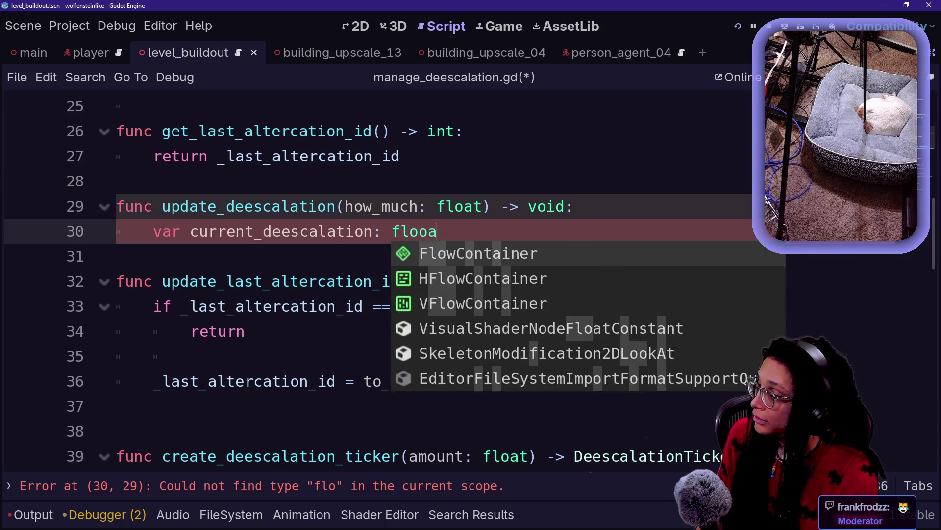
pyautogui.write('t ')
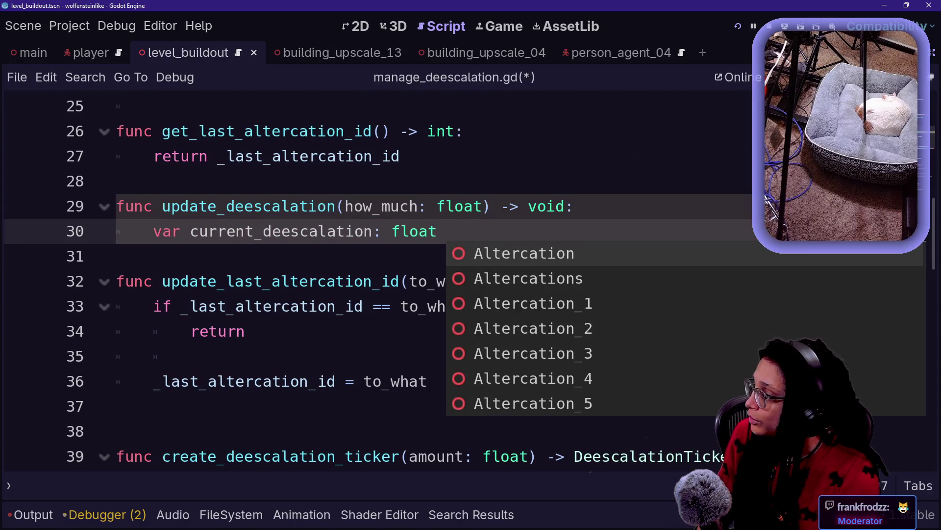
pyautogui.write('+')
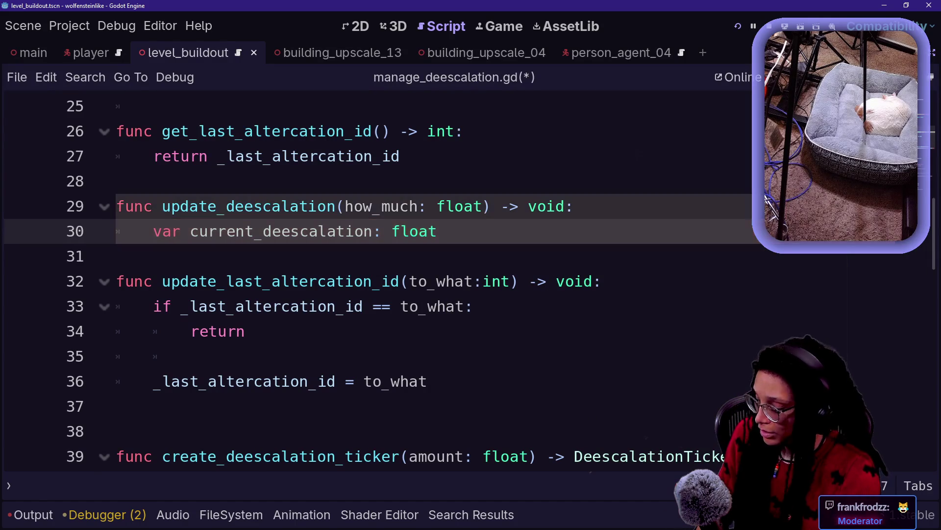
pyautogui.write('\\')
# Continue with ManageAltercations.ref.get_altercation_data_content(get_last_altercation_id(), on the following lines
pyautogui.press('Return')
pyautogui.write('Manage')
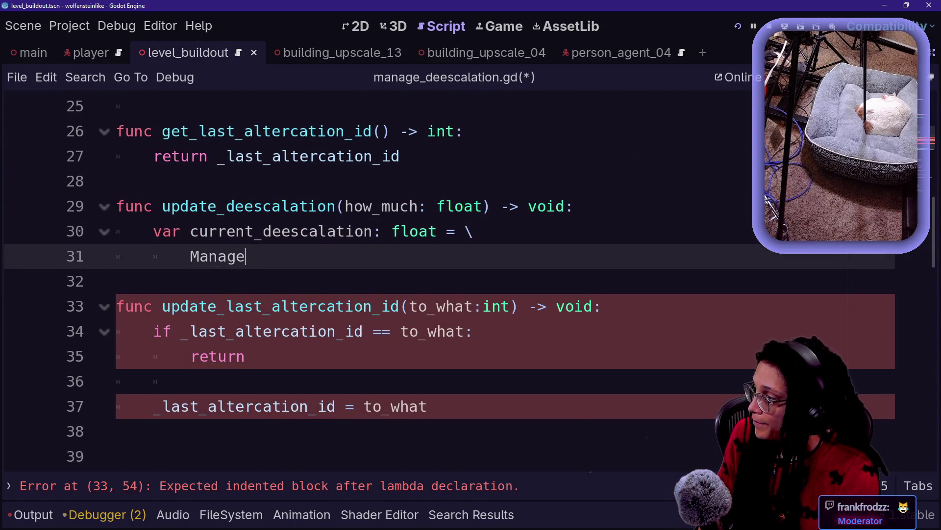
pyautogui.press('Return')
pyautogui.write('.ref.get')
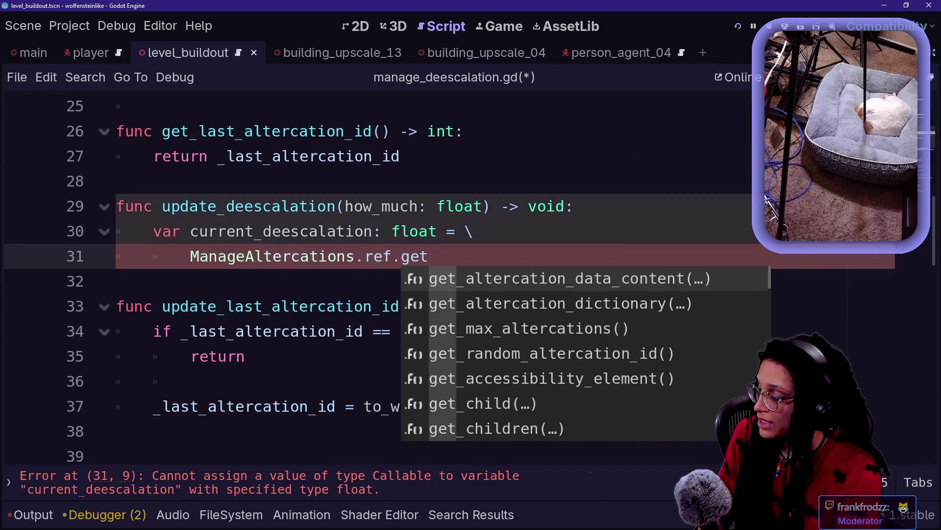
pyautogui.press('Return')
pyautogui.press('Return')
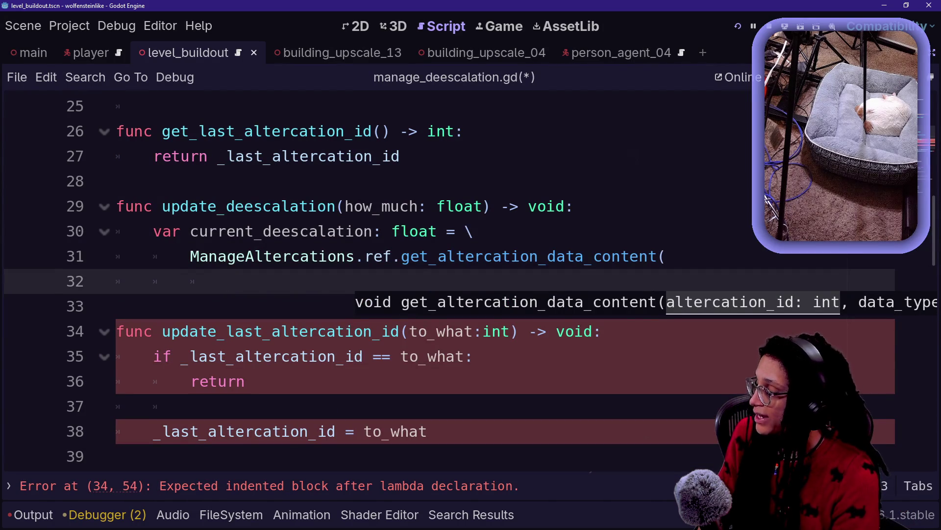
pyautogui.write('get_')
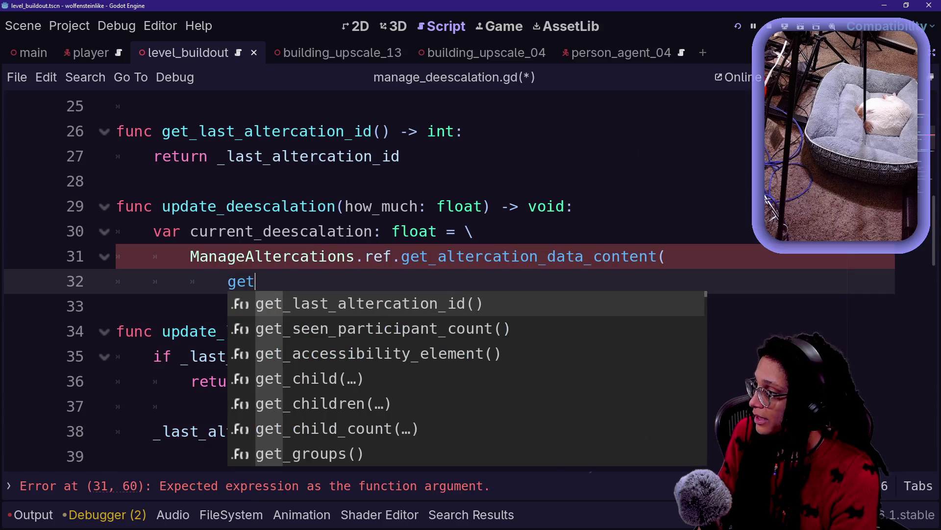
pyautogui.press('Return')
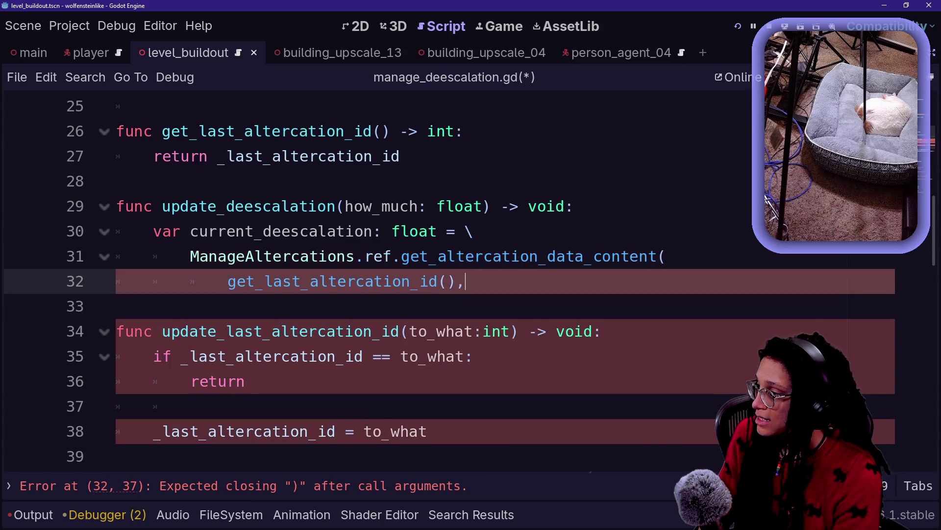
pyautogui.press('Return')
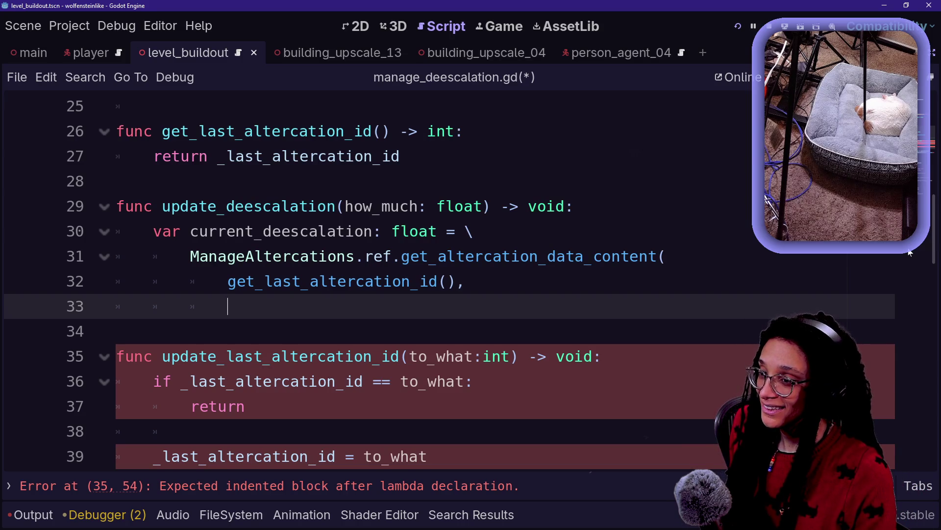
pyautogui.hotkey('alt', 'Tab')
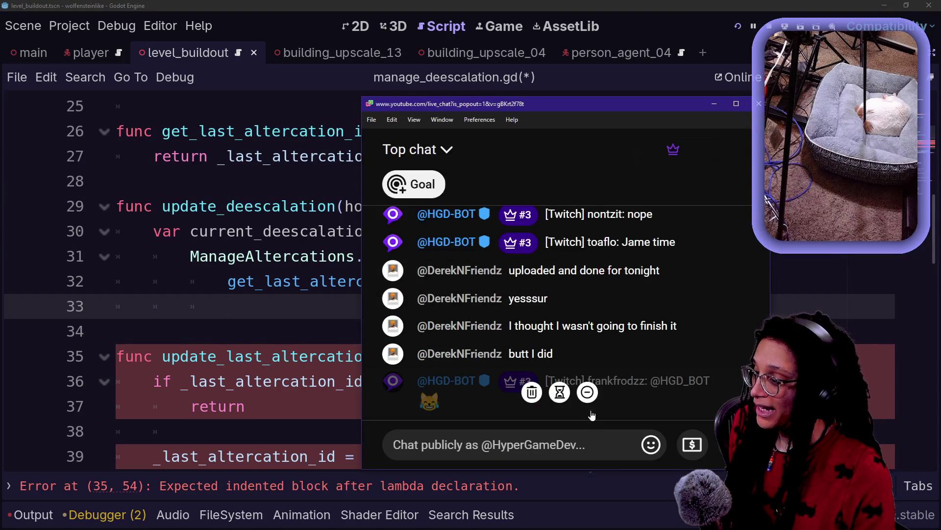
# Hide Social Stream Ninja, browse the YouTube chat views, and bring Twitch chat forward
pyautogui.hotkey('alt', 'Tab')
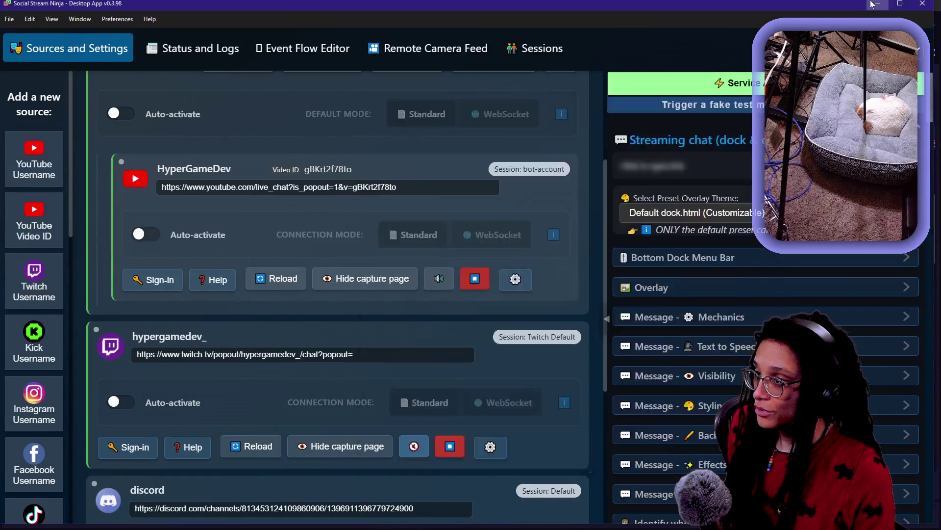
pyautogui.click(872, 4)
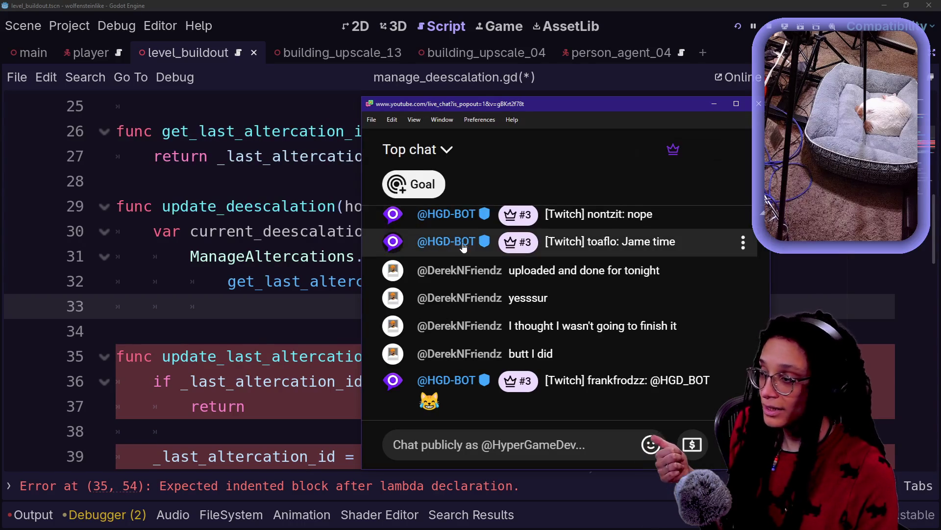
pyautogui.click(444, 150)
pyautogui.click(452, 225)
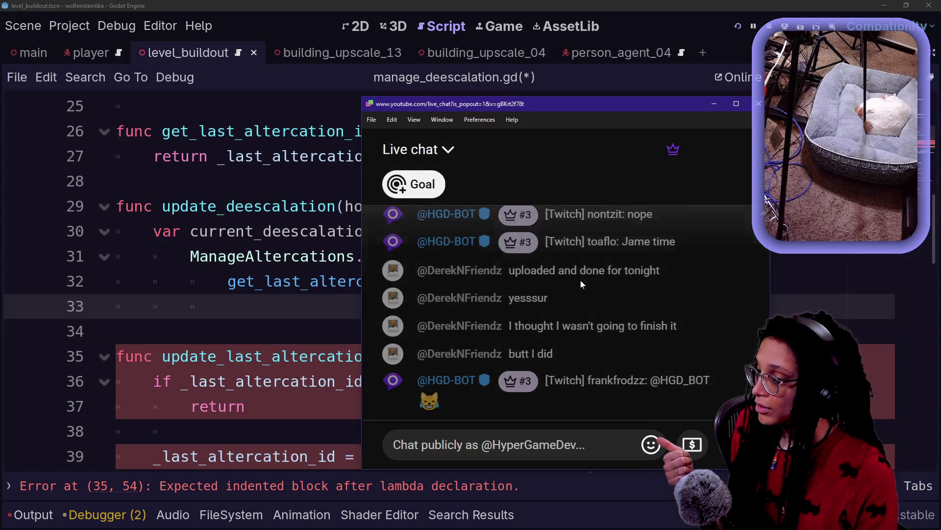
pyautogui.click(674, 149)
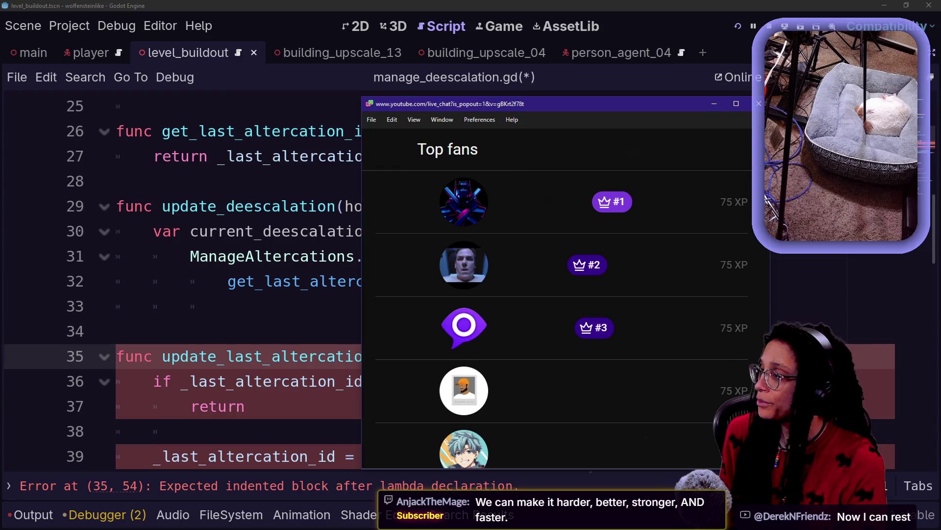
pyautogui.click(389, 160)
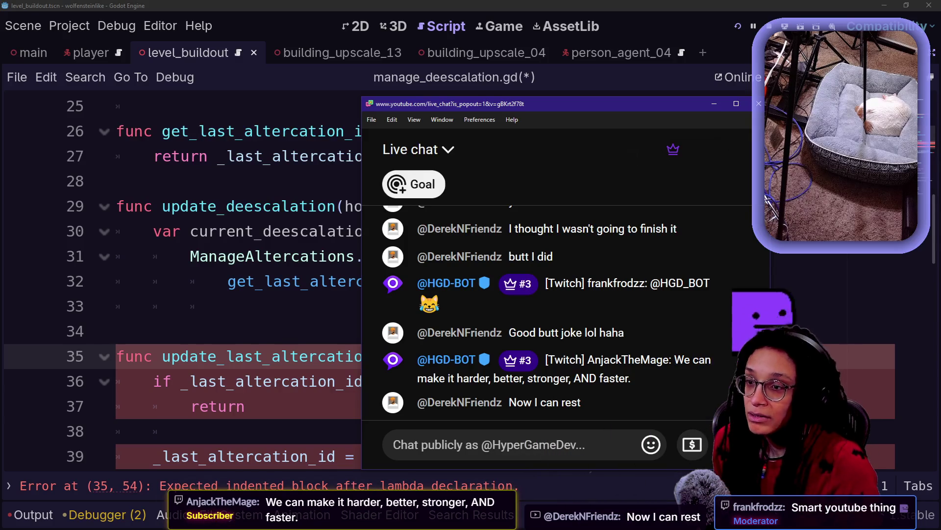
pyautogui.hotkey('alt', 'Tab')
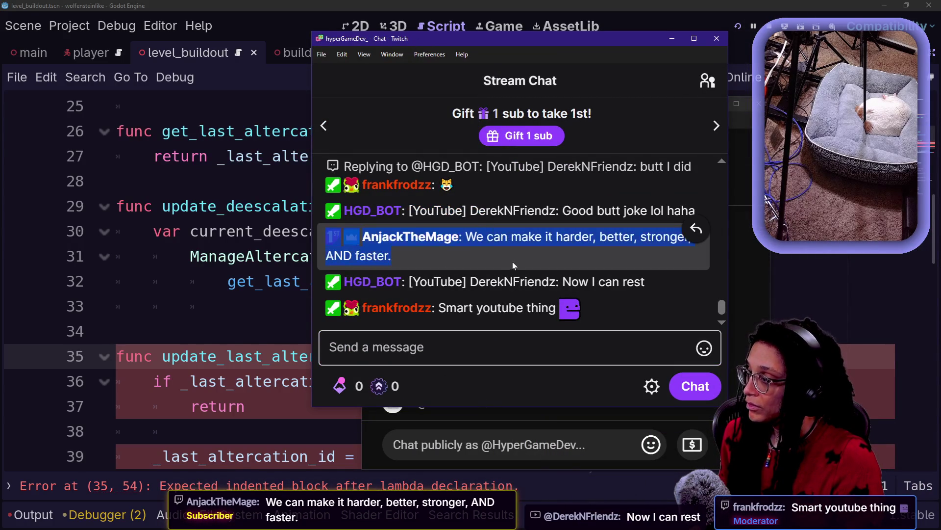
# Select and clear text in Twitch chat messages, then return to the Godot script editor
pyautogui.moveTo(468, 281); pyautogui.dragTo(646, 281)
pyautogui.moveTo(513, 211); pyautogui.dragTo(674, 210)
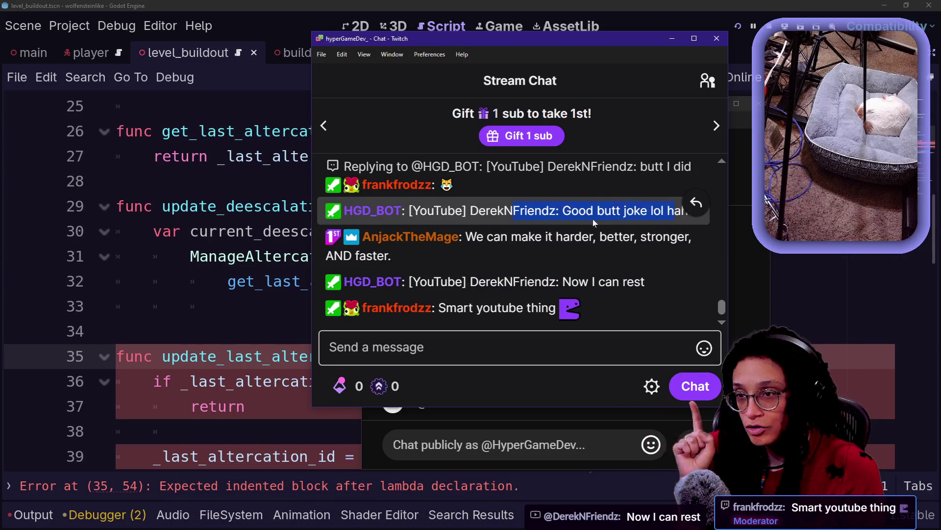
pyautogui.click(532, 248)
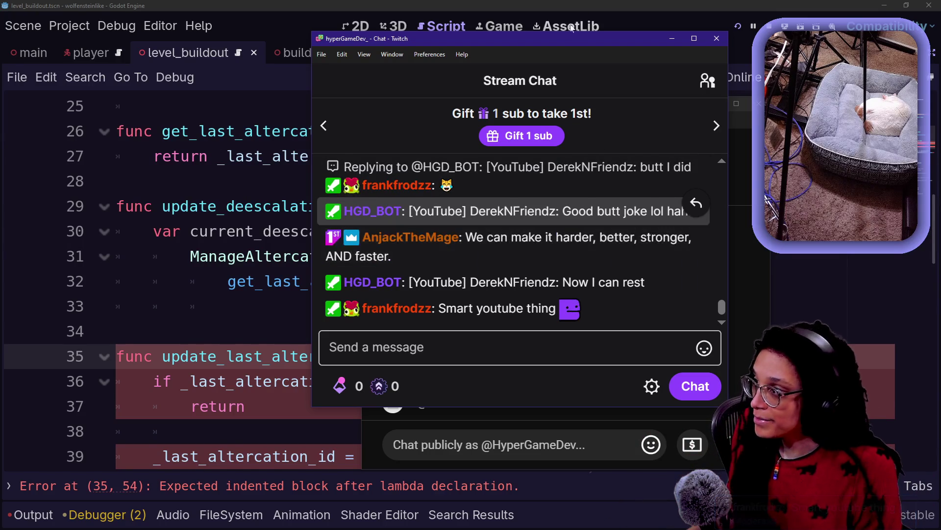
pyautogui.hotkey('alt', 'Tab')
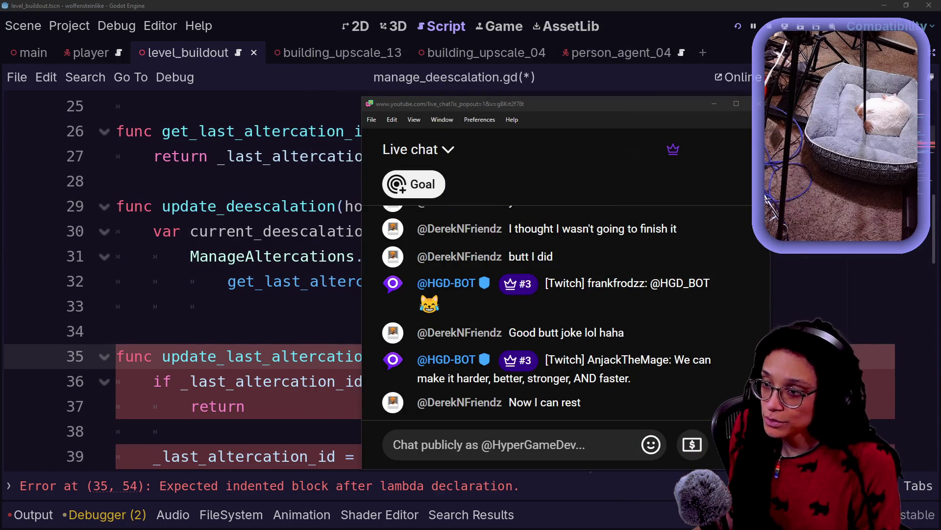
pyautogui.hotkey('alt', 'Tab')
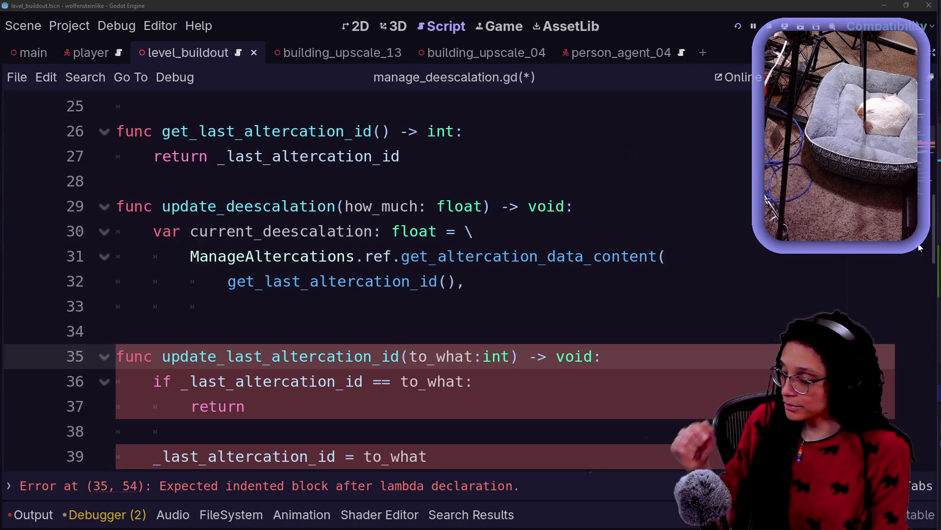
# Pass ManageAltercations.DATA_TYPES.ALTERCATION_ESCALATION) as the second argument on line 33
pyautogui.click(116, 331)
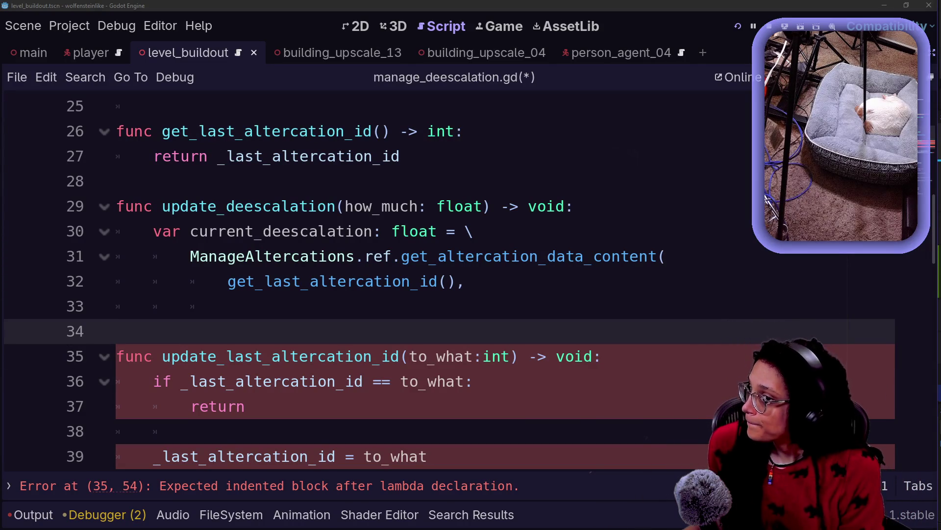
pyautogui.click(228, 306)
pyautogui.write('Manage')
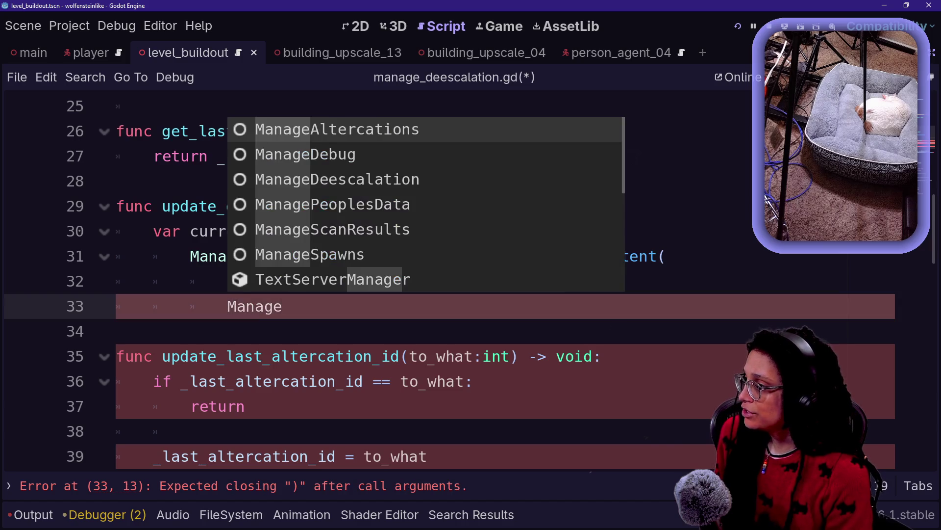
pyautogui.press('Return')
pyautogui.write('.d')
pyautogui.press('Return')
pyautogui.write('.DATA_TYPES.')
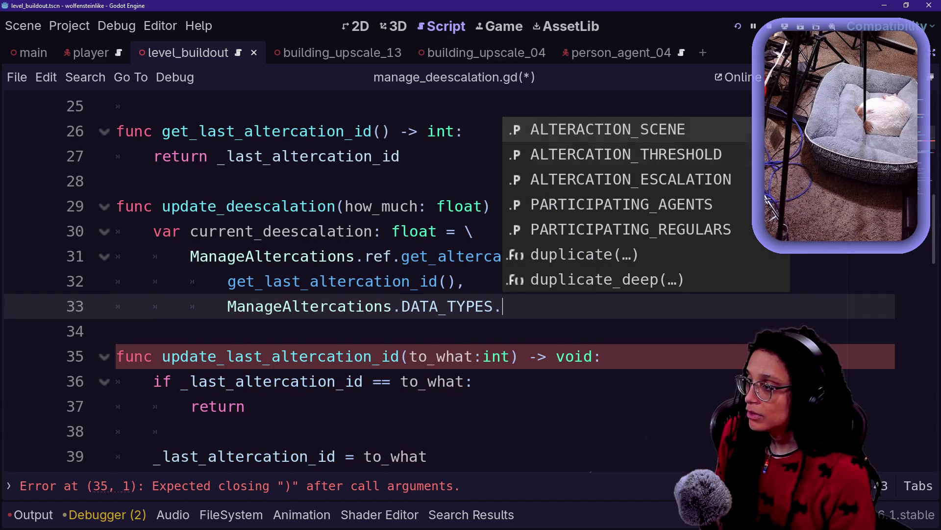
pyautogui.press('Down')
pyautogui.press('Down')
pyautogui.press('Down')
pyautogui.press('Down')
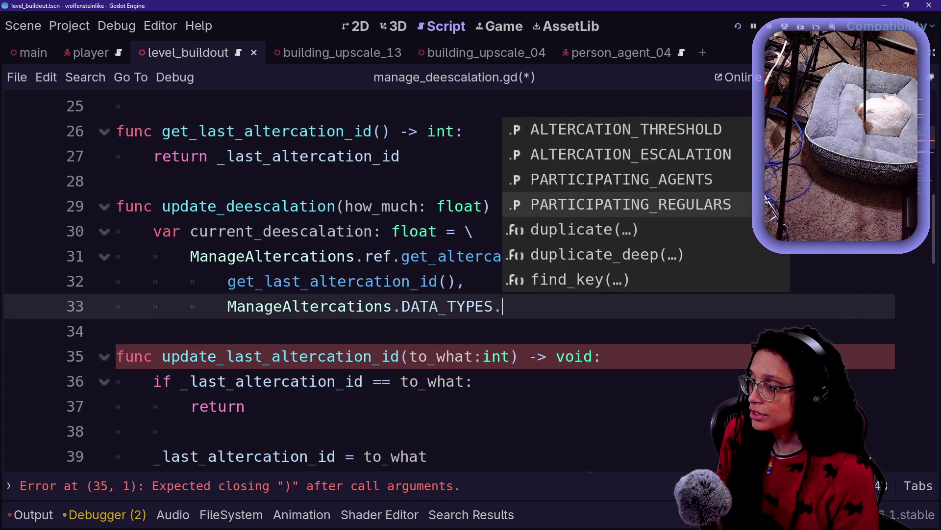
pyautogui.press('Up')
pyautogui.press('Up')
pyautogui.press('Up')
pyautogui.press('Down')
pyautogui.press('Return')
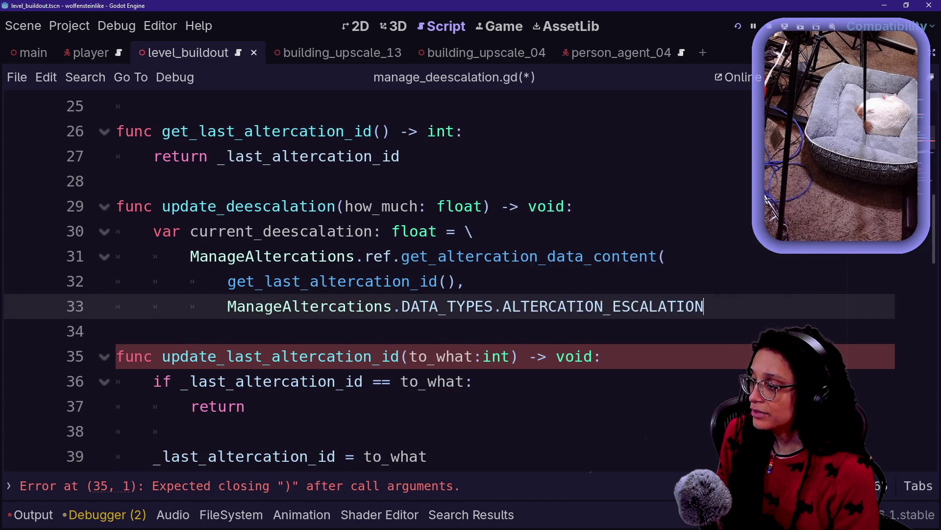
pyautogui.write(')')
pyautogui.click(540, 256)
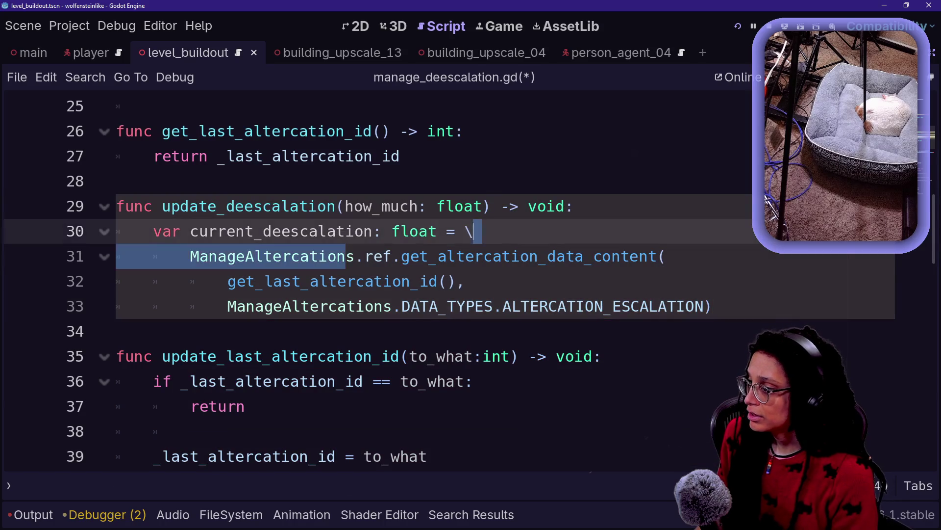
# Rename current_deescalation to current_escalation and run the project with F5
pyautogui.moveTo(613, 306); pyautogui.dragTo(704, 306)
pyautogui.click(704, 306)
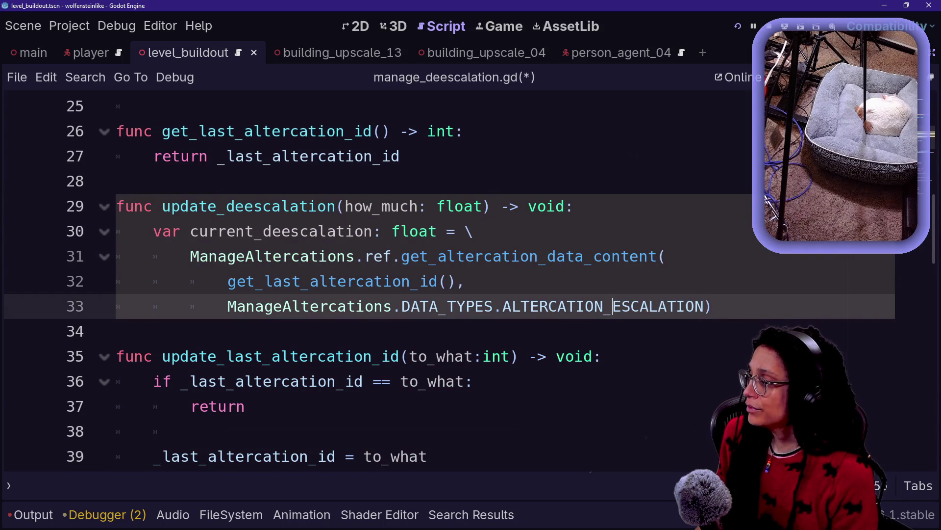
pyautogui.click(282, 231)
pyautogui.press('BackSpace')
pyautogui.press('BackSpace')
pyautogui.click(255, 156)
pyautogui.click(466, 281)
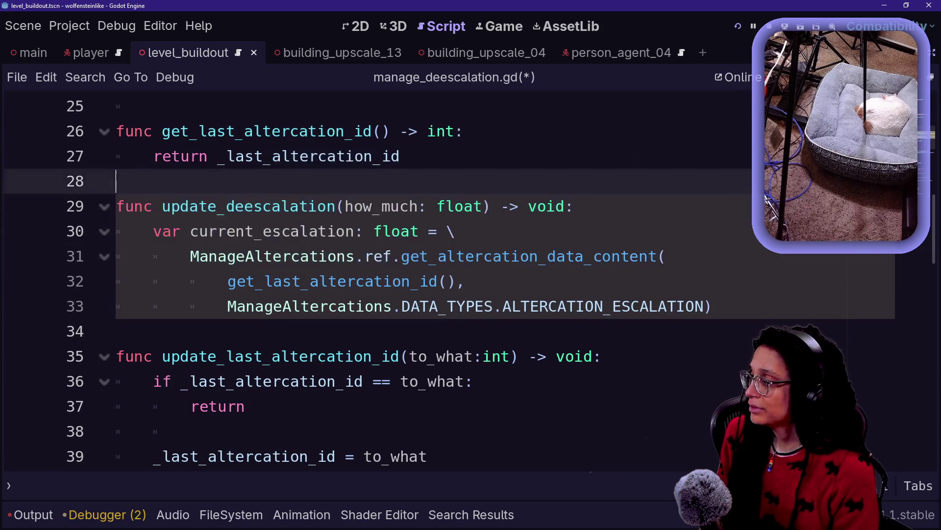
pyautogui.click(713, 306)
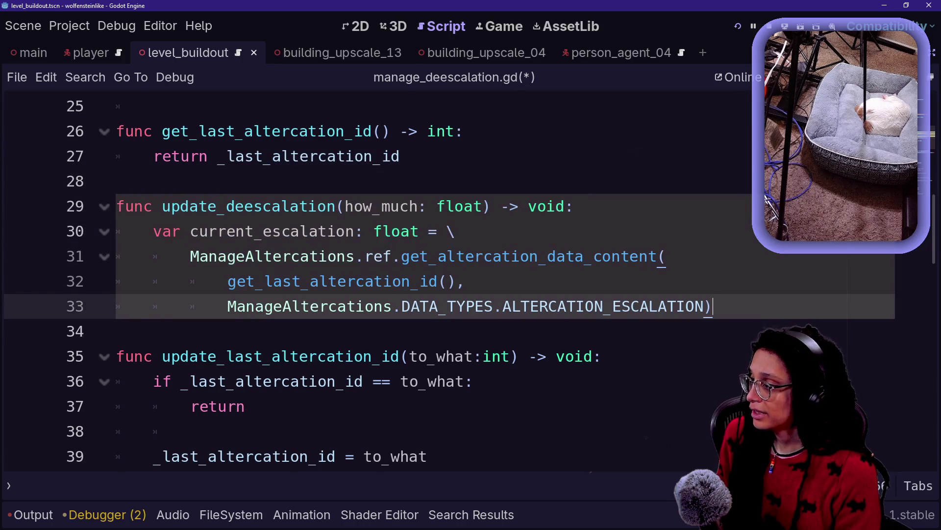
pyautogui.press('F5')
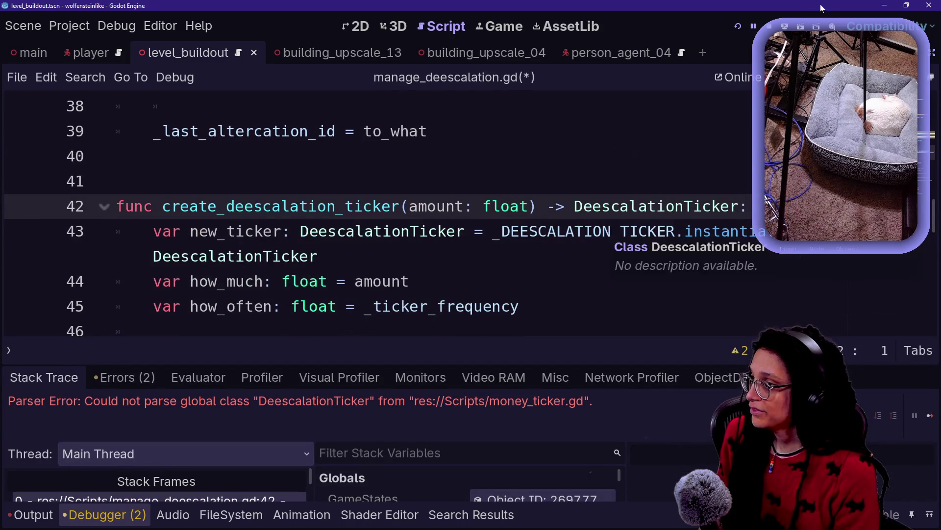
# Stop the running debug session and close the bottom output panel
pyautogui.click(769, 25)
pyautogui.scroll(2, 441, 221)
pyautogui.scroll(-3, 441, 221)
pyautogui.scroll(6, 378, 220)
pyautogui.scroll(-1, 432, 206)
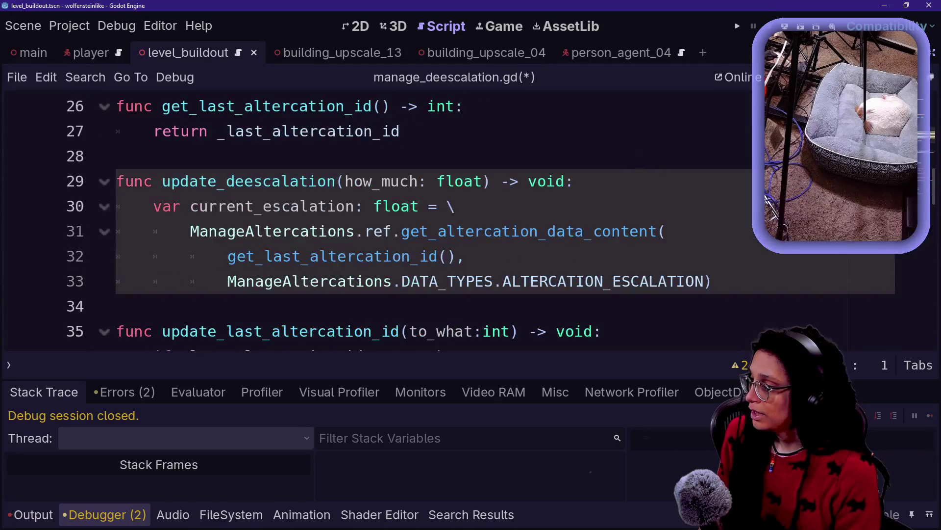
pyautogui.hotkey('alt', 'o')
pyautogui.hotkey('alt', 'o')
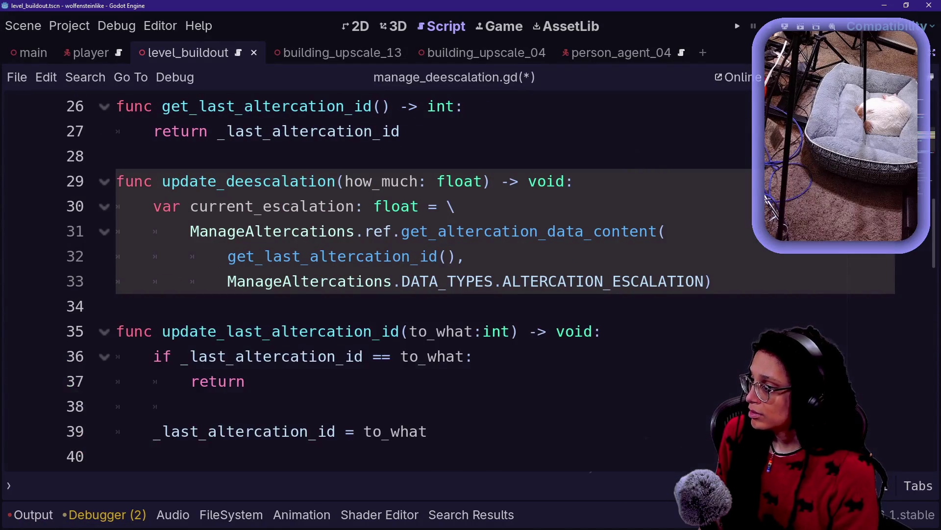
# Add 'var updated_escalation: float = \ current_escalation - how_much' below the lookup
pyautogui.press('Return')
pyautogui.press('Return')
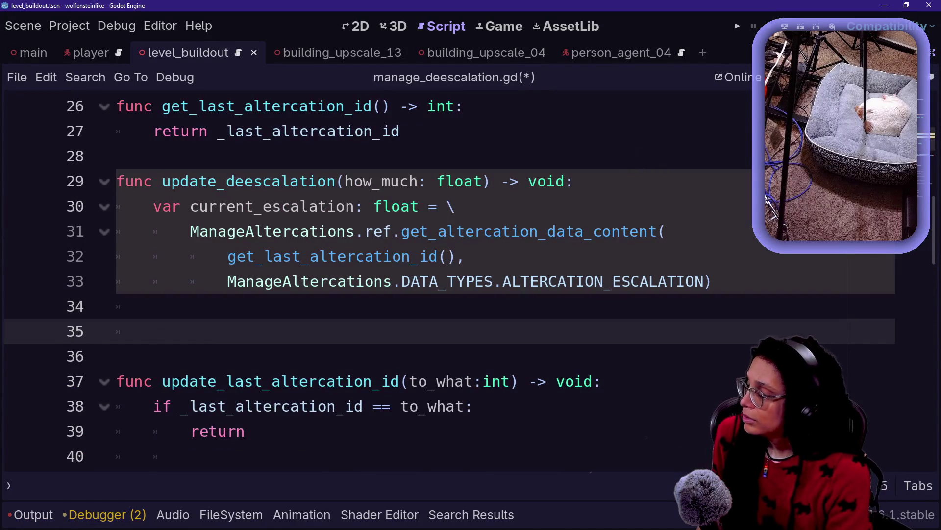
pyautogui.write('var update')
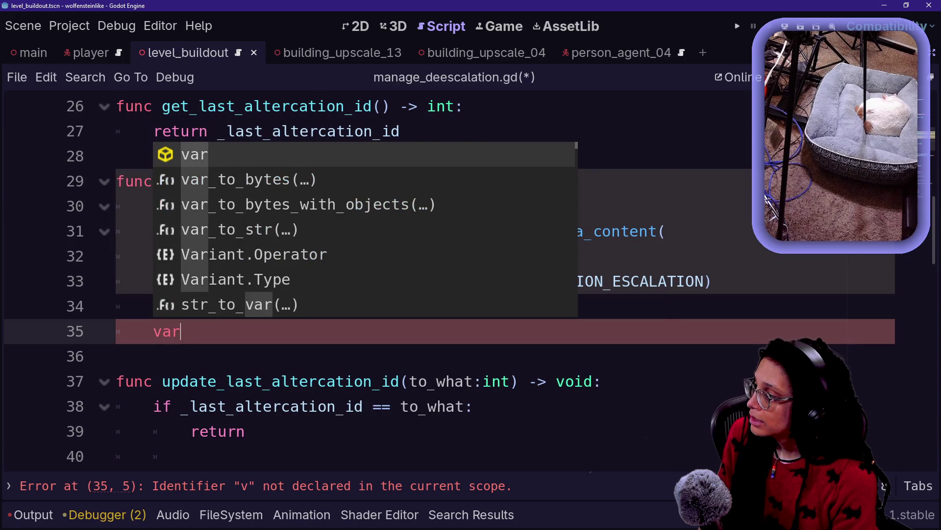
pyautogui.write('d_escalation:')
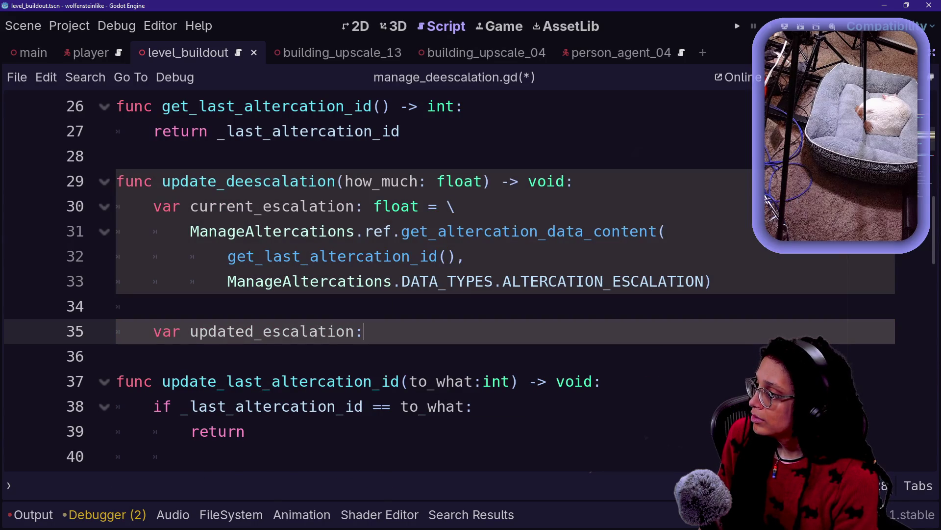
pyautogui.write(' float = ')
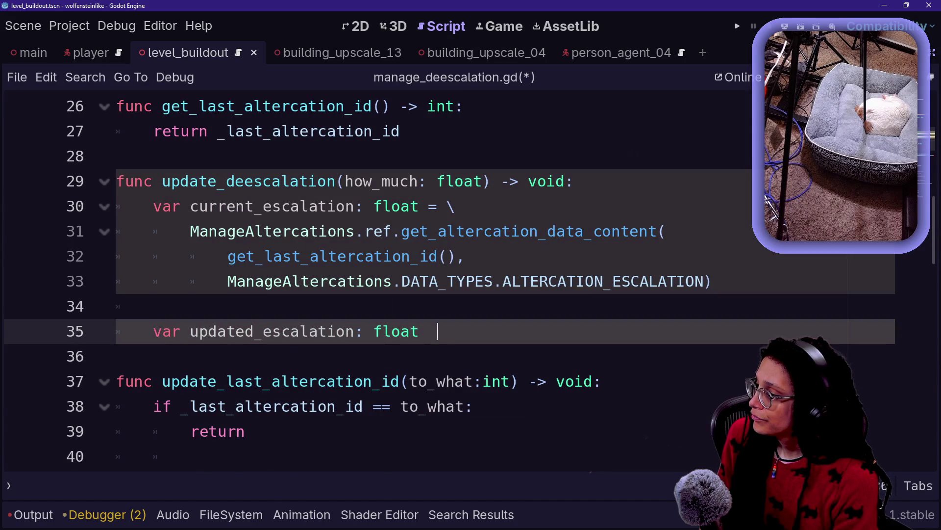
pyautogui.write('\\')
pyautogui.press('Return')
pyautogui.write('cu')
pyautogui.press('Return')
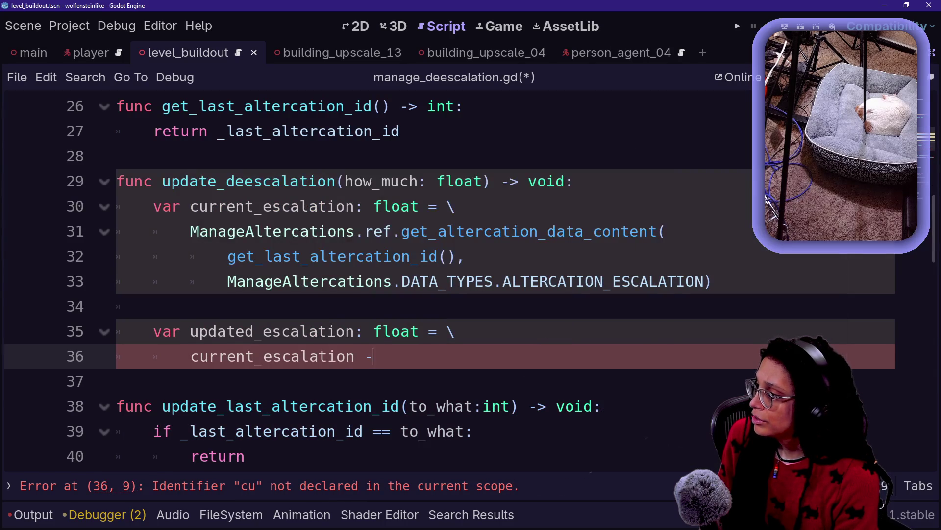
pyautogui.write(' how_mu')
pyautogui.press('Return')
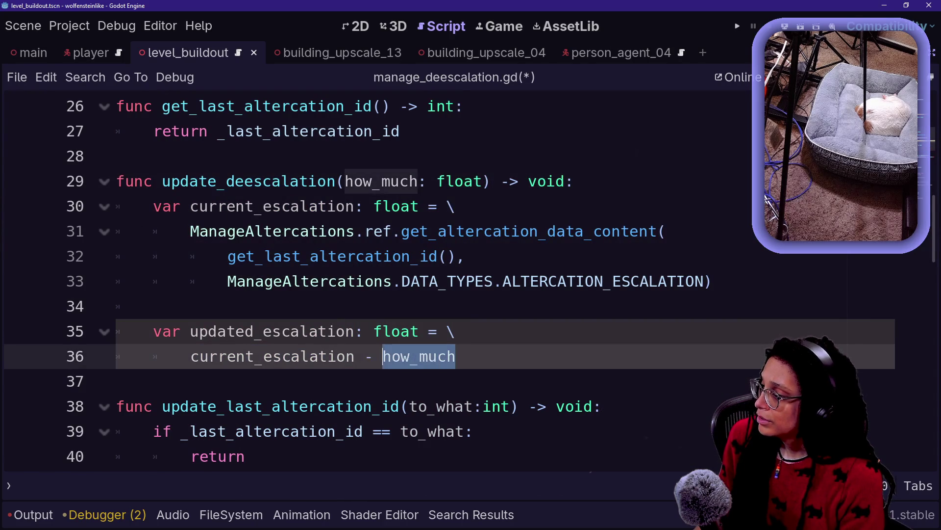
pyautogui.click(300, 331)
pyautogui.click(456, 356)
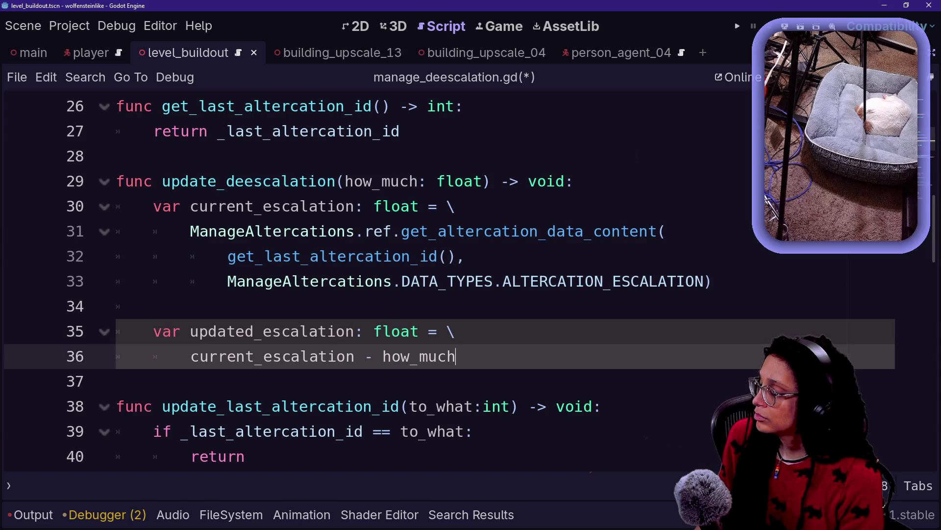
# Begin the check 'if updated_escalation <= 0:' on a new line
pyautogui.press('Return')
pyautogui.press('Return')
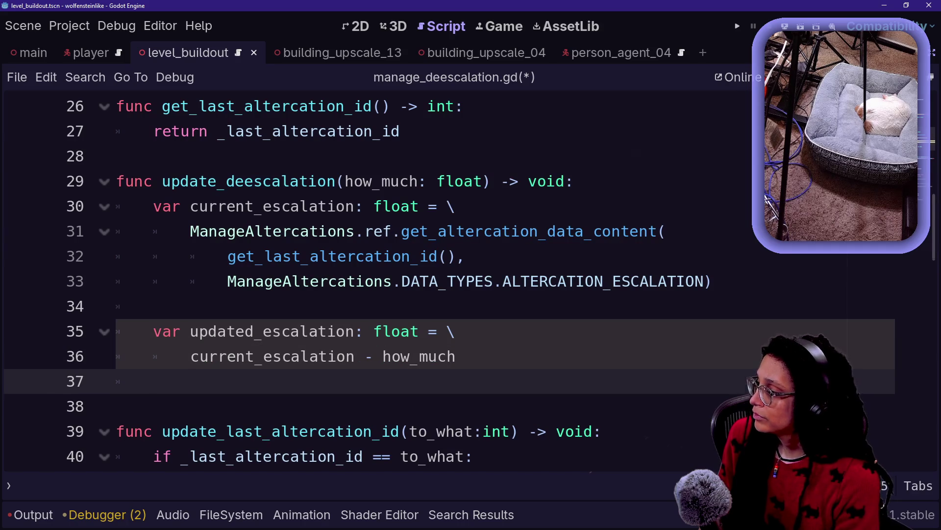
pyautogui.write('if upda')
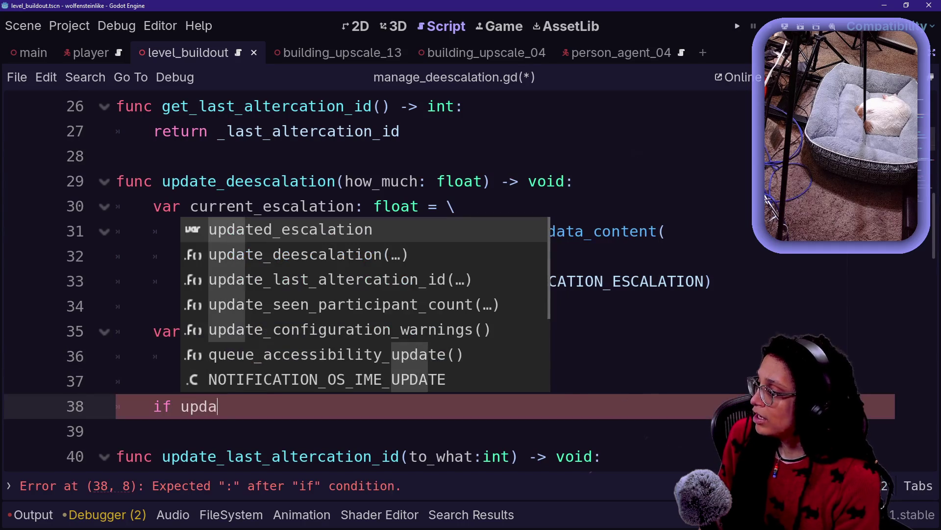
pyautogui.press('Return')
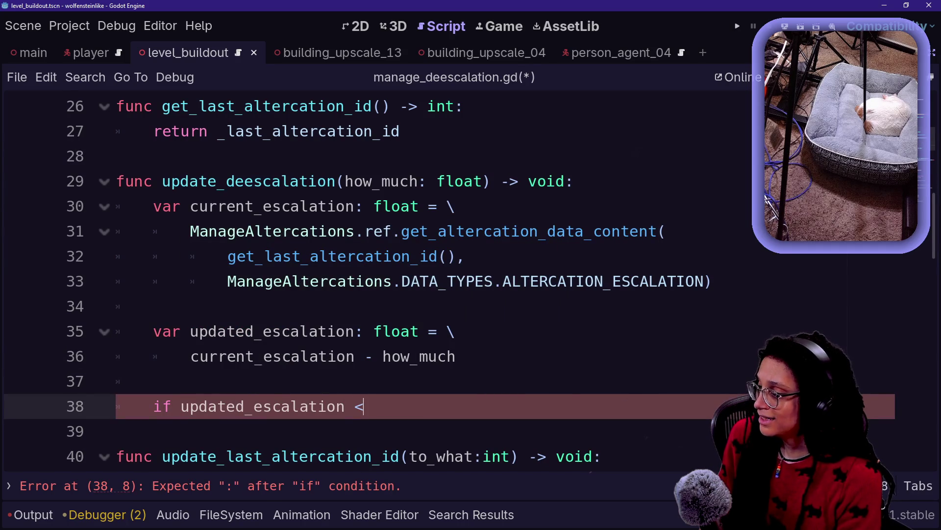
pyautogui.write('= 0:')
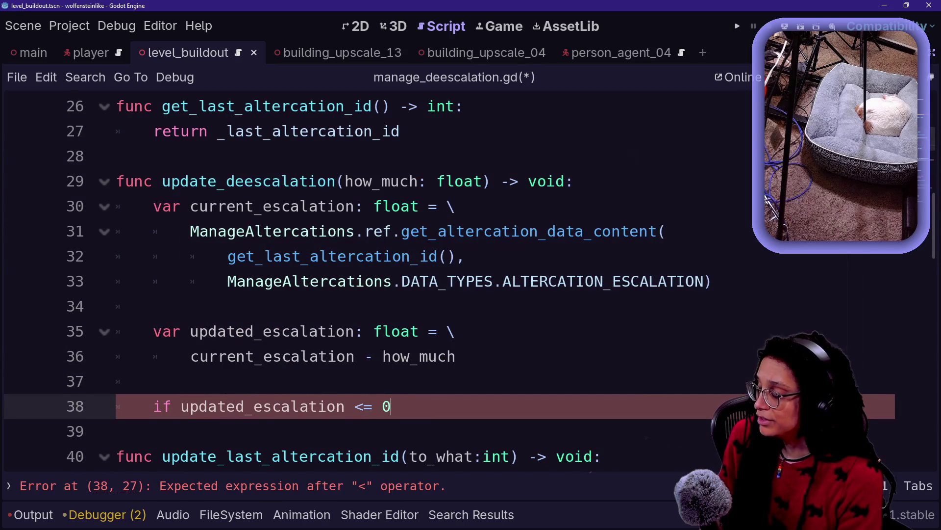
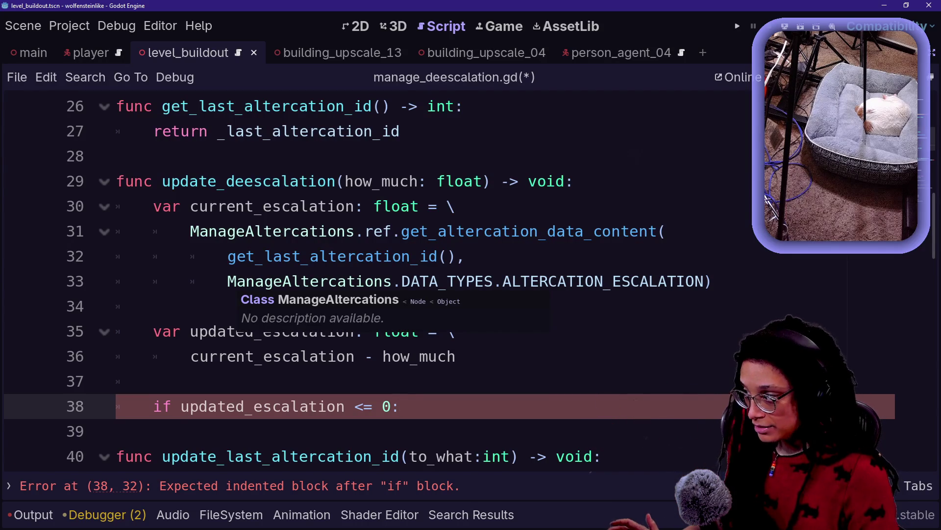
# Begin the if block with a ManageAltercations.ref. call, then jump to manage_altercations.gd
pyautogui.press('Return')
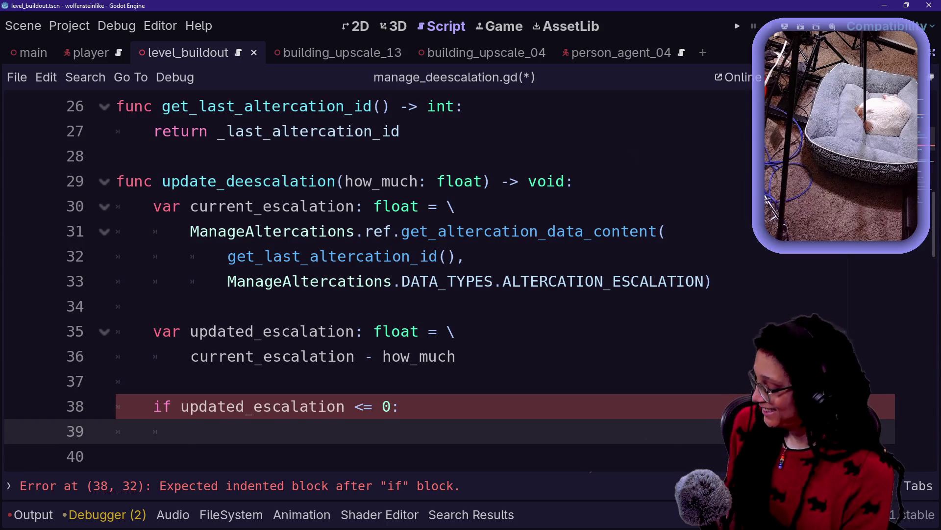
pyautogui.write('Manag')
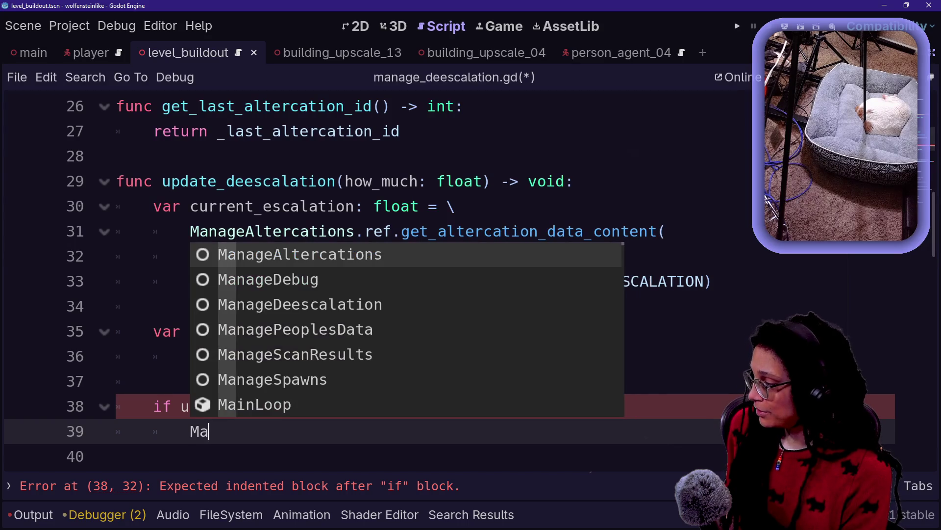
pyautogui.press('Return')
pyautogui.write('.d')
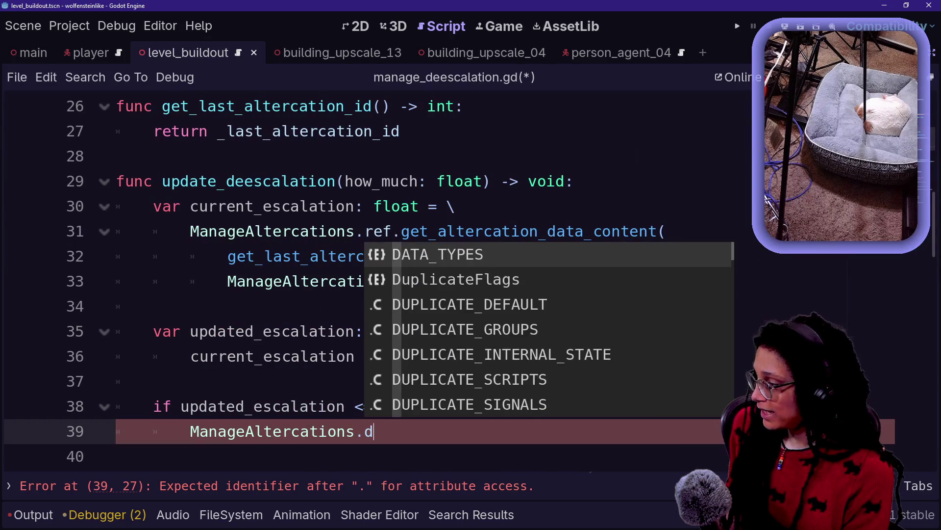
pyautogui.press('BackSpace')
pyautogui.write('ref.')
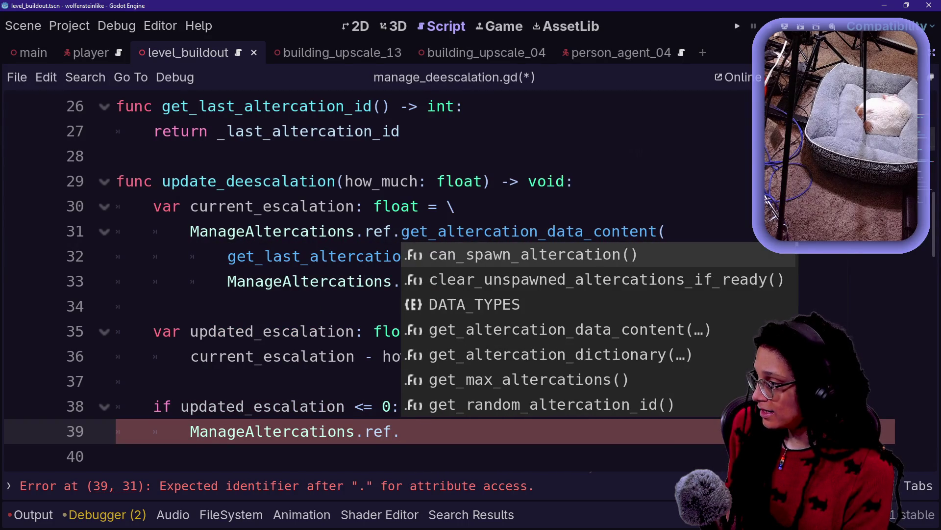
pyautogui.write('re')
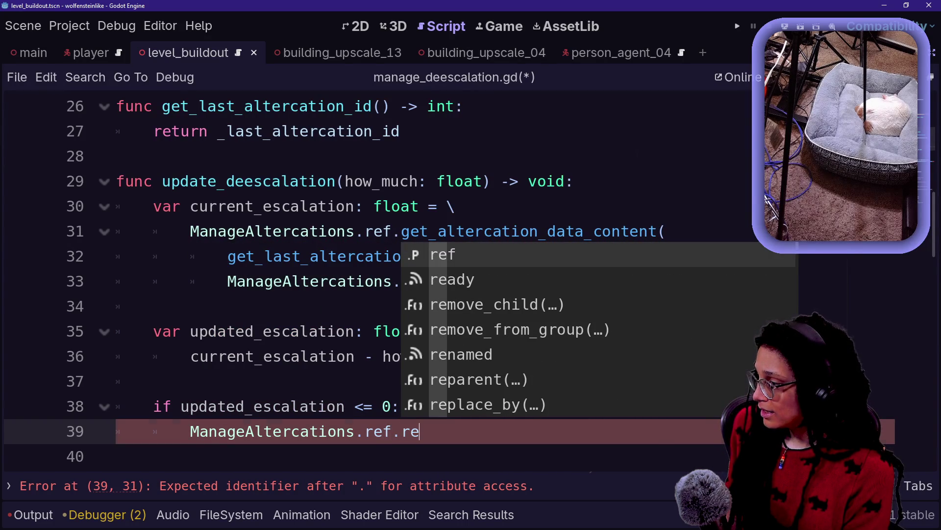
pyautogui.press('BackSpace')
pyautogui.keyDown('ctrl'); pyautogui.click(329, 432); pyautogui.keyUp('ctrl')
pyautogui.scroll(-1, 329, 431)
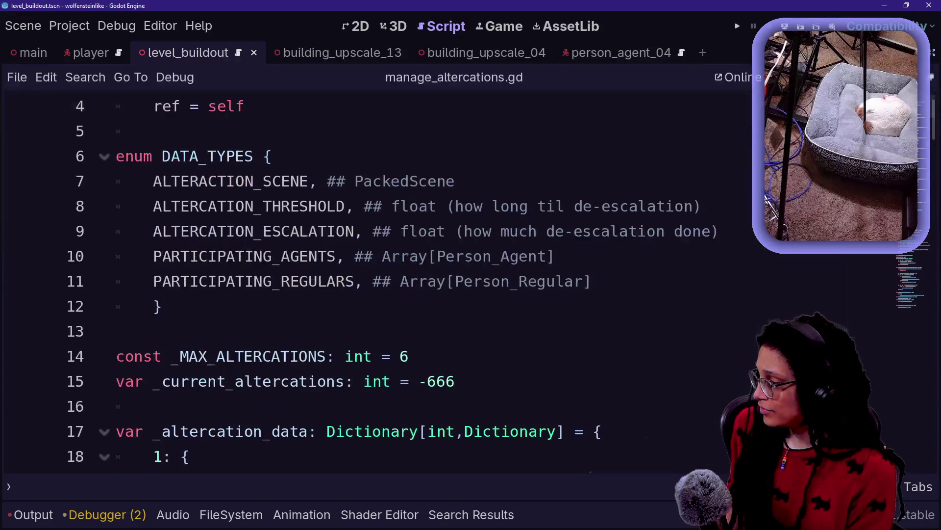
# Search all project files for queue_free and open the condemned.queue_free() match in altercations.gd
pyautogui.hotkey('ctrl', 'f')
pyautogui.write('queue')
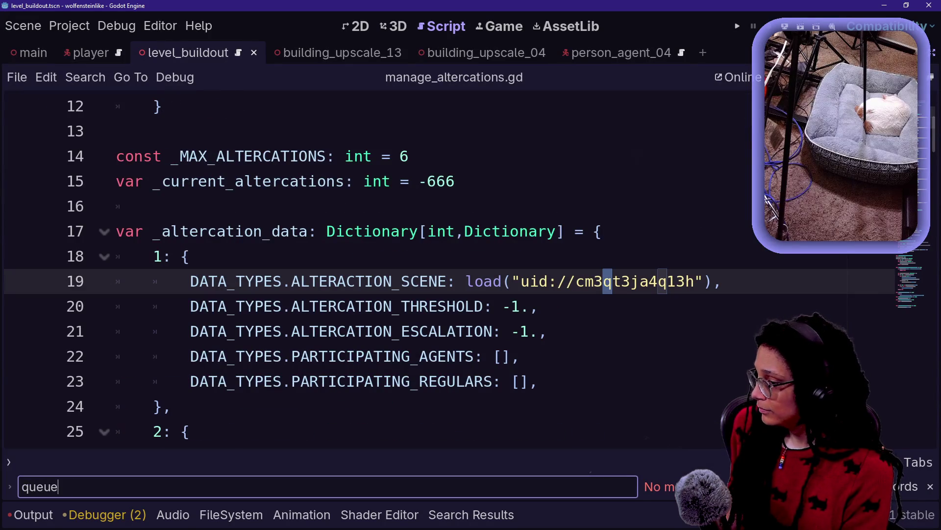
pyautogui.hotkey('ctrl', 'a')
pyautogui.hotkey('ctrl', 'shift', 'f')
pyautogui.write('queue_free')
pyautogui.press('Return')
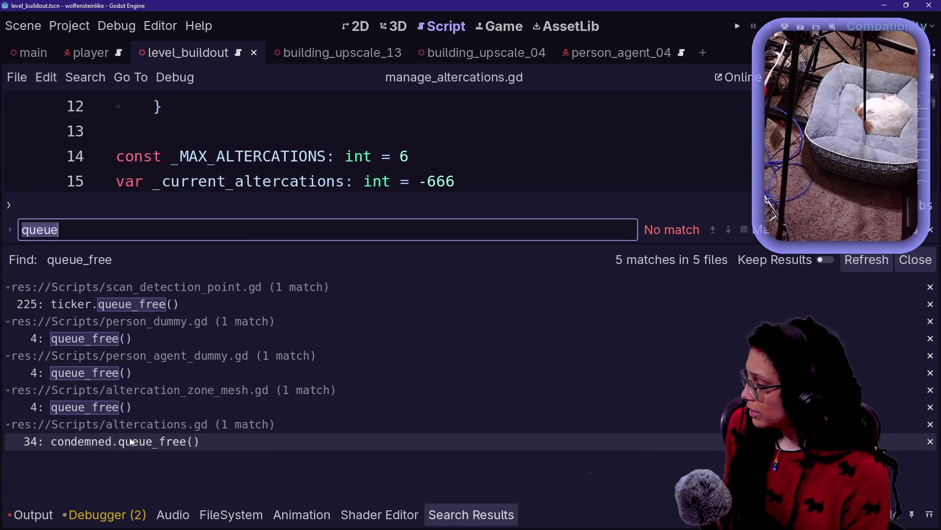
pyautogui.click(97, 442)
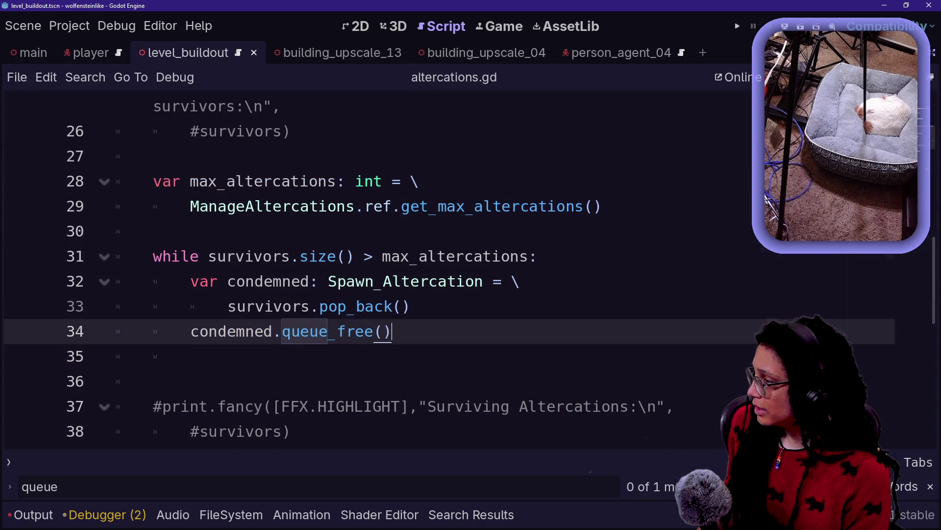
# Review the _ready_fates loop around the queue_free() call on line 34
pyautogui.click(191, 356)
pyautogui.scroll(2, 373, 269)
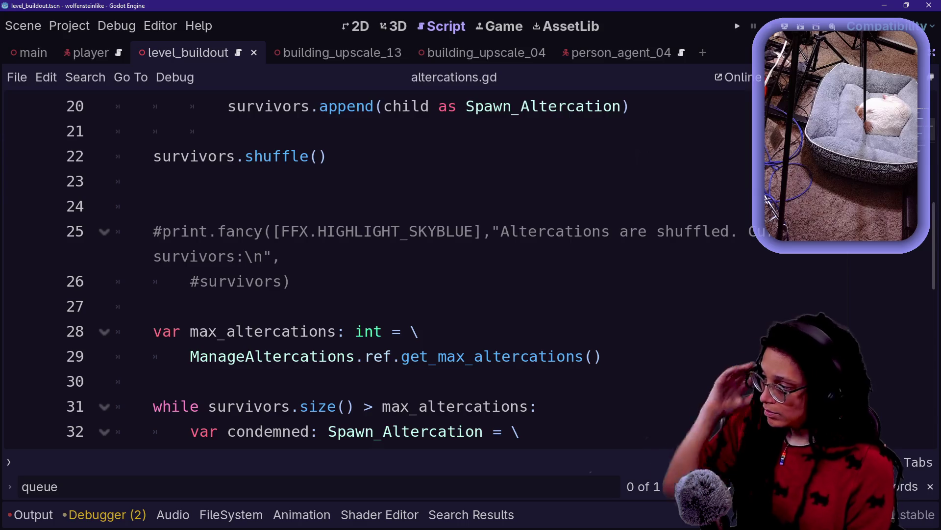
pyautogui.scroll(-1, 373, 269)
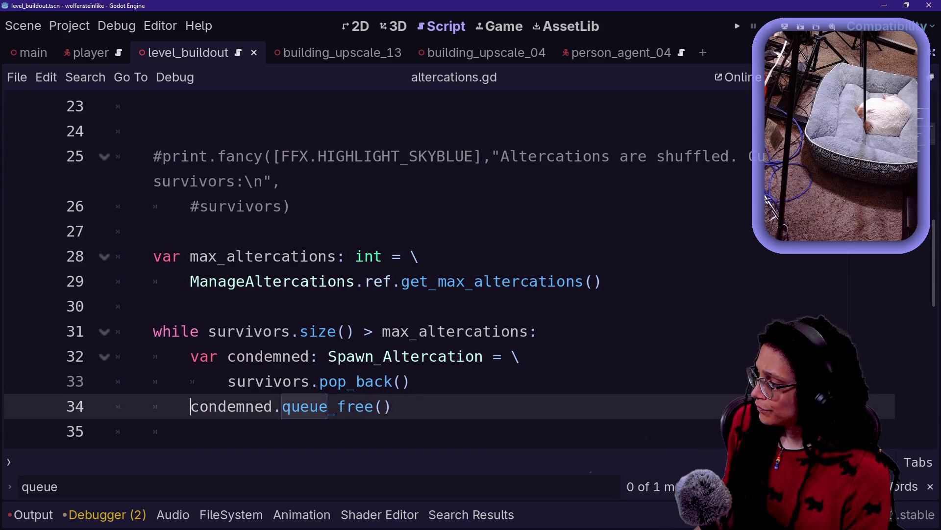
pyautogui.click(392, 406)
pyautogui.scroll(-3, 385, 268)
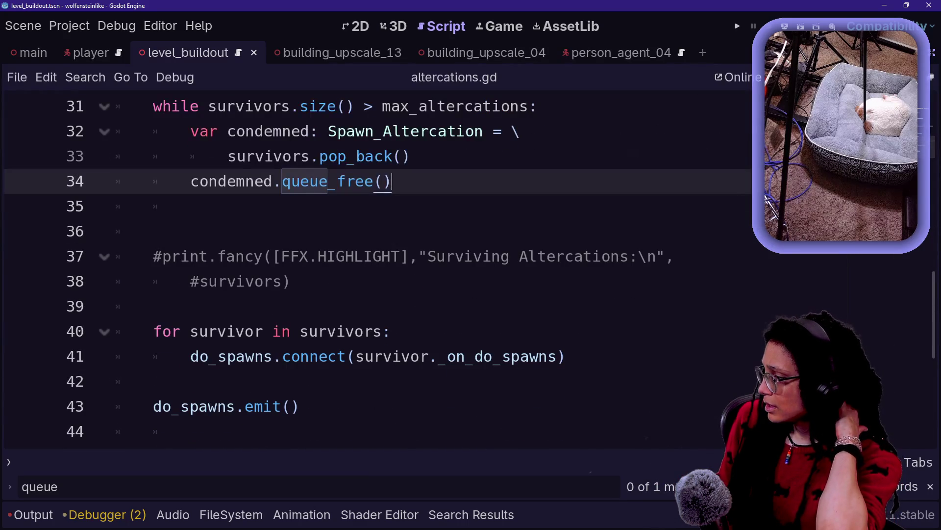
pyautogui.scroll(-2, 373, 269)
pyautogui.scroll(4, 373, 269)
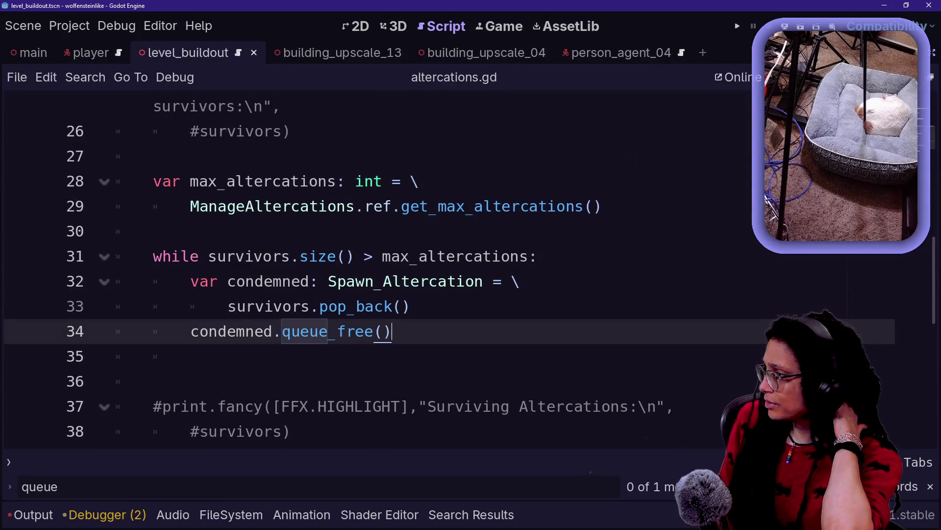
pyautogui.scroll(2, 372, 269)
pyautogui.scroll(2, 372, 270)
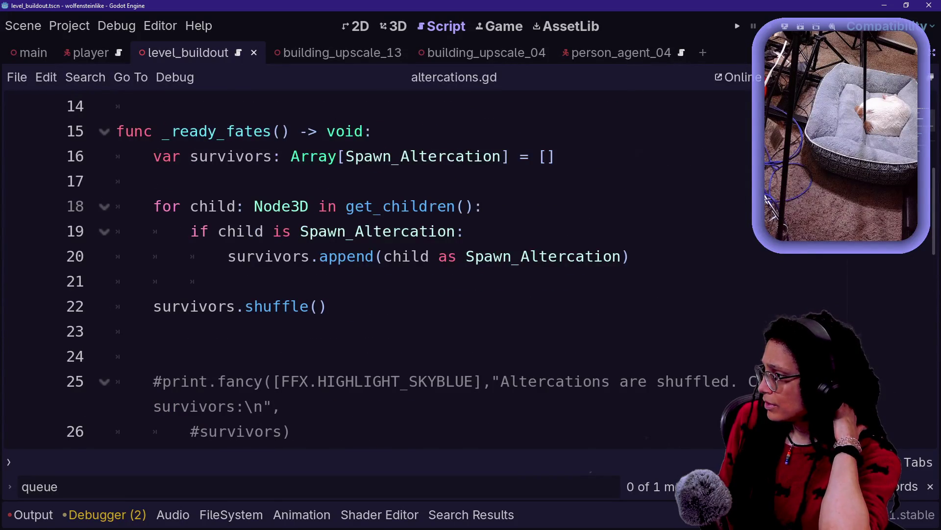
pyautogui.scroll(-1, 372, 270)
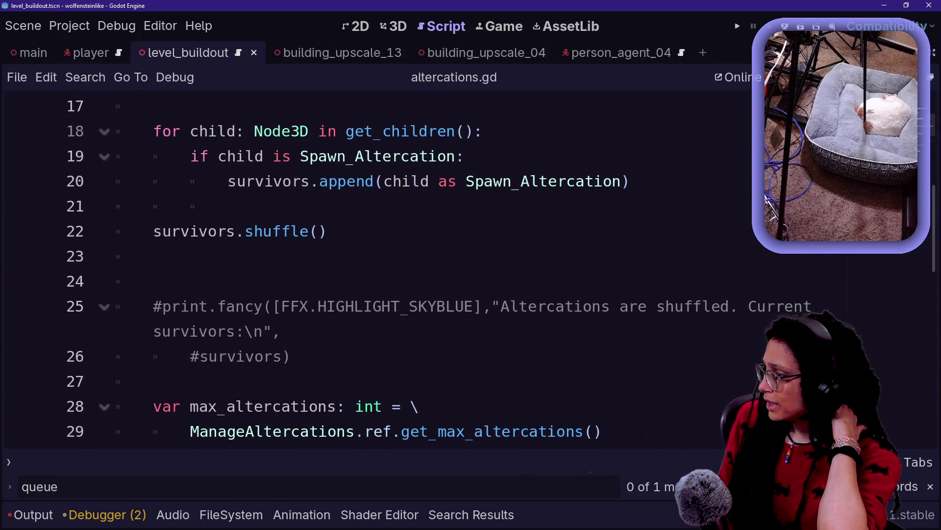
pyautogui.scroll(-2, 373, 270)
pyautogui.click(544, 281)
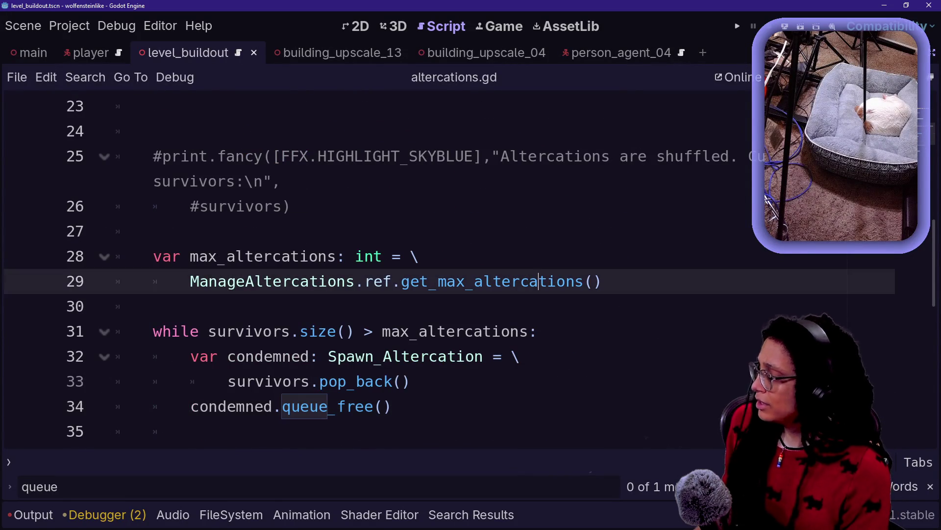
# Return to manage_altercations.gd through Quick Open
pyautogui.click(411, 382)
pyautogui.hotkey('alt', 'shift', 'o')
pyautogui.press('Escape')
pyautogui.hotkey('alt', 'shift', 'o')
pyautogui.write('cla')
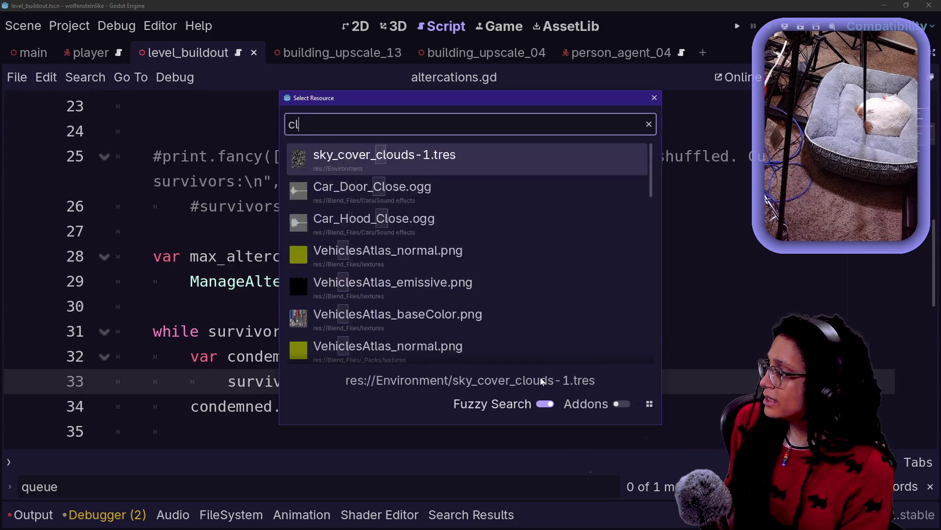
pyautogui.press('BackSpace')
pyautogui.press('BackSpace')
pyautogui.press('BackSpace')
pyautogui.press('Return')
# Find clear_unspawned_altercations_if_ready and add a loop calling _remove_altercation for ids not in spawned_thresholds
pyautogui.hotkey('ctrl', 'f')
pyautogui.write('clear')
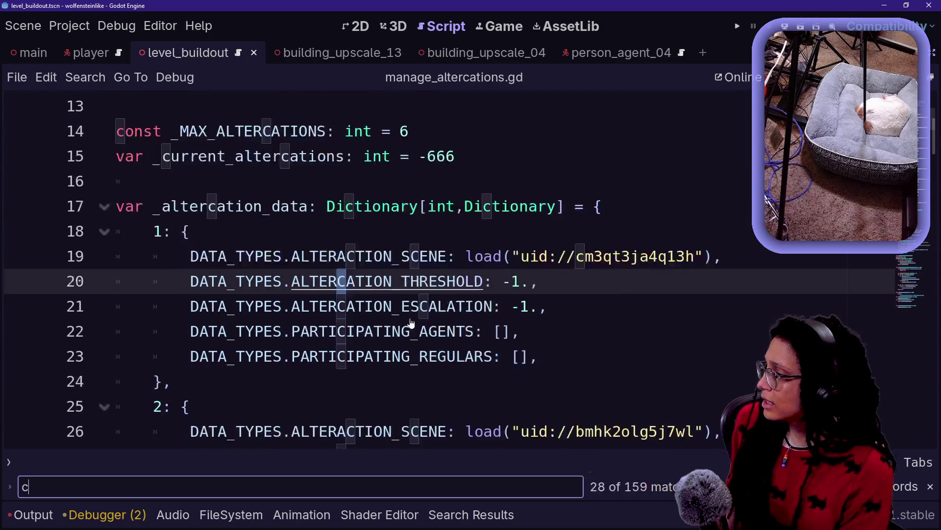
pyautogui.click(300, 382)
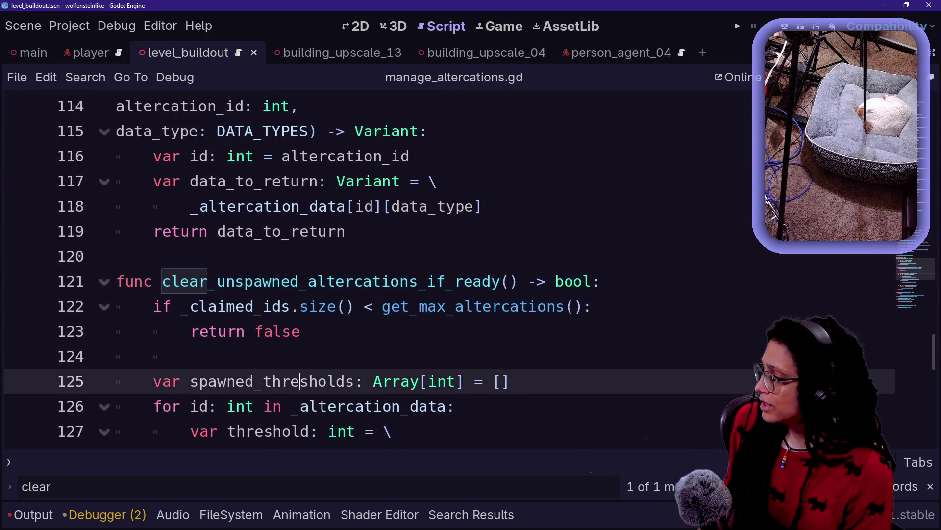
pyautogui.press('Down')
pyautogui.press('Down')
pyautogui.press('Down')
pyautogui.press('End')
pyautogui.press('Return')
pyautogui.write('for id: int in _altercation_data.keys(): if id not in spawned_thresholds: _remove_altercation(id) return true')
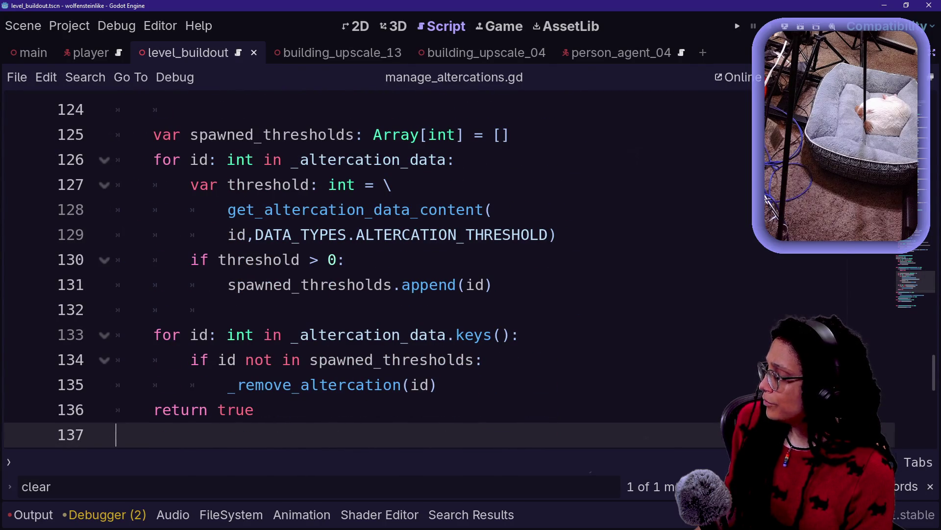
# Jump to the _remove_altercation definition and examine its erase line and id parameter
pyautogui.click(309, 385)
pyautogui.keyDown('ctrl'); pyautogui.click(322, 385); pyautogui.keyUp('ctrl')
pyautogui.moveTo(181, 306); pyautogui.dragTo(336, 306)
pyautogui.click(336, 306)
pyautogui.click(162, 281)
pyautogui.click(117, 331)
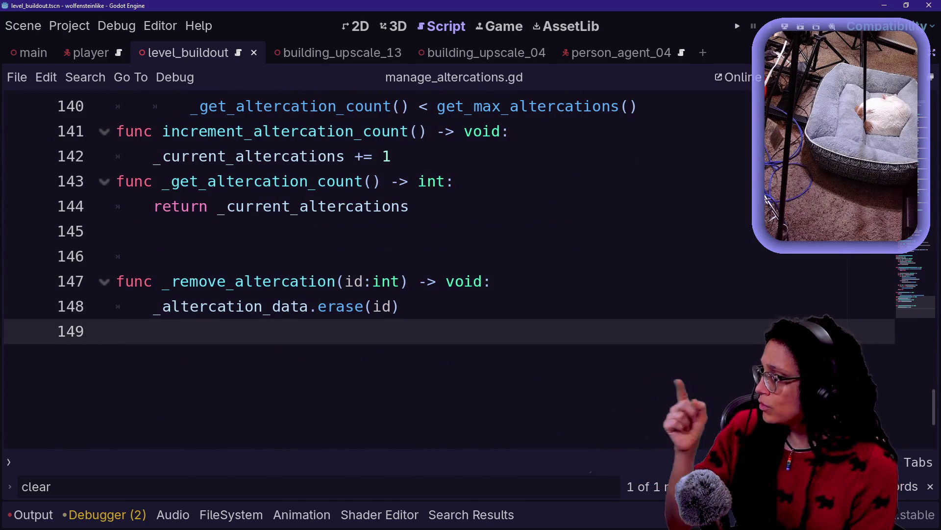
pyautogui.press('BackSpace')
pyautogui.moveTo(157, 256); pyautogui.dragTo(401, 306)
pyautogui.click(401, 306)
pyautogui.click(372, 281)
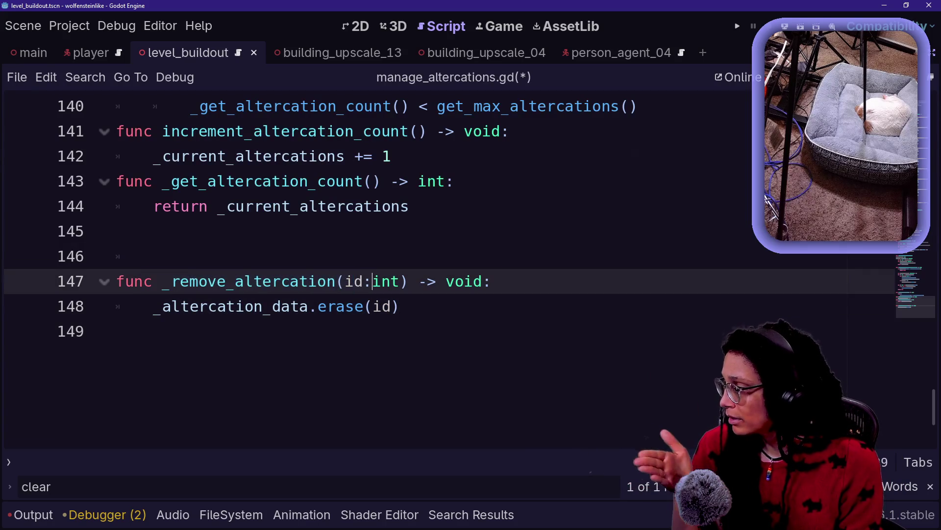
pyautogui.scroll(2, 373, 264)
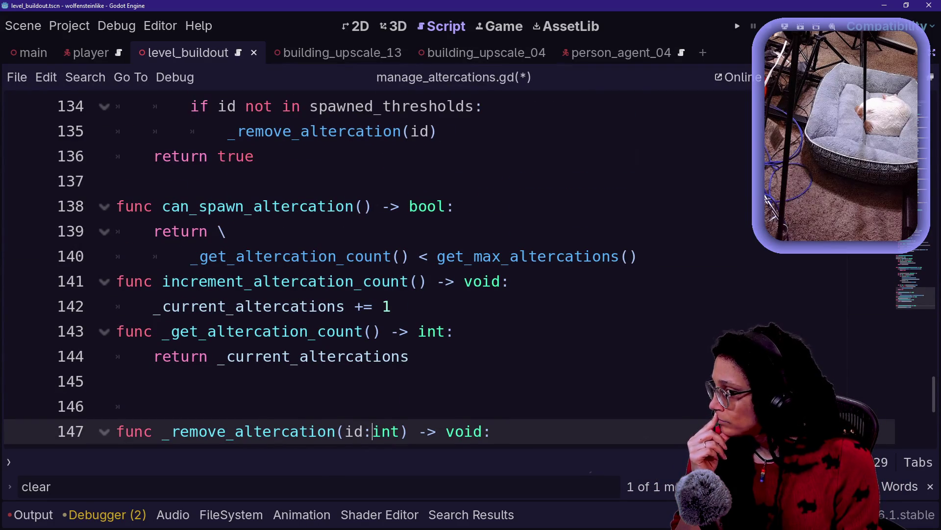
pyautogui.scroll(2, 372, 264)
pyautogui.scroll(20, 372, 265)
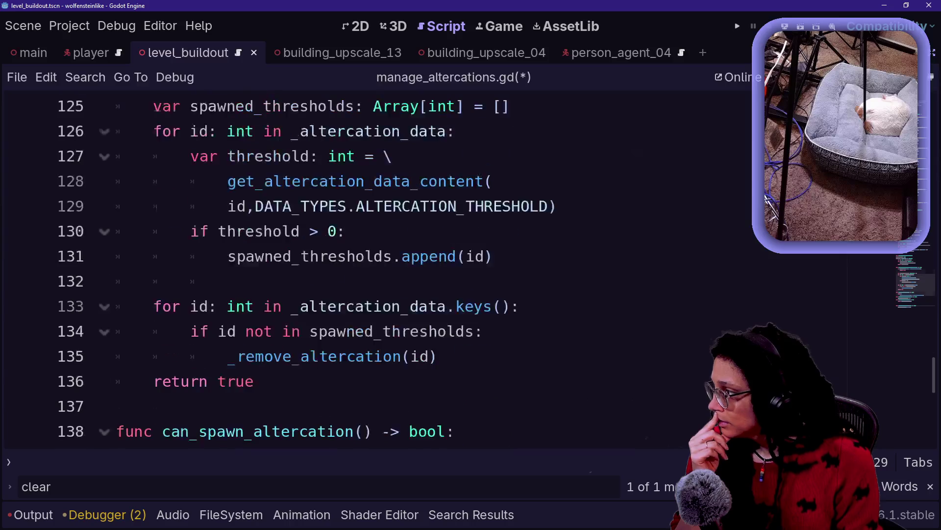
pyautogui.scroll(8, 373, 265)
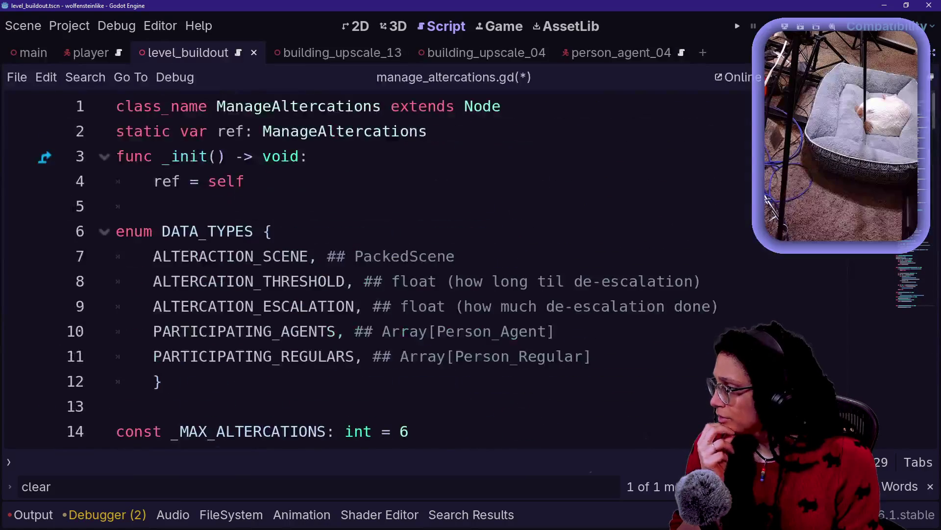
pyautogui.scroll(-2, 372, 265)
pyautogui.click(170, 306)
pyautogui.click(227, 331)
pyautogui.moveTo(456, 306); pyautogui.dragTo(234, 306)
pyautogui.click(170, 306)
pyautogui.click(409, 306)
pyautogui.press('Down')
pyautogui.press('Down')
pyautogui.press('Down')
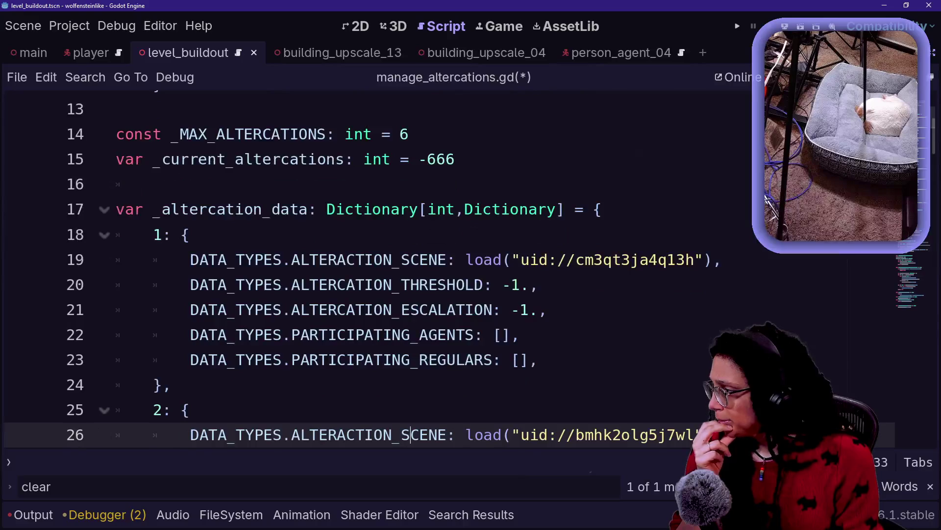
pyautogui.press('Down')
pyautogui.press('Down')
pyautogui.press('Down')
pyautogui.press('Down')
pyautogui.press('Down')
pyautogui.press('Down')
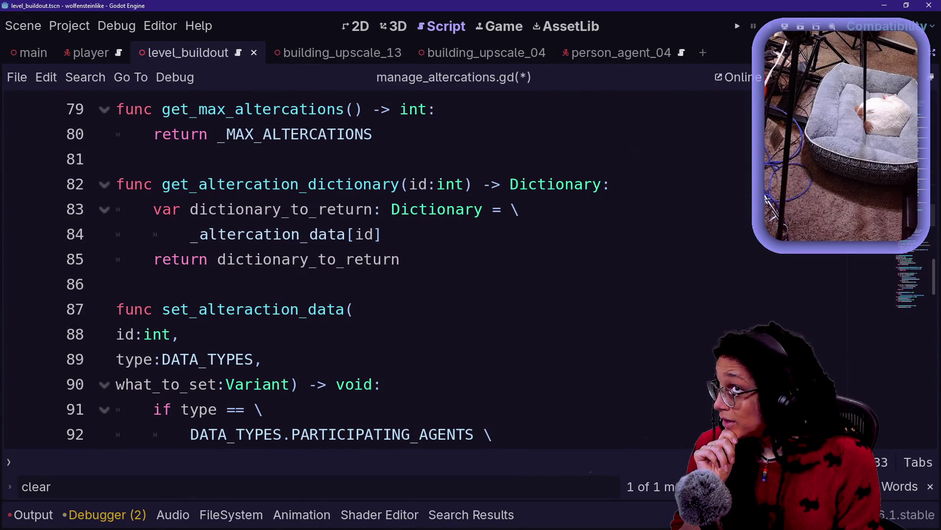
pyautogui.press('Down')
pyautogui.press('Down')
pyautogui.press('Down')
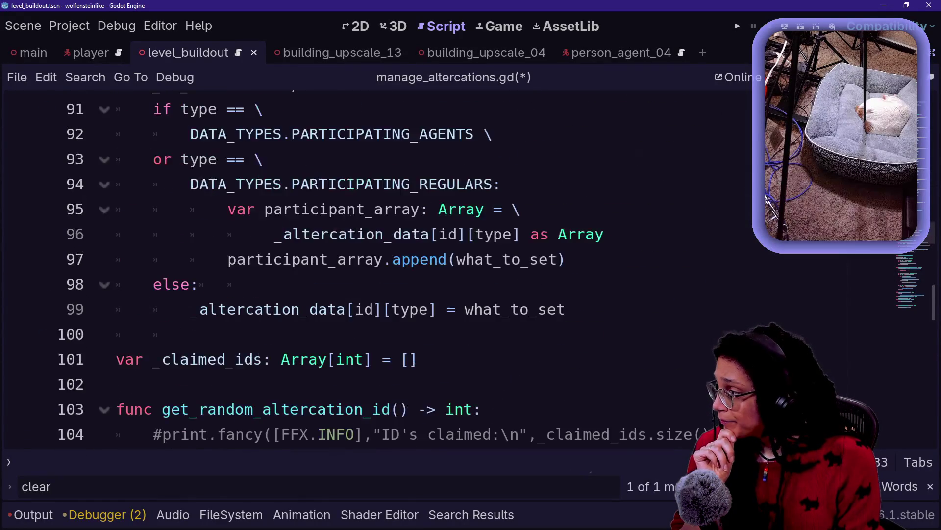
pyautogui.scroll(2, 372, 270)
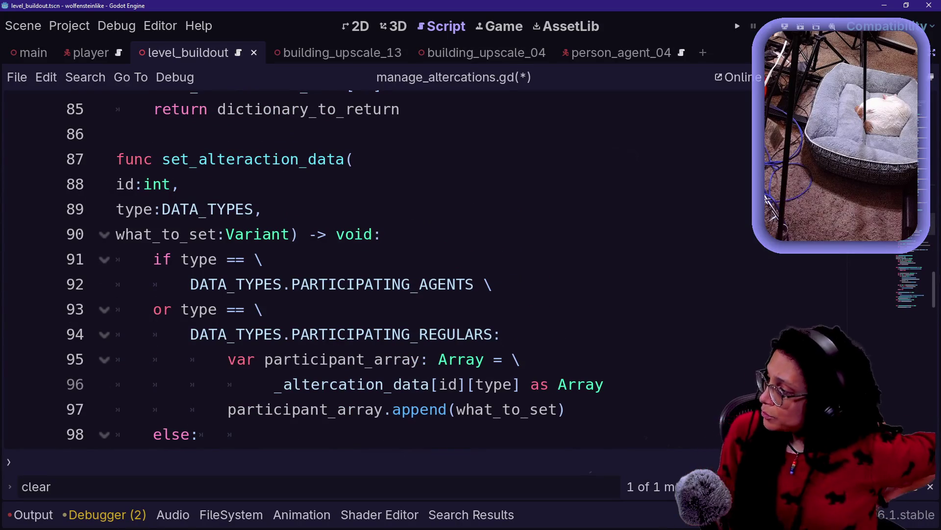
pyautogui.rightClick(410, 284)
pyautogui.press('Escape')
pyautogui.scroll(9, 399, 266)
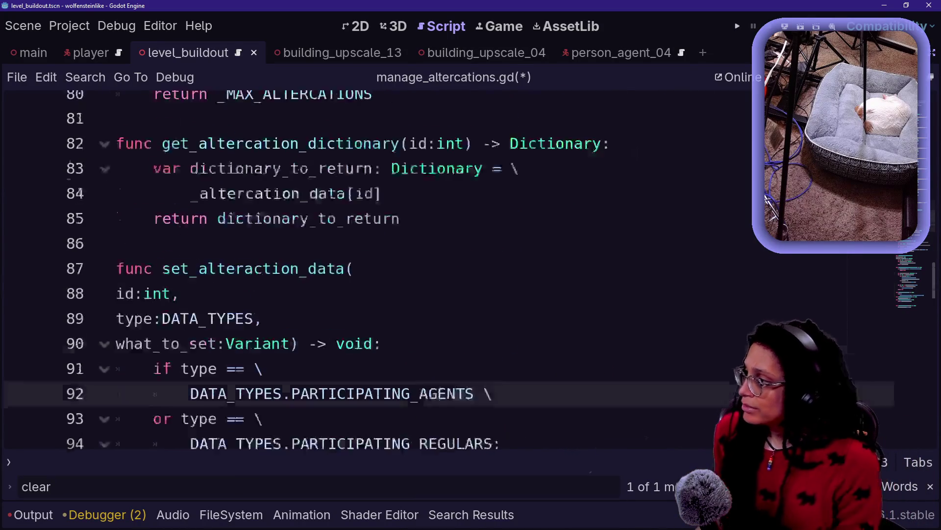
pyautogui.scroll(3, 372, 269)
pyautogui.moveTo(153, 259); pyautogui.dragTo(696, 259)
pyautogui.click(695, 259)
pyautogui.moveTo(695, 259)
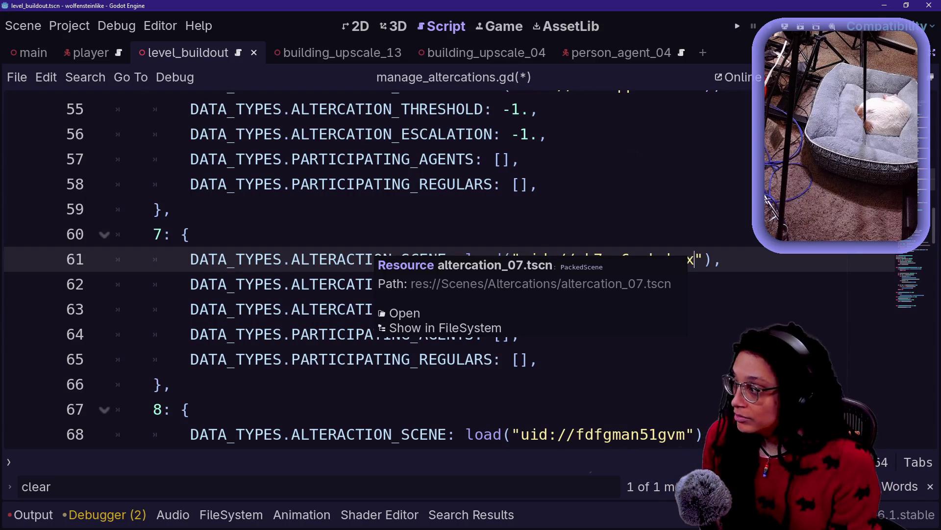
# Try adding a DATA_ line under entry 7's scene line, then remove it
pyautogui.moveTo(207, 259); pyautogui.dragTo(622, 259)
pyautogui.click(622, 259)
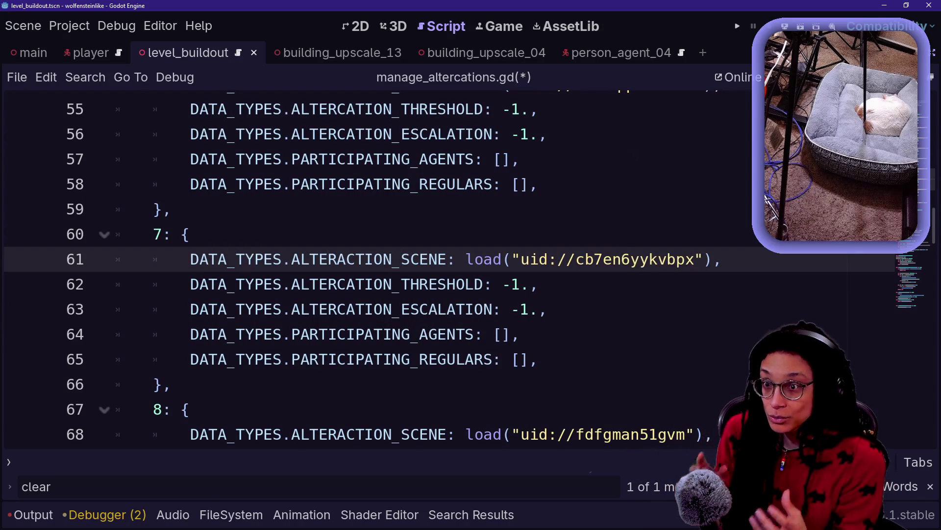
pyautogui.moveTo(622, 259)
pyautogui.click(171, 384)
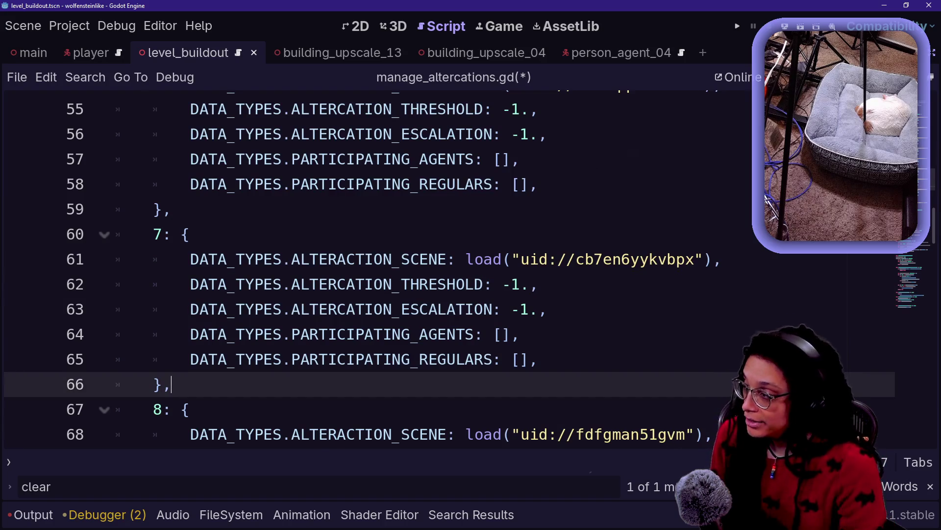
pyautogui.click(720, 259)
pyautogui.press('Return')
pyautogui.write('DATA_')
pyautogui.press('BackSpace')
pyautogui.press('BackSpace')
pyautogui.press('BackSpace')
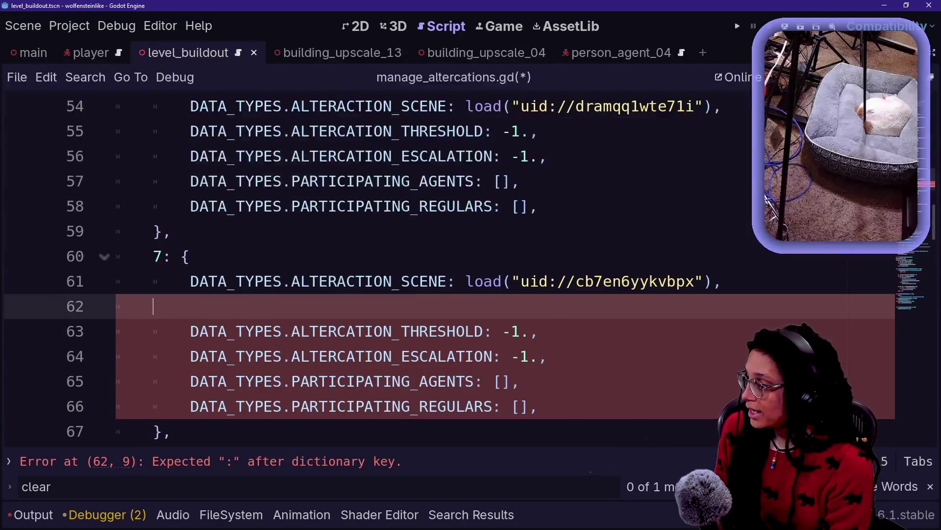
pyautogui.press('BackSpace')
pyautogui.scroll(-3, 441, 269)
pyautogui.moveTo(169, 357)
pyautogui.mouseDown()
pyautogui.moveTo(191, 206)
pyautogui.moveTo(169, 357)
pyautogui.mouseUp()
pyautogui.click(171, 181)
pyautogui.click(171, 181)
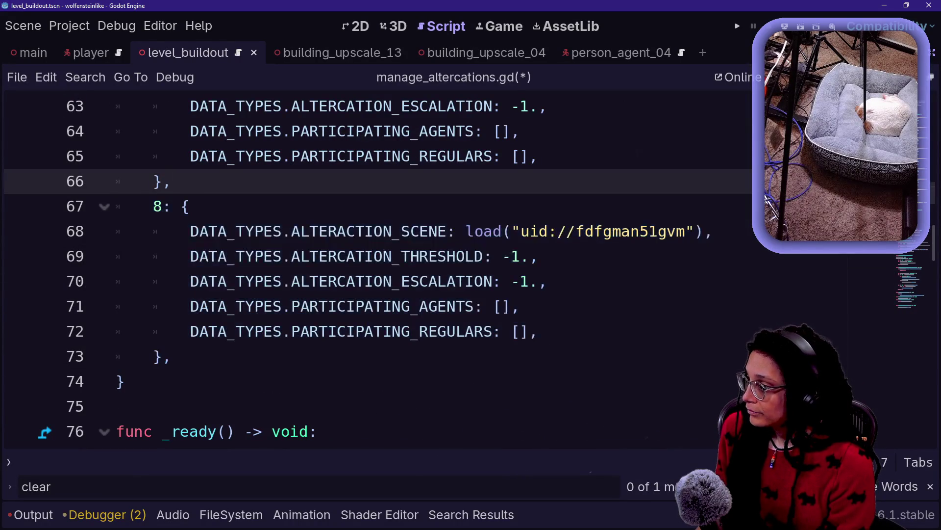
pyautogui.scroll(3, 373, 269)
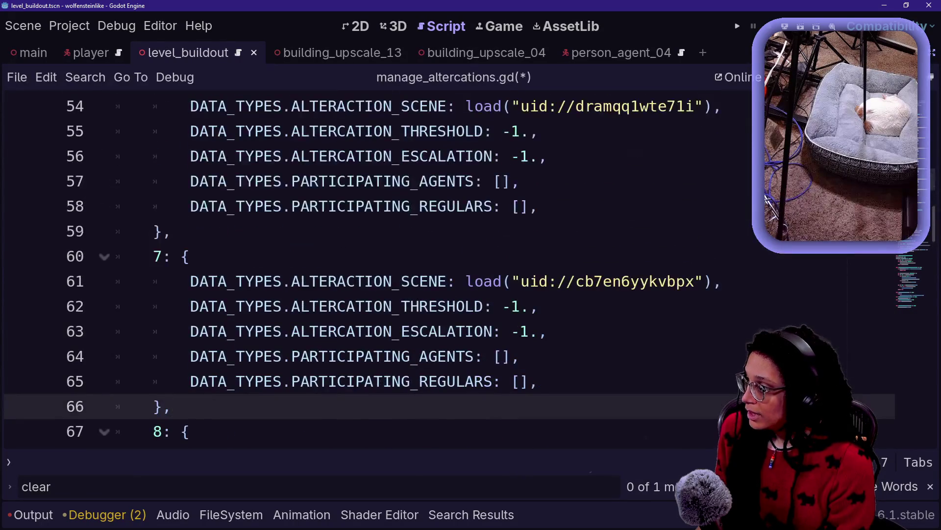
pyautogui.scroll(13, 766, 197)
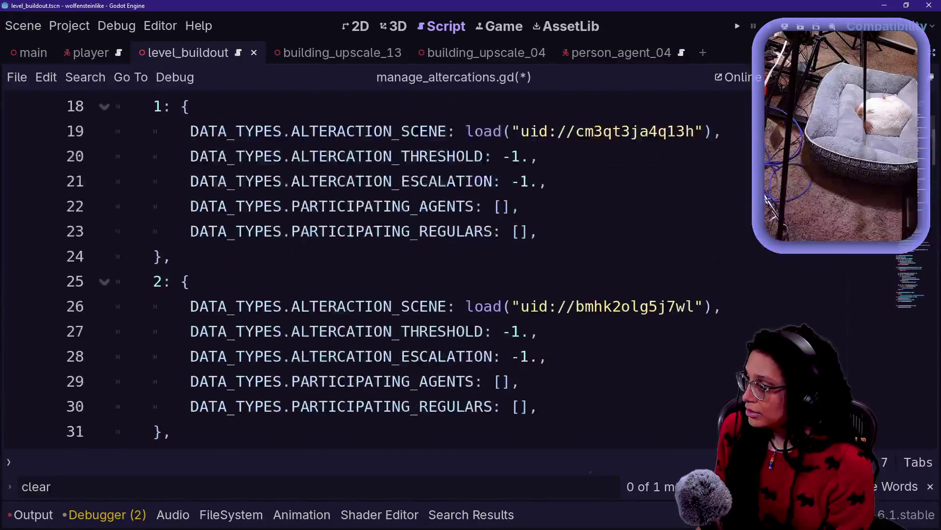
# Review entries 1 and 2 at the top of the _altercation_data dictionary
pyautogui.moveTo(190, 182); pyautogui.dragTo(196, 357)
pyautogui.click(190, 181)
pyautogui.click(721, 381)
pyautogui.moveTo(538, 406)
pyautogui.mouseDown()
pyautogui.moveTo(374, 306)
pyautogui.moveTo(291, 206)
pyautogui.mouseUp()
pyautogui.moveTo(521, 281); pyautogui.dragTo(225, 106)
pyautogui.click(521, 281)
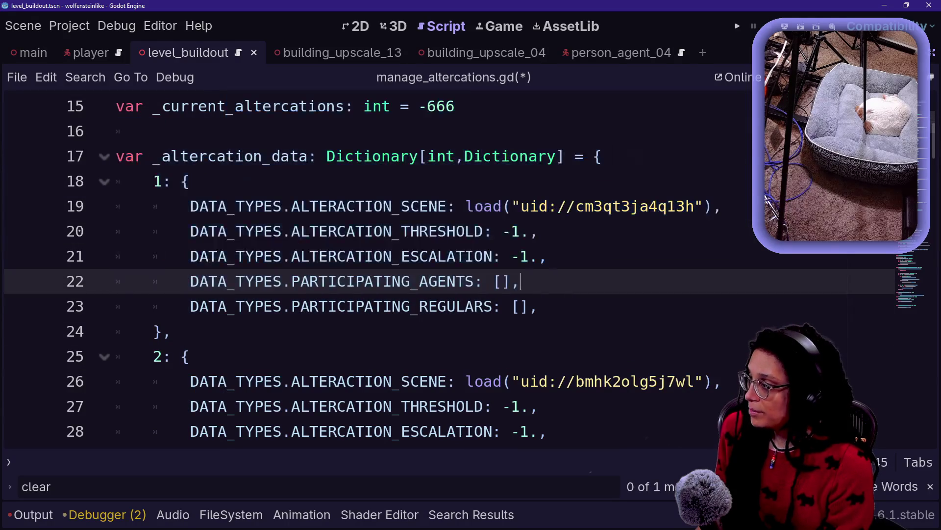
pyautogui.click(117, 131)
pyautogui.click(392, 281)
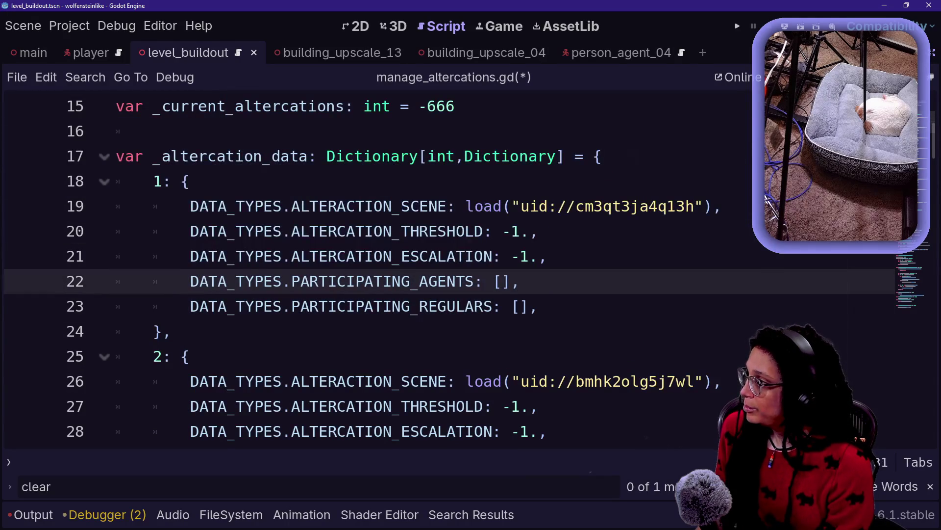
pyautogui.moveTo(118, 131); pyautogui.dragTo(346, 206)
pyautogui.click(347, 206)
pyautogui.moveTo(116, 156); pyautogui.dragTo(437, 256)
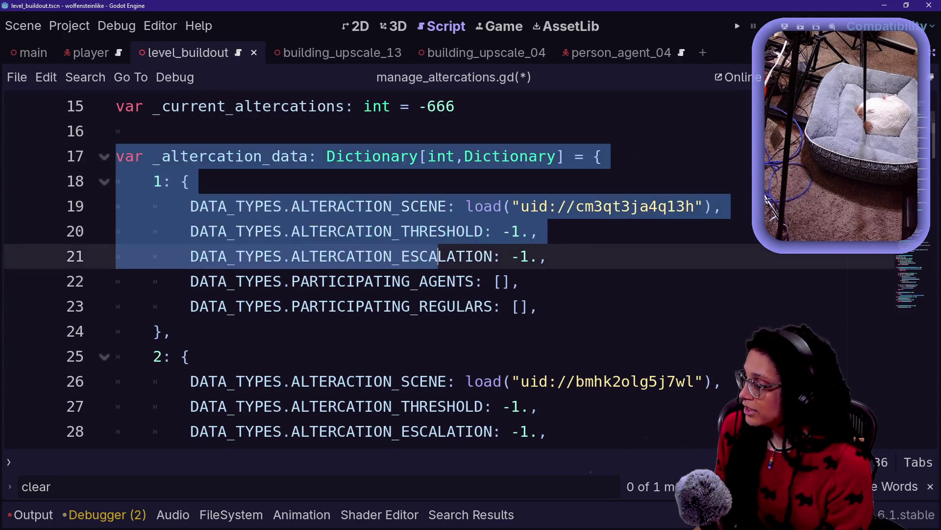
pyautogui.scroll(-1, 437, 256)
pyautogui.scroll(-2, 437, 256)
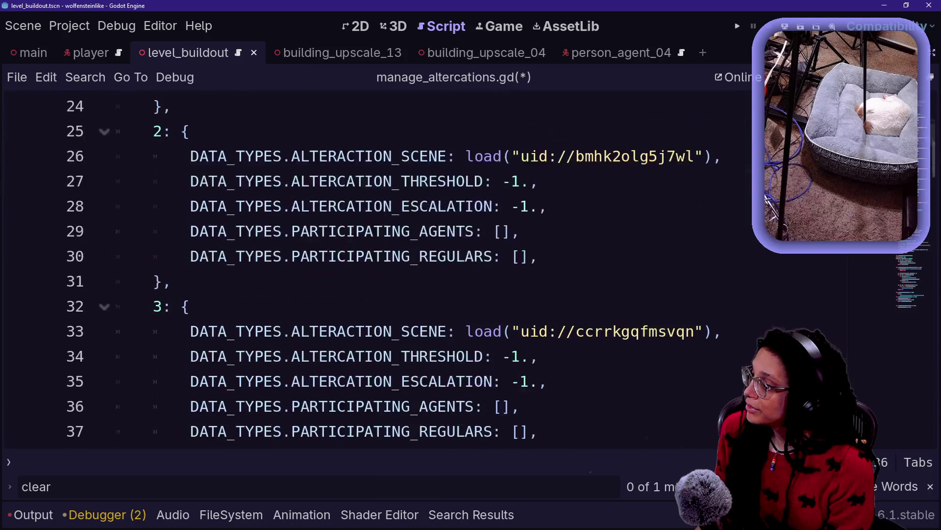
pyautogui.scroll(4, 436, 256)
pyautogui.click(548, 331)
pyautogui.click(539, 306)
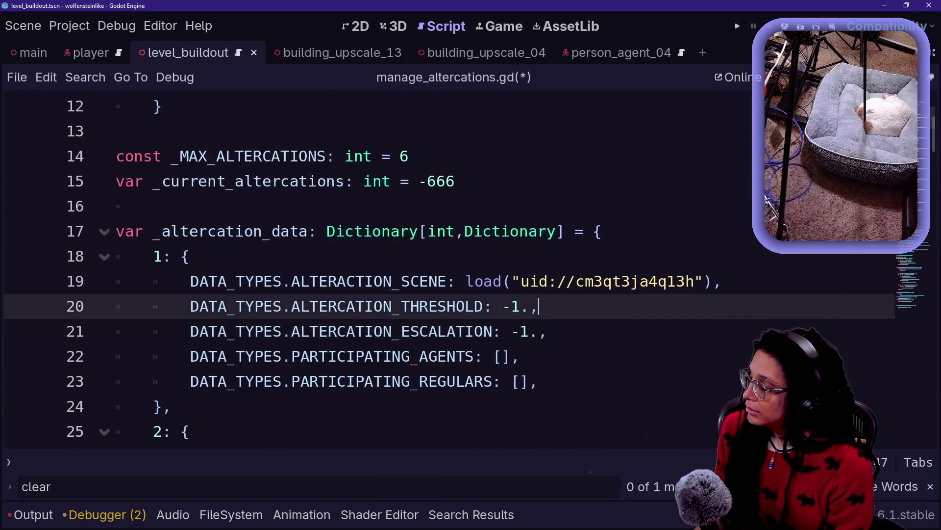
# Place editing carets at the end of the scene lines for entries 1 through 4
pyautogui.click(723, 281)
pyautogui.press('Return')
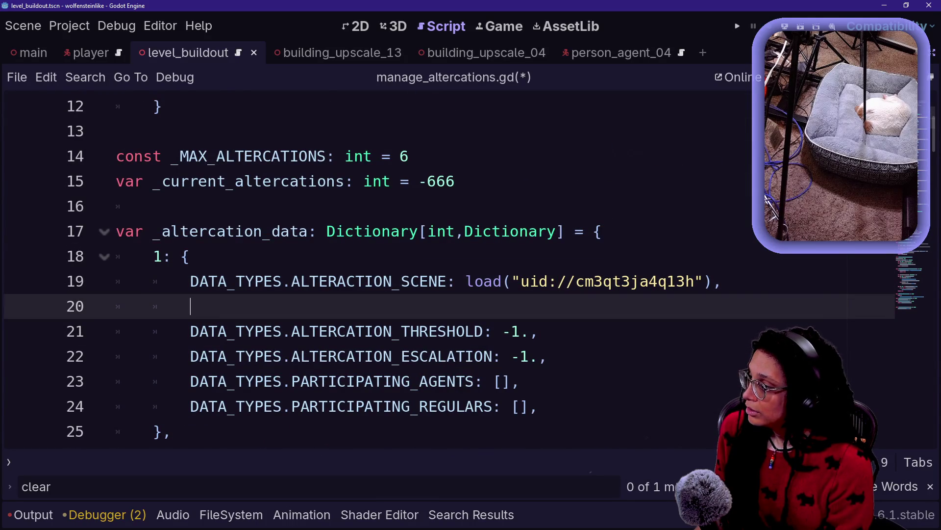
pyautogui.press('BackSpace')
pyautogui.scroll(-1, 373, 269)
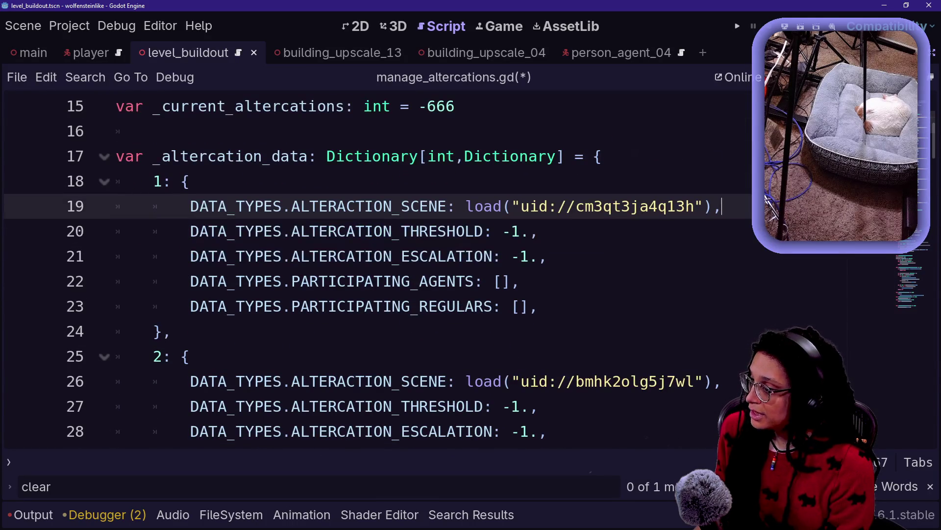
pyautogui.keyDown('alt'); pyautogui.click(722, 381); pyautogui.keyUp('alt')
pyautogui.scroll(-3, 373, 269)
pyautogui.keyDown('alt'); pyautogui.click(722, 331); pyautogui.keyUp('alt')
pyautogui.scroll(-4, 471, 267)
pyautogui.keyDown('alt'); pyautogui.click(539, 231); pyautogui.keyUp('alt')
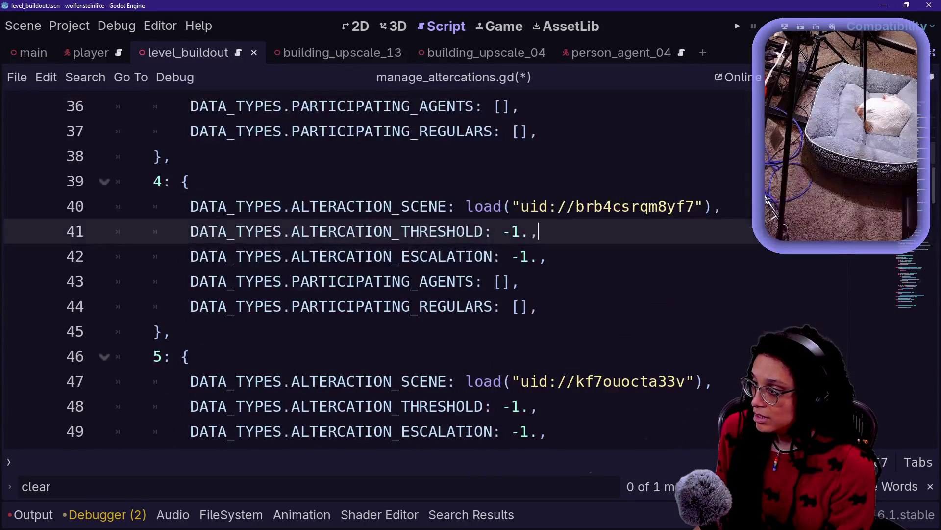
pyautogui.keyDown('alt'); pyautogui.click(722, 206); pyautogui.keyUp('alt')
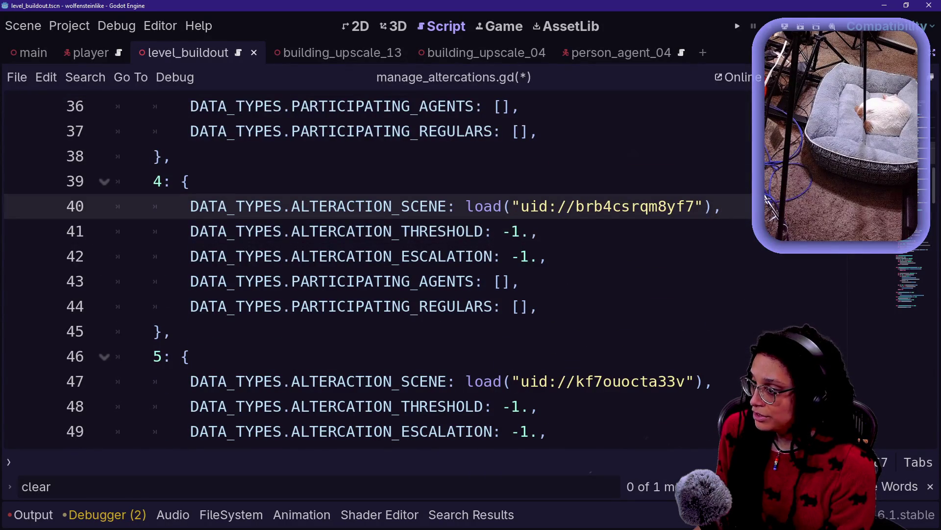
# Add carets at the end of the scene lines for entries 5 through 8
pyautogui.keyDown('alt'); pyautogui.click(714, 381); pyautogui.keyUp('alt')
pyautogui.scroll(-3, 378, 268)
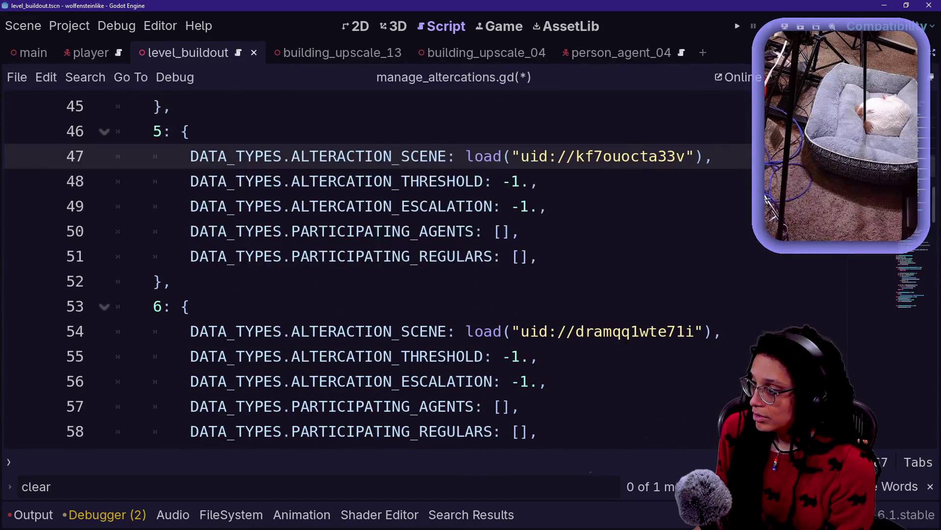
pyautogui.keyDown('alt'); pyautogui.click(721, 331); pyautogui.keyUp('alt')
pyautogui.scroll(-3, 378, 268)
pyautogui.keyDown('alt'); pyautogui.click(723, 280); pyautogui.keyUp('alt')
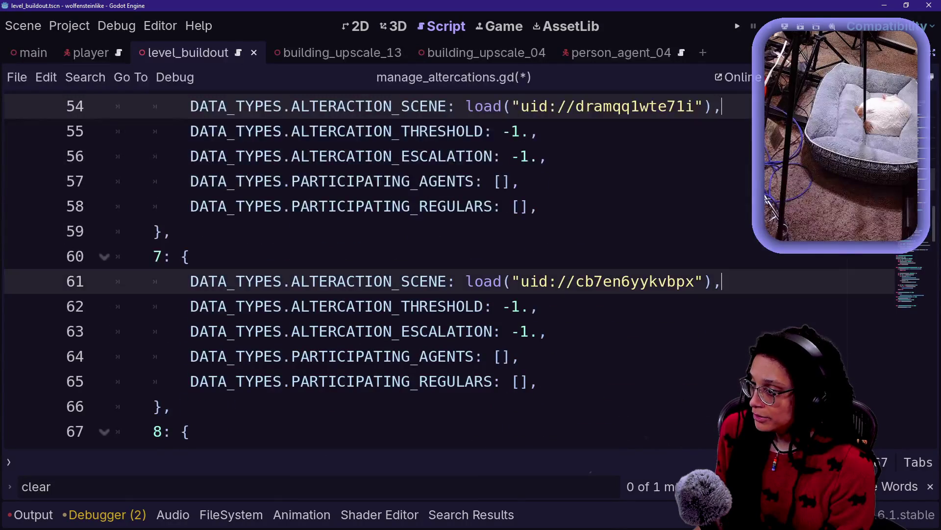
pyautogui.scroll(-3, 378, 268)
pyautogui.keyDown('alt'); pyautogui.click(722, 230); pyautogui.keyUp('alt')
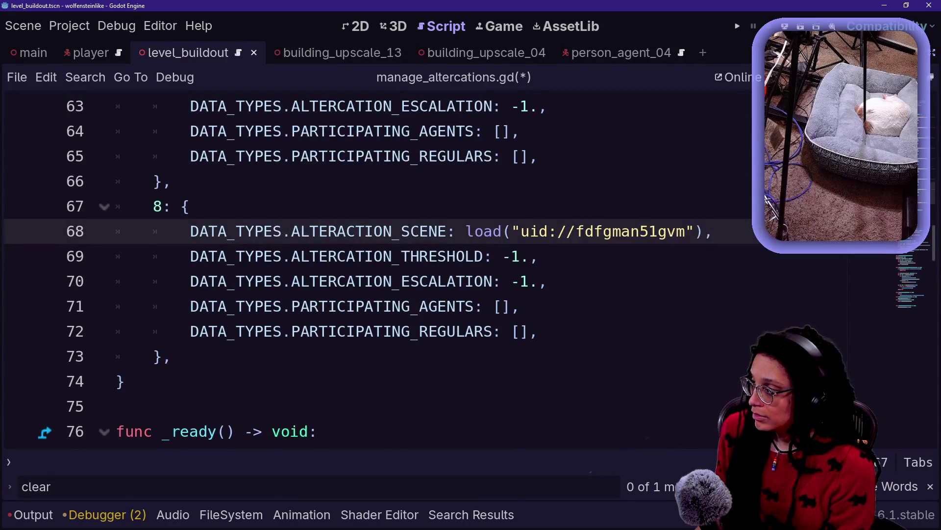
# Type DATA_TYPES.ALTERCATION_NODE: null on a new line under every scene line
pyautogui.press('Return')
pyautogui.write('DATA_TYPES.ALTEC')
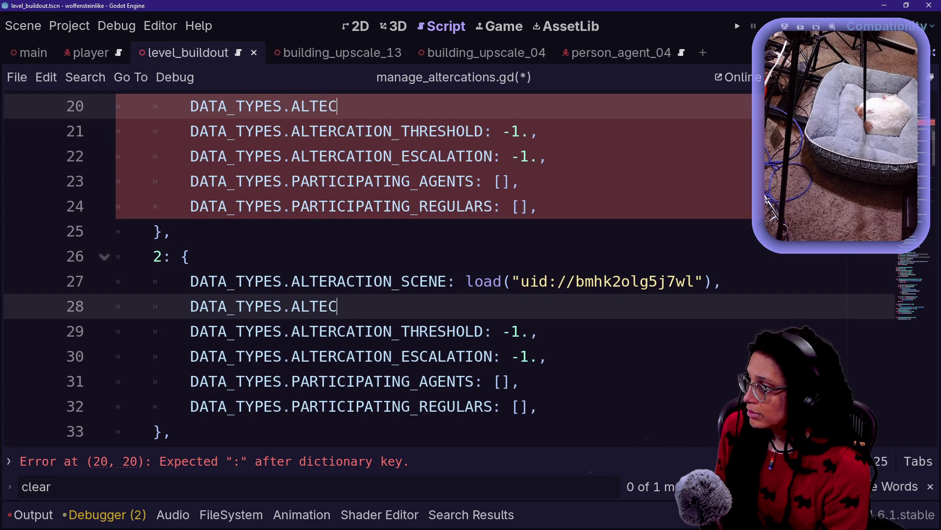
pyautogui.write('ATION_')
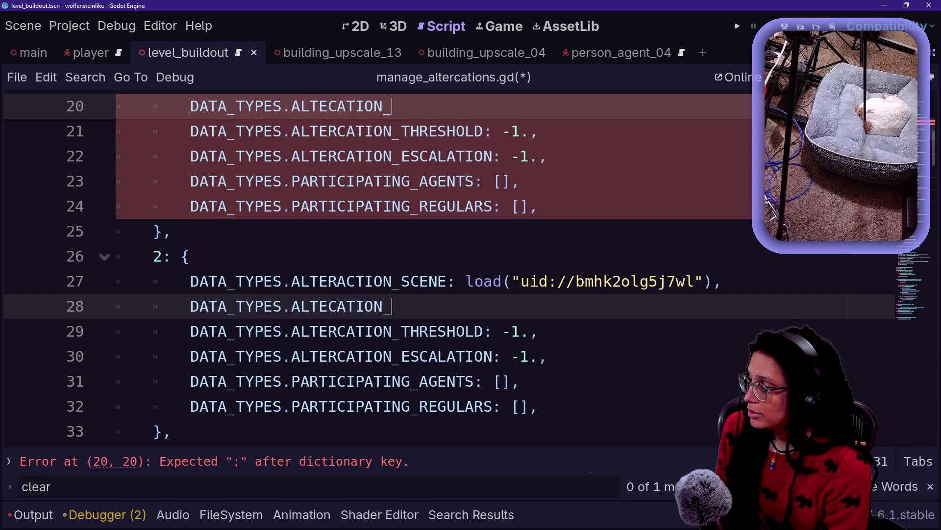
pyautogui.press('BackSpace')
pyautogui.press('BackSpace')
pyautogui.press('BackSpace')
pyautogui.press('BackSpace')
pyautogui.press('BackSpace')
pyautogui.write('RCATION')
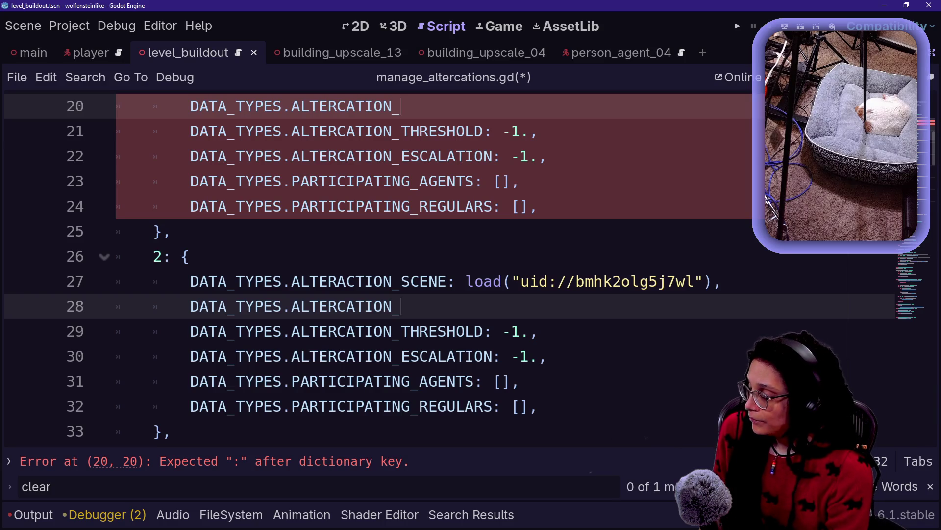
pyautogui.write('NODR')
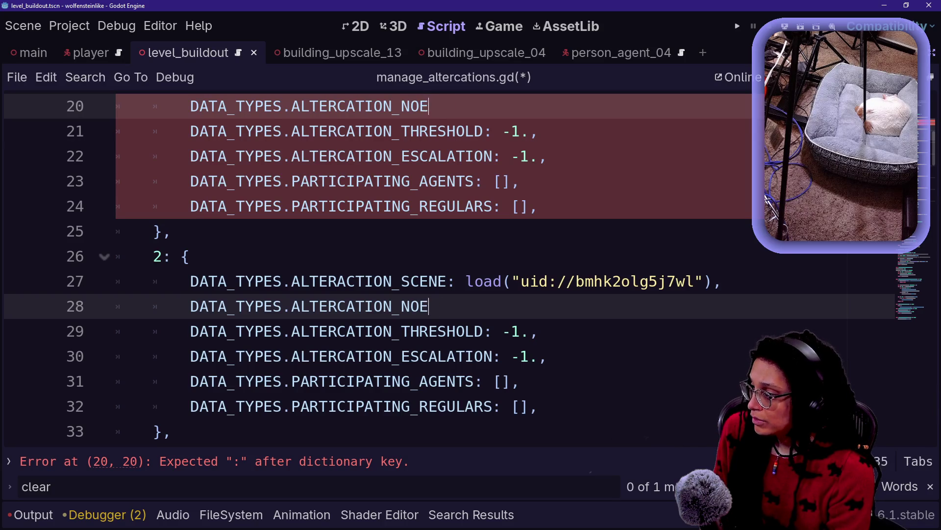
pyautogui.press('BackSpace')
pyautogui.press('BackSpace')
pyautogui.write('DE: null')
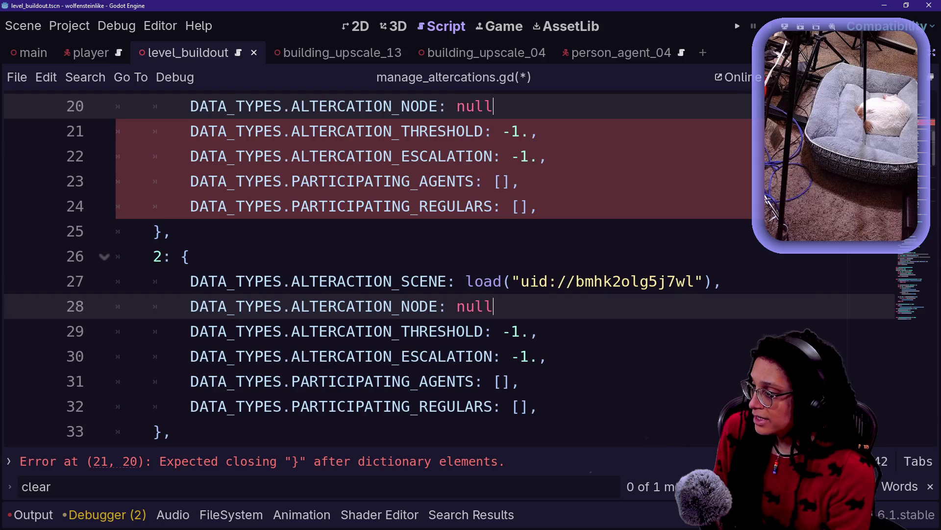
pyautogui.click(162, 231)
# Correct the new value to 'null,' with a trailing comma in every entry
pyautogui.moveTo(291, 281); pyautogui.dragTo(493, 306)
pyautogui.click(493, 306)
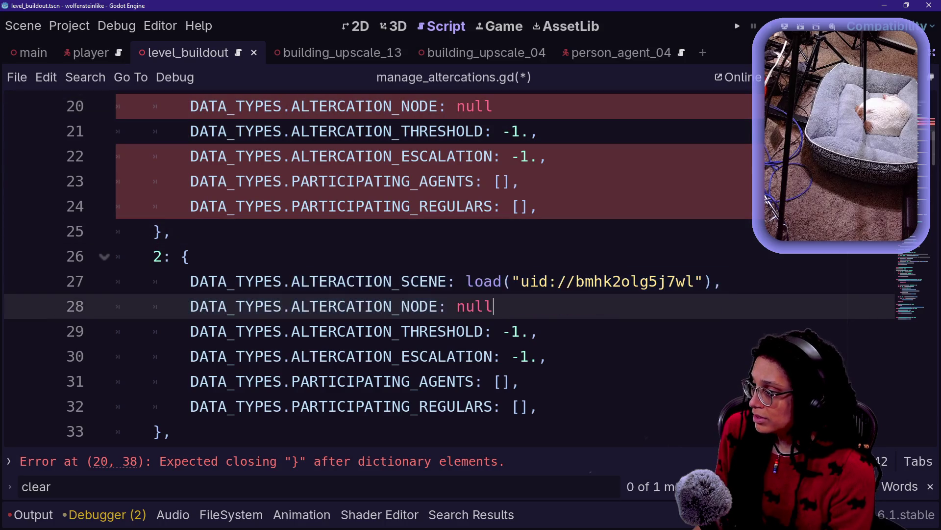
pyautogui.press('BackSpace')
pyautogui.press('BackSpace')
pyautogui.press('BackSpace')
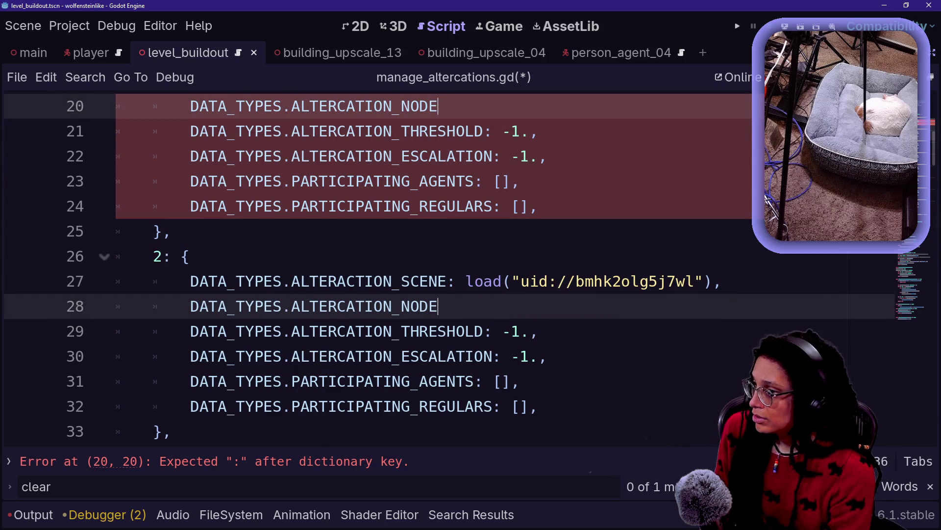
pyautogui.write(': Node.')
pyautogui.press('BackSpace')
pyautogui.press('BackSpace')
pyautogui.press('BackSpace')
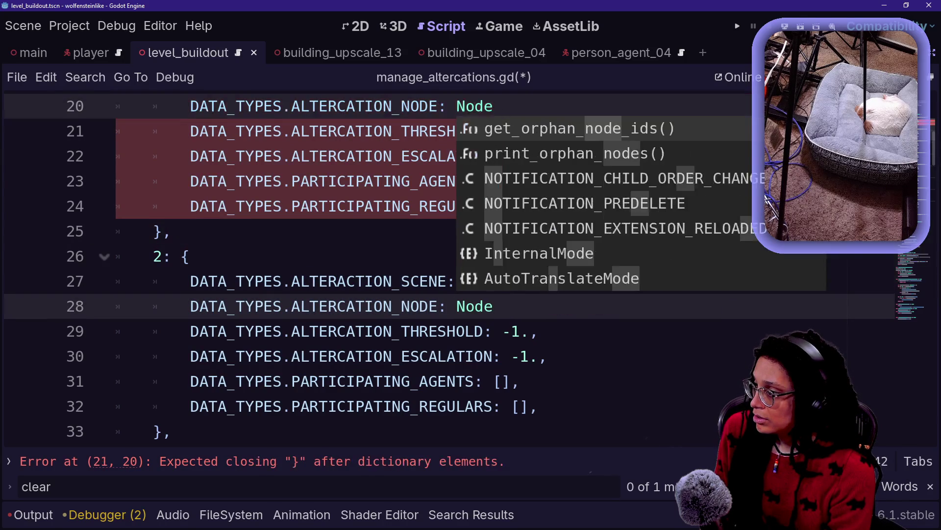
pyautogui.write('l,')
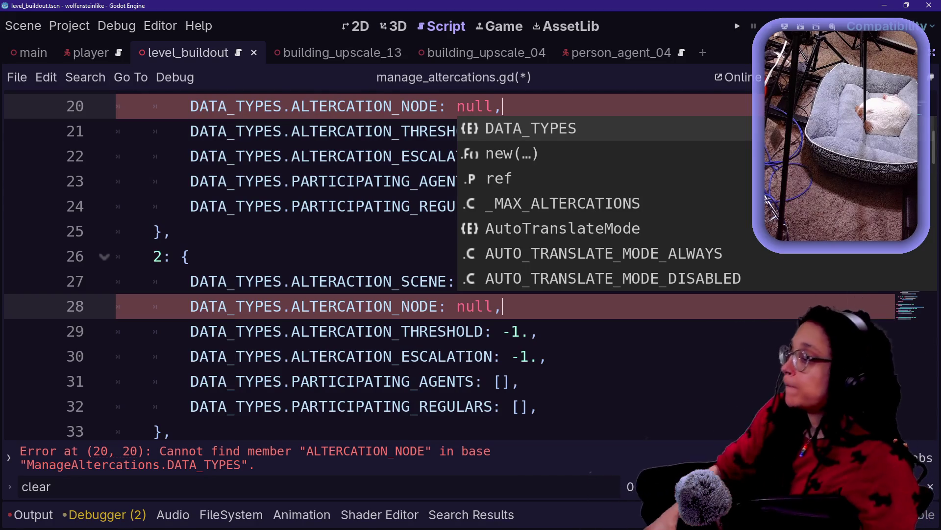
pyautogui.click(548, 356)
pyautogui.press('Up')
pyautogui.press('Up')
pyautogui.press('Up')
pyautogui.press('Up')
pyautogui.press('Up')
pyautogui.press('Down')
pyautogui.press('Down')
pyautogui.press('Down')
pyautogui.press('Down')
pyautogui.press('Down')
pyautogui.press('Down')
pyautogui.press('Down')
pyautogui.press('Down')
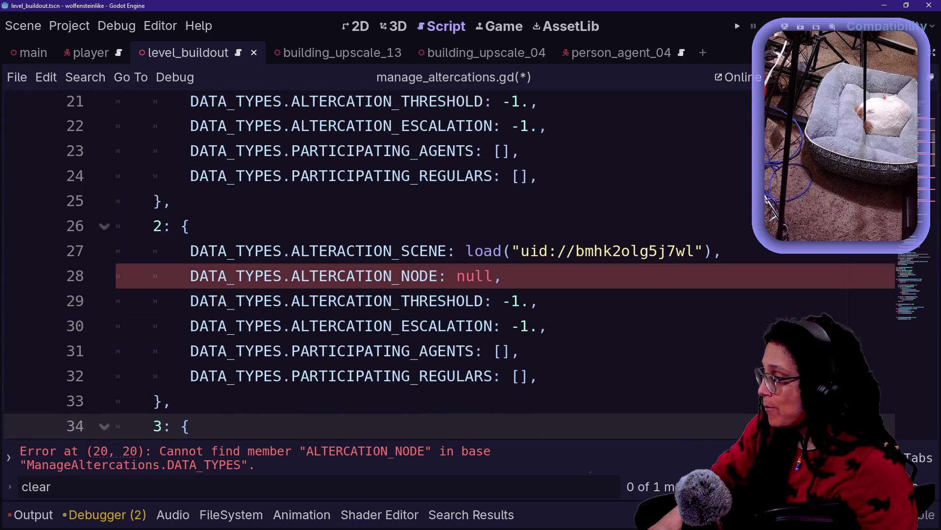
pyautogui.click(530, 301)
# Select the misspelled ALTERACTION_SCENE in the DATA_TYPES enum and save manage_altercations.gd
pyautogui.scroll(2, 392, 265)
pyautogui.scroll(-5, 392, 265)
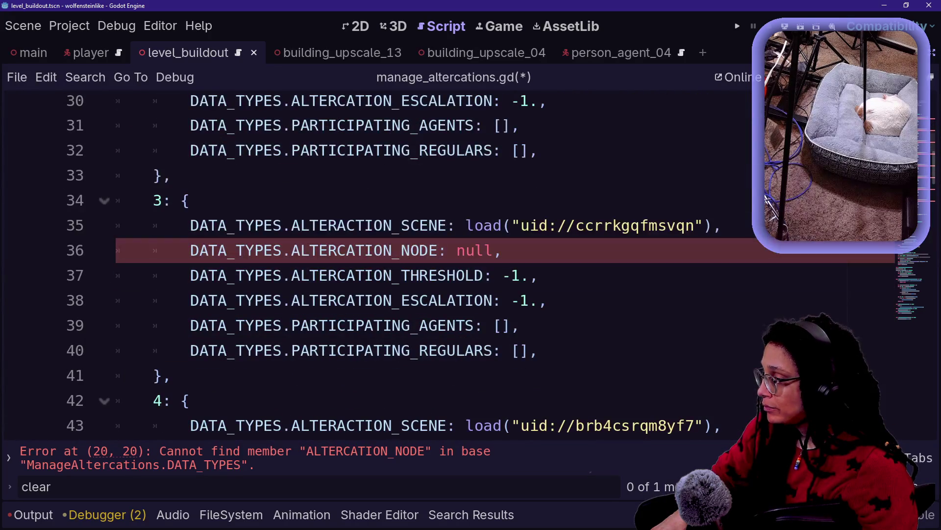
pyautogui.scroll(10, 393, 264)
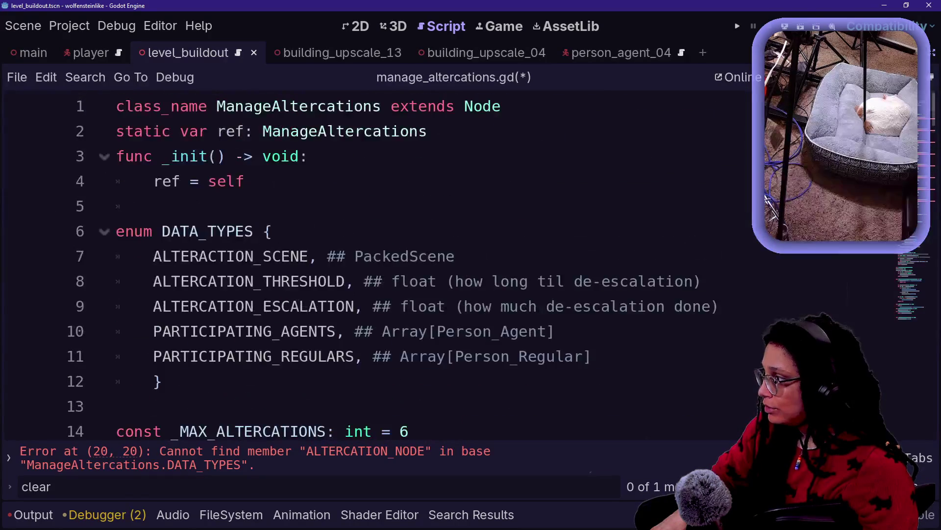
pyautogui.scroll(-5, 767, 197)
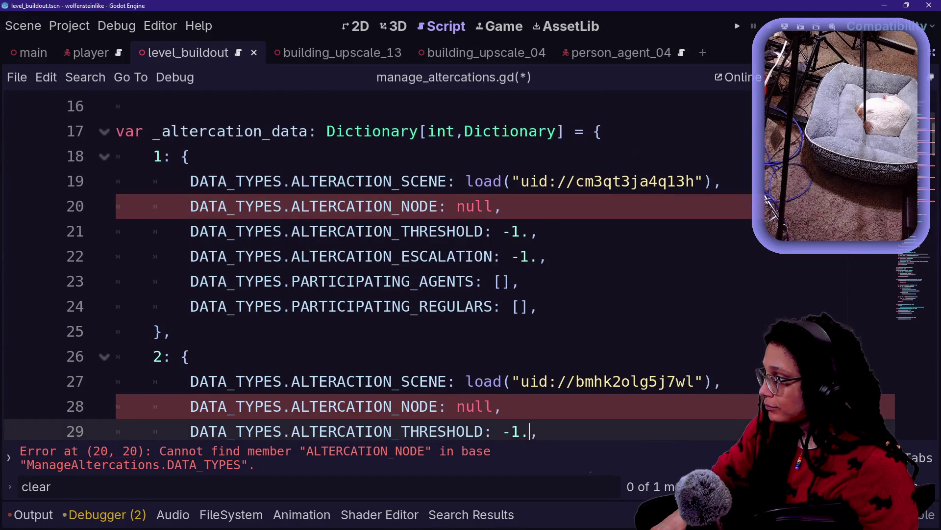
pyautogui.scroll(5, 766, 197)
pyautogui.scroll(-1, 766, 197)
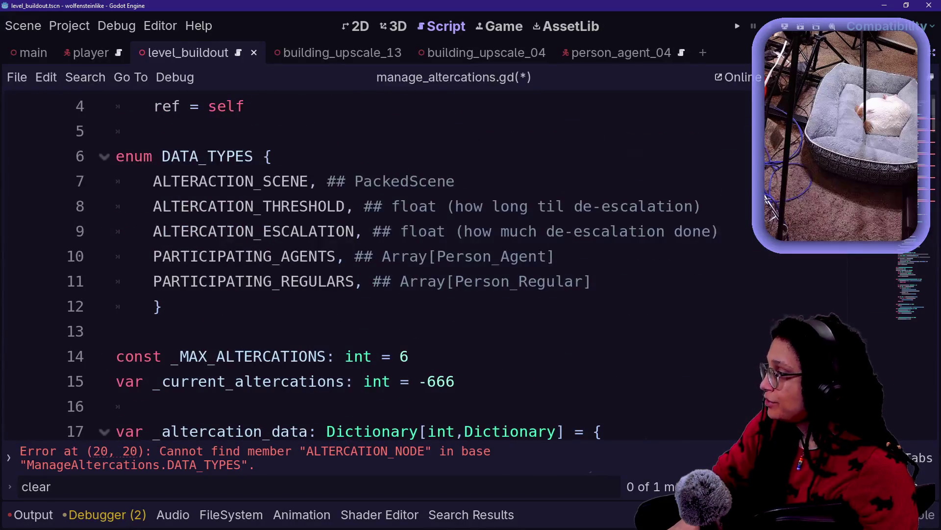
pyautogui.doubleClick(230, 180)
pyautogui.press('Down')
pyautogui.press('Up')
pyautogui.press('Home')
pyautogui.hotkey('shift', 'Right')
pyautogui.hotkey('shift', 'Right')
pyautogui.hotkey('shift', 'Right')
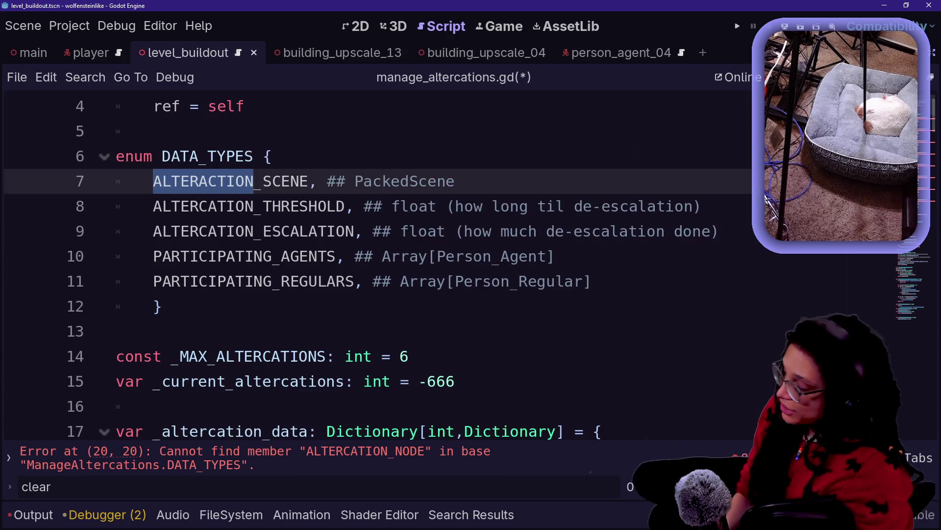
pyautogui.hotkey('ctrl', 's')
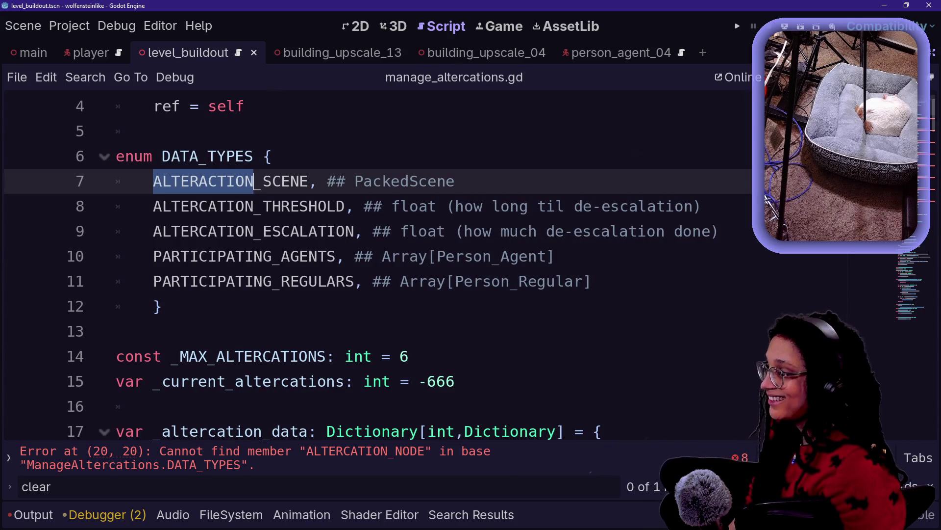
# Show, widen and hide the script list, then begin a project-wide replace of ALTERACTION
pyautogui.click(9, 457)
pyautogui.moveTo(96, 163); pyautogui.dragTo(269, 186)
pyautogui.scroll(-10, 225, 187)
pyautogui.scroll(15, 224, 188)
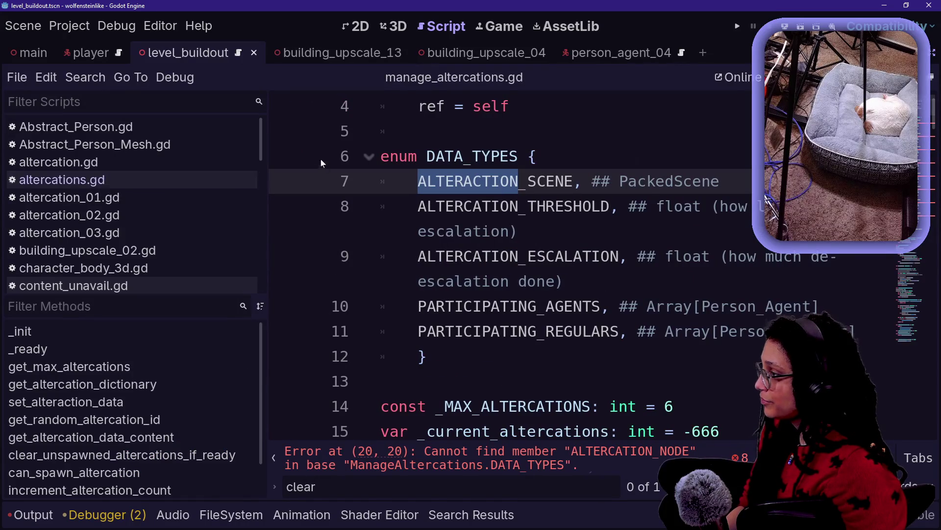
pyautogui.click(274, 458)
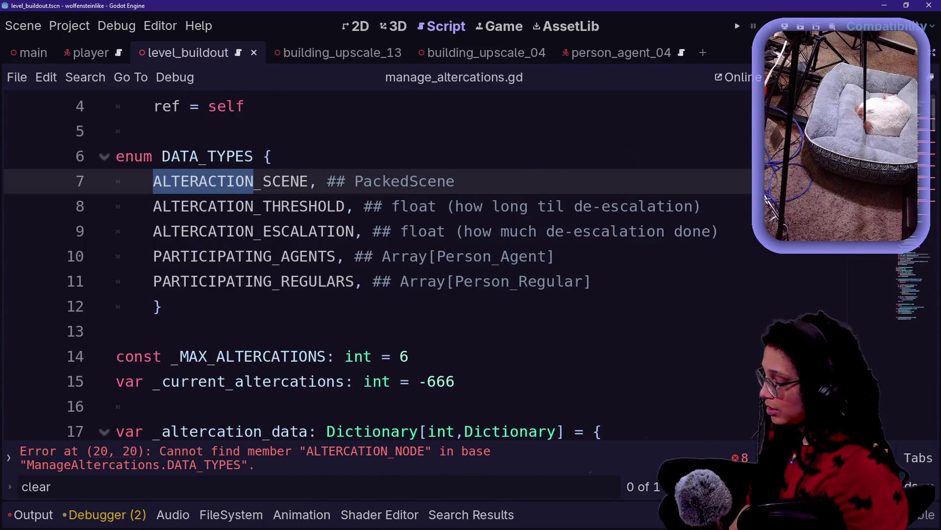
pyautogui.hotkey('ctrl', 'shift', 'r')
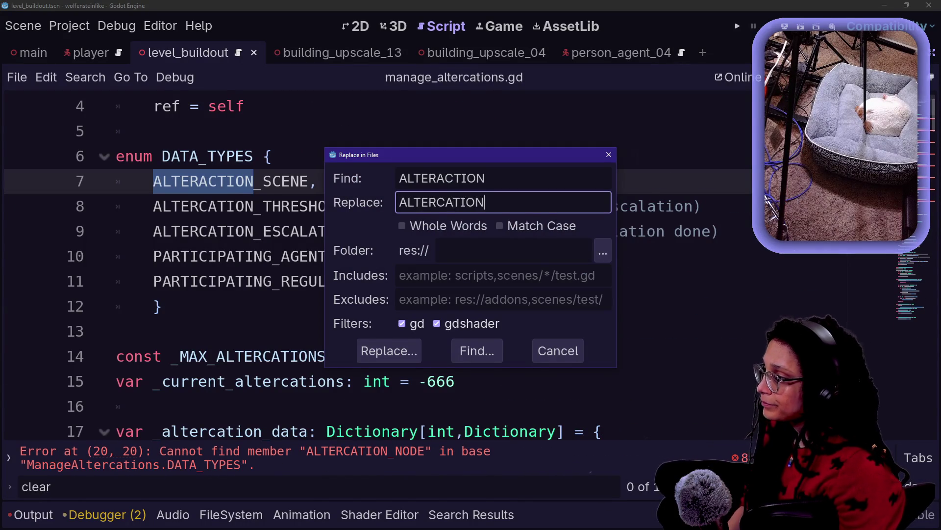
pyautogui.click(405, 354)
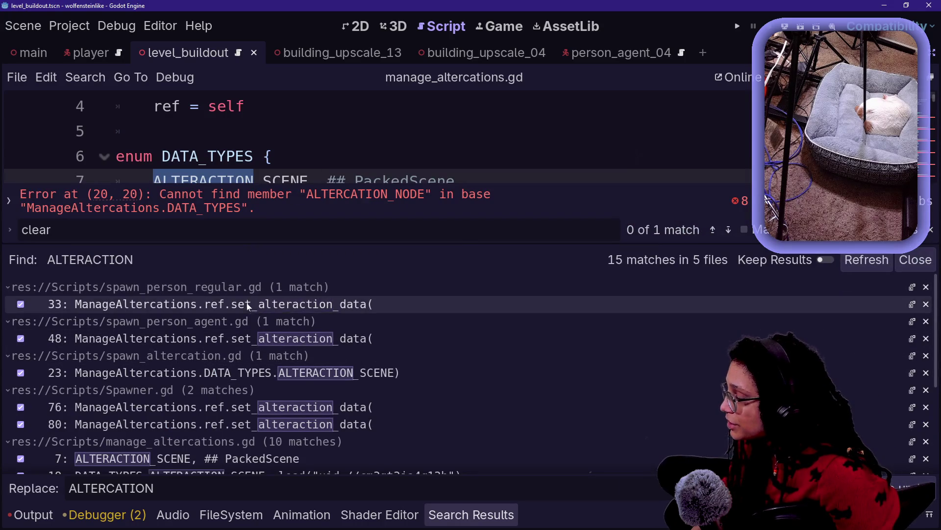
pyautogui.scroll(-5, 293, 355)
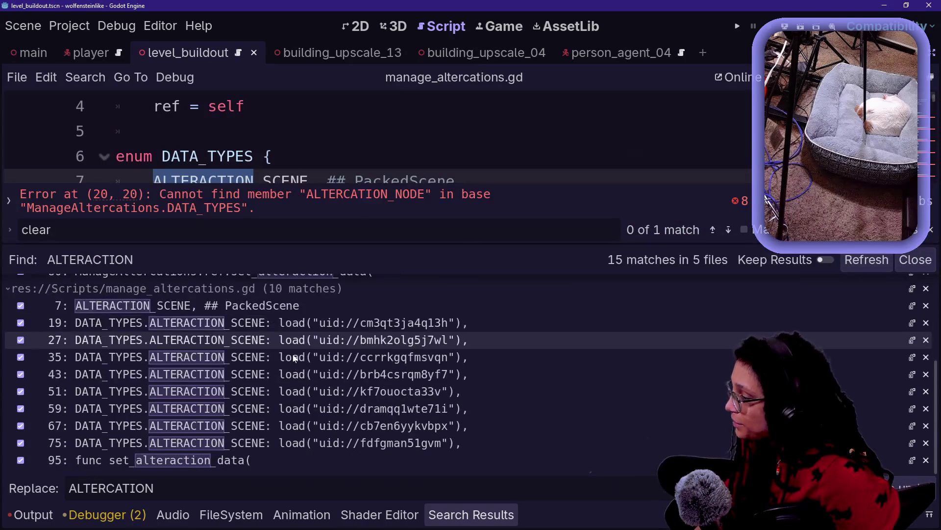
pyautogui.scroll(5, 294, 359)
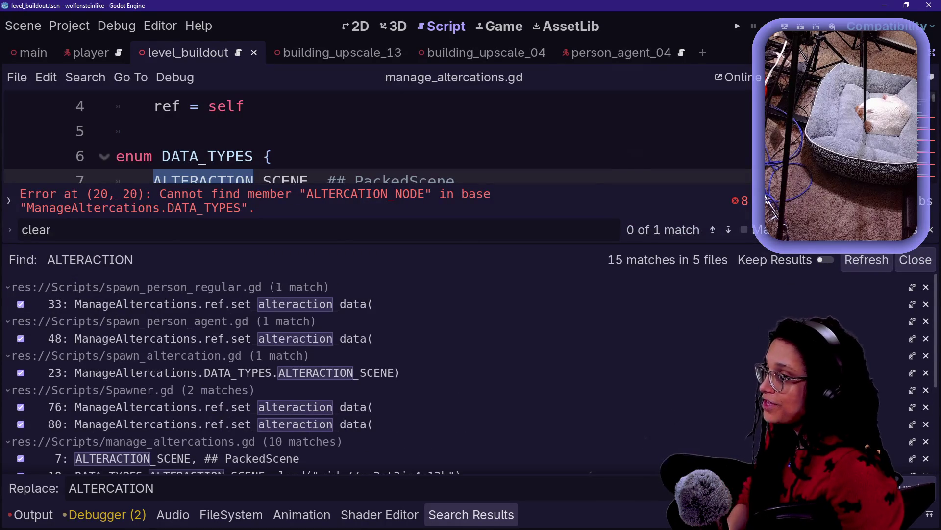
pyautogui.hotkey('alt', 'o')
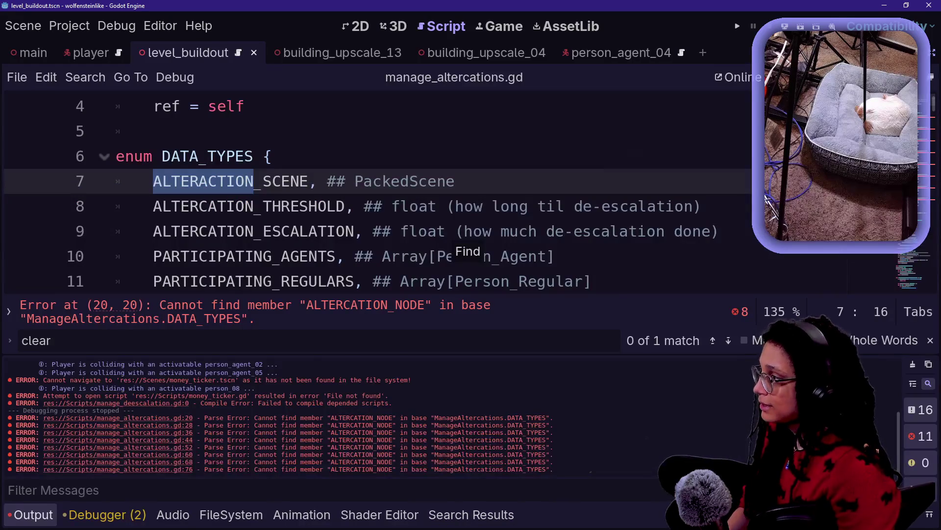
pyautogui.hotkey('alt', 'o')
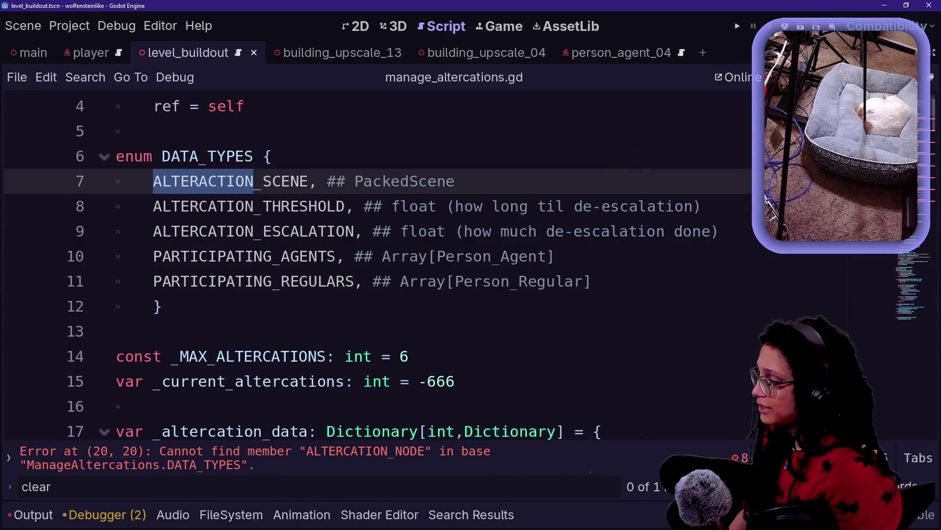
pyautogui.click(207, 156)
pyautogui.moveTo(153, 181)
pyautogui.mouseDown()
pyautogui.moveTo(308, 181)
pyautogui.moveTo(154, 206)
pyautogui.moveTo(308, 181)
pyautogui.moveTo(253, 181)
pyautogui.mouseUp()
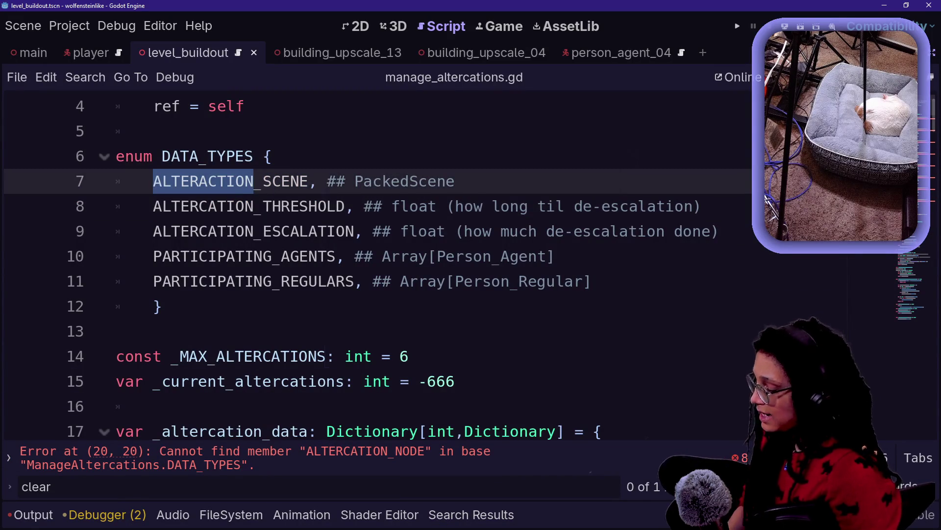
# Replace every case-sensitive ALTERACTION with ALTERCATION across the project's scripts
pyautogui.hotkey('ctrl', 'shift', 'r')
pyautogui.click(516, 226)
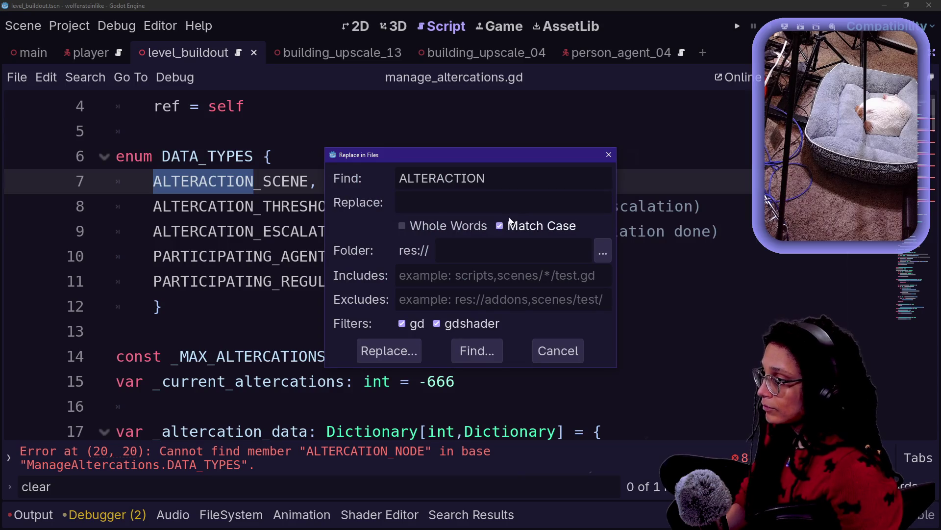
pyautogui.write('ALTERCATION')
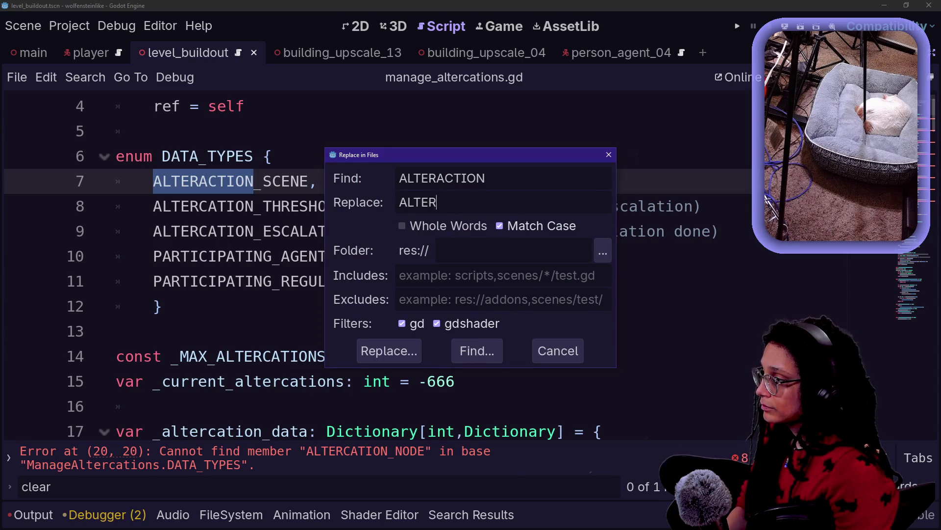
pyautogui.click(374, 354)
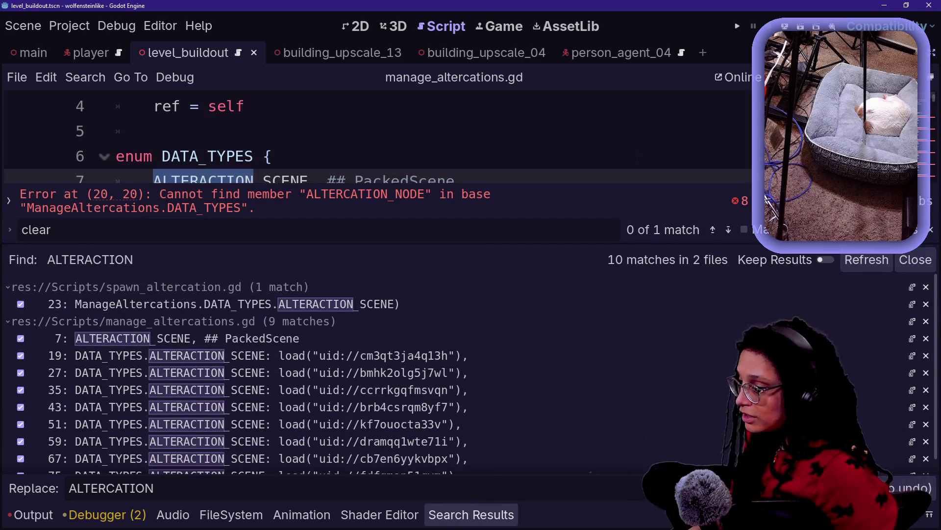
pyautogui.scroll(-1, 641, 386)
pyautogui.scroll(1, 641, 391)
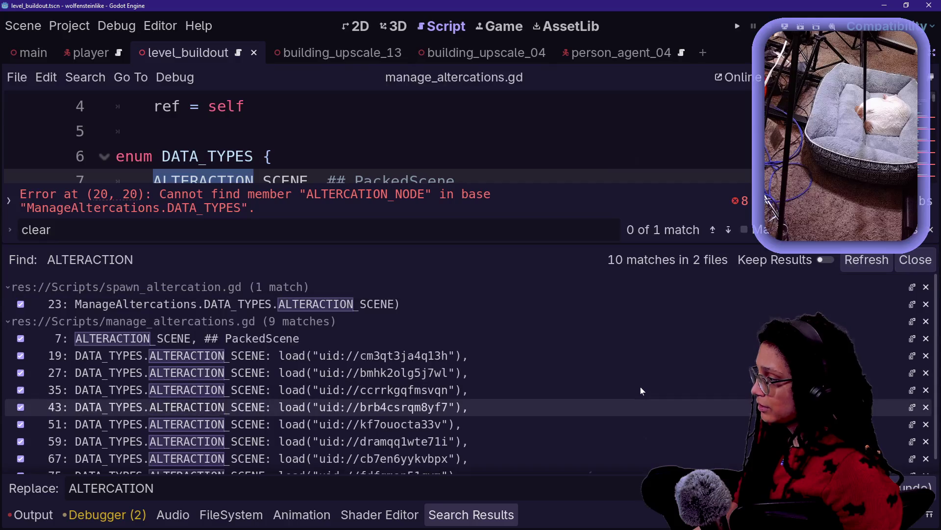
pyautogui.click(914, 488)
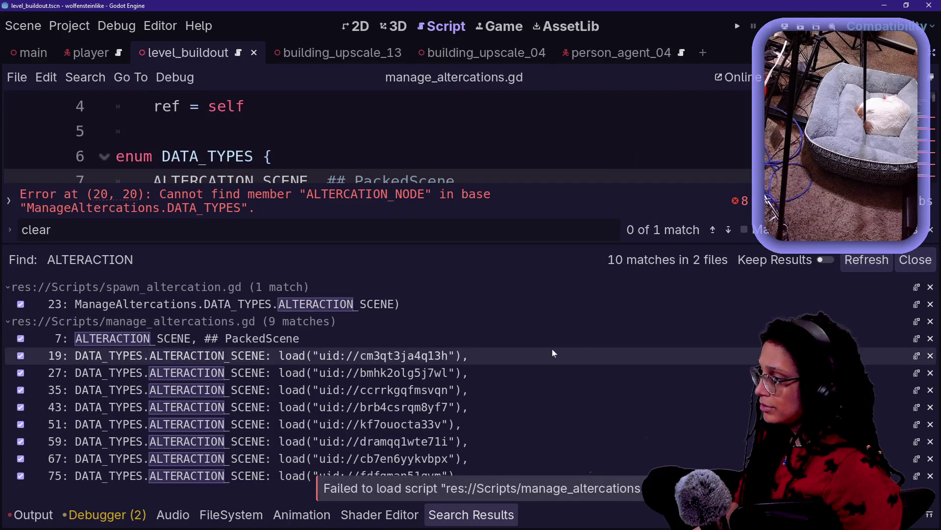
pyautogui.click(391, 179)
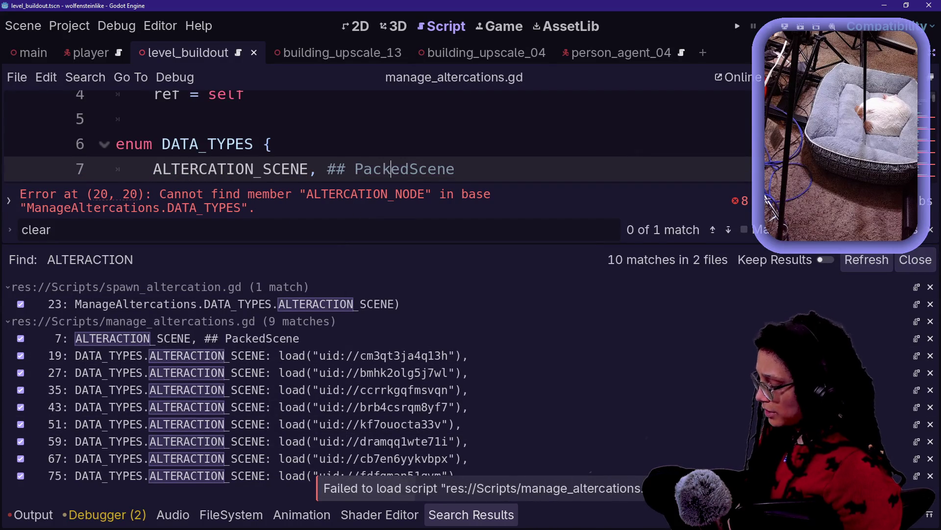
# Search project-wide for lowercase 'alteraction' with replacement 'altercation', listing the five matches
pyautogui.hotkey('ctrl', 'shift', 'r')
pyautogui.write('ale')
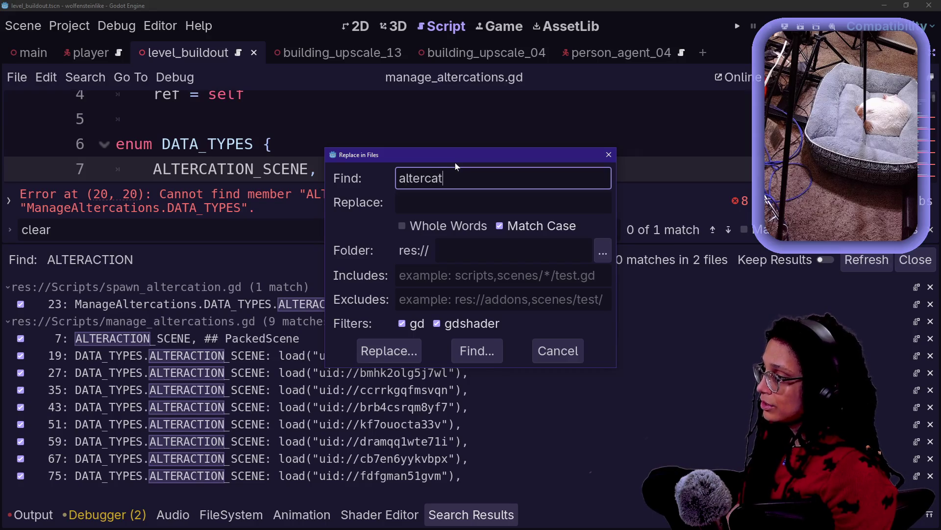
pyautogui.press('Tab')
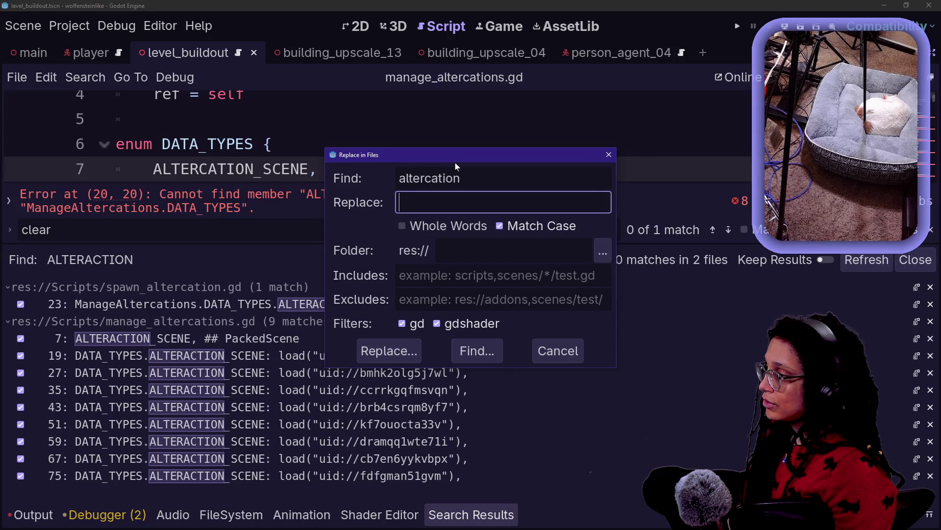
pyautogui.click(439, 178)
pyautogui.press('BackSpace')
pyautogui.press('BackSpace')
pyautogui.write('ac')
pyautogui.press('Tab')
pyautogui.write('a')
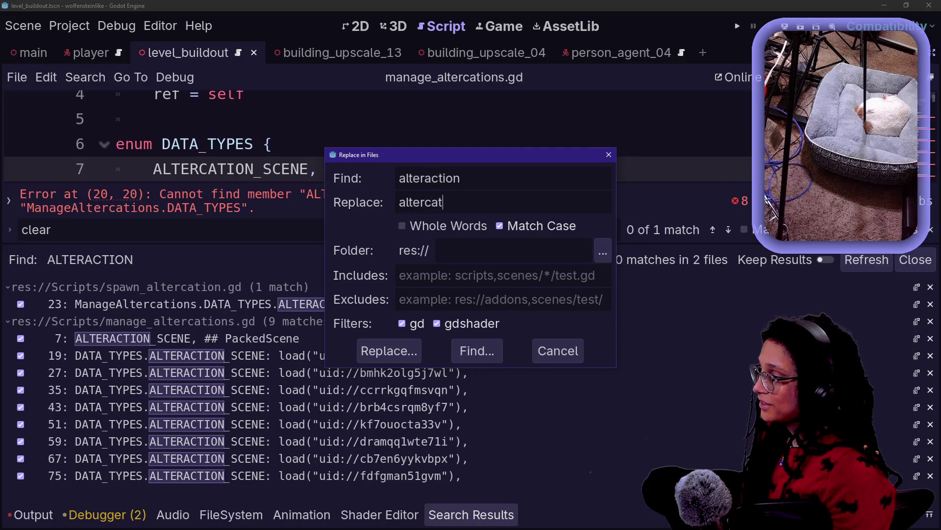
pyautogui.click(388, 351)
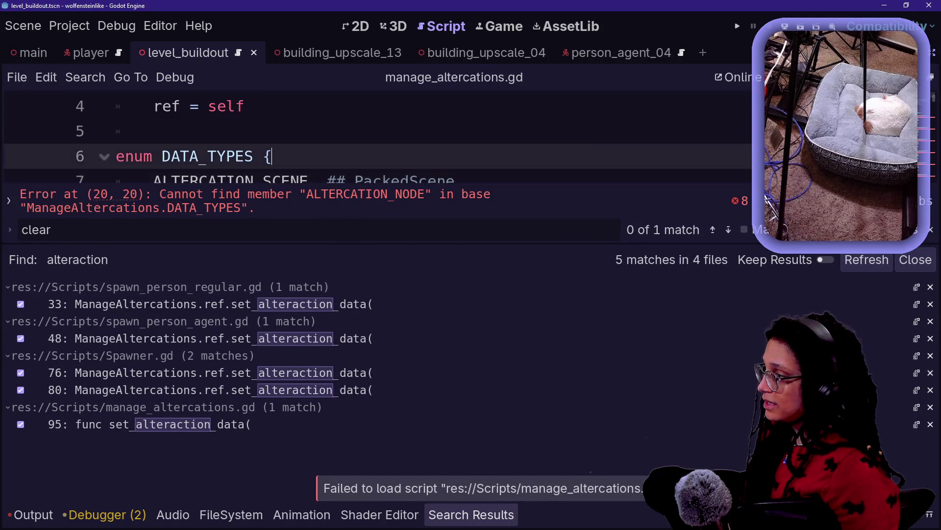
# Add ALTERCATION_NODE, commented Altercation (Node3D), to the DATA_TYPES enum and save manage_altercations.gd
pyautogui.hotkey('ctrl', 'j')
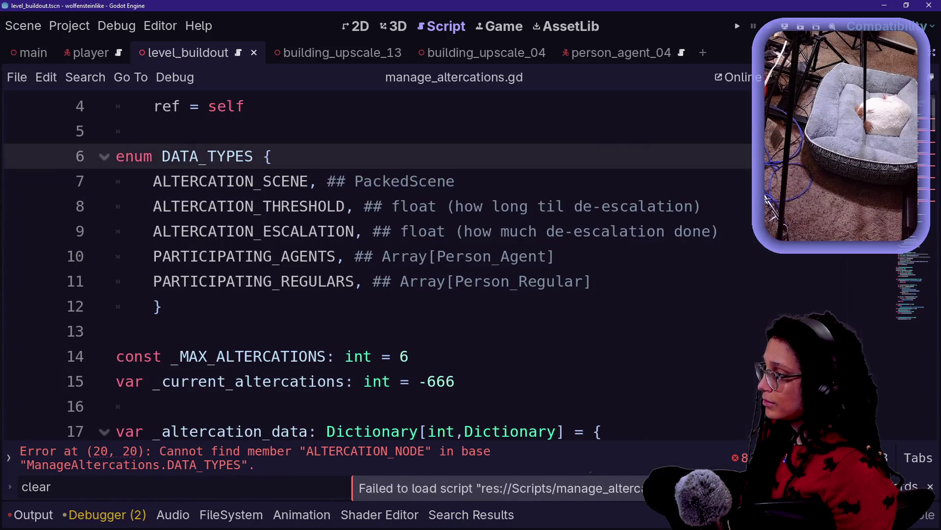
pyautogui.scroll(-5, 377, 270)
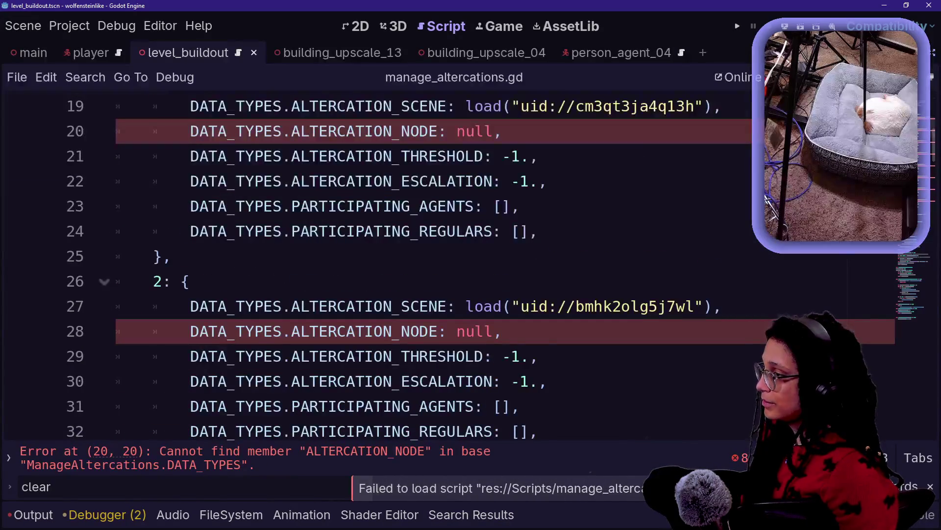
pyautogui.scroll(4, 378, 269)
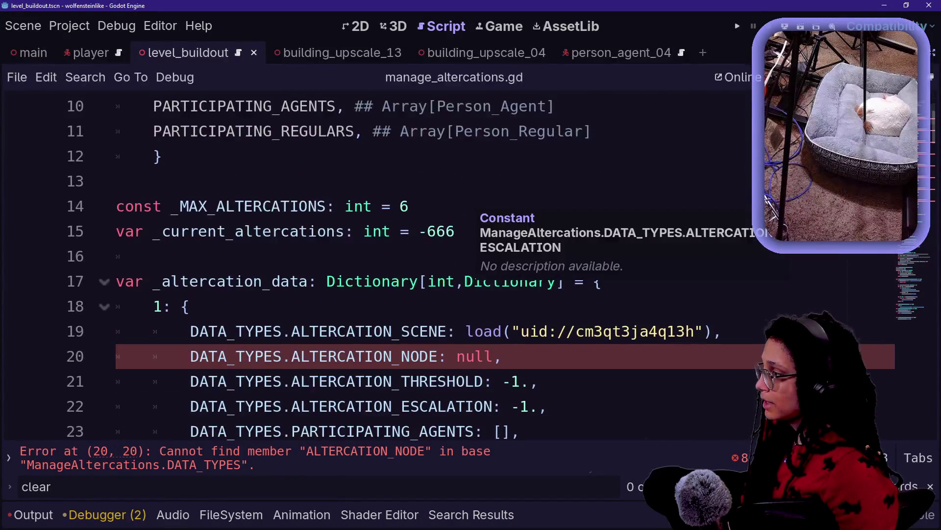
pyautogui.scroll(1, 377, 270)
pyautogui.scroll(-1, 378, 270)
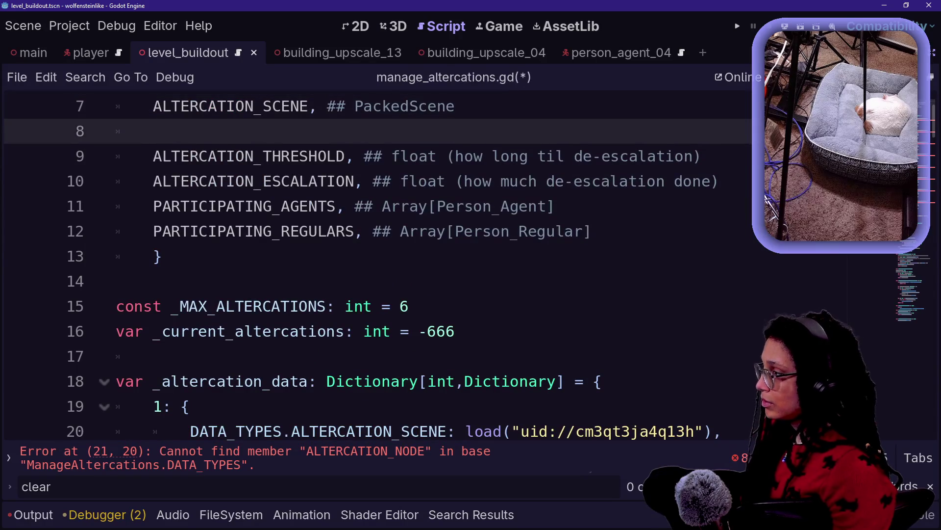
pyautogui.write('ALTERCATION_NODE, ## Altercation (Node3D')
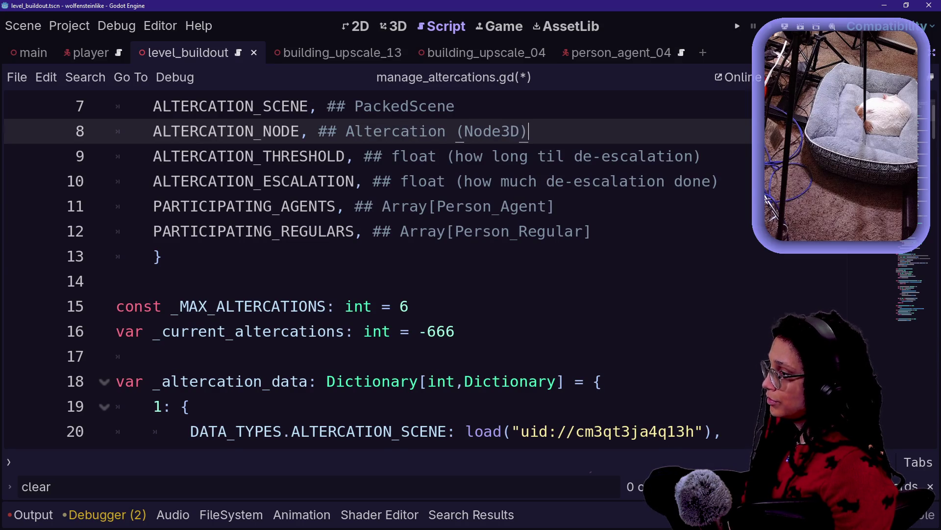
pyautogui.click(473, 231)
pyautogui.hotkey('ctrl', 's')
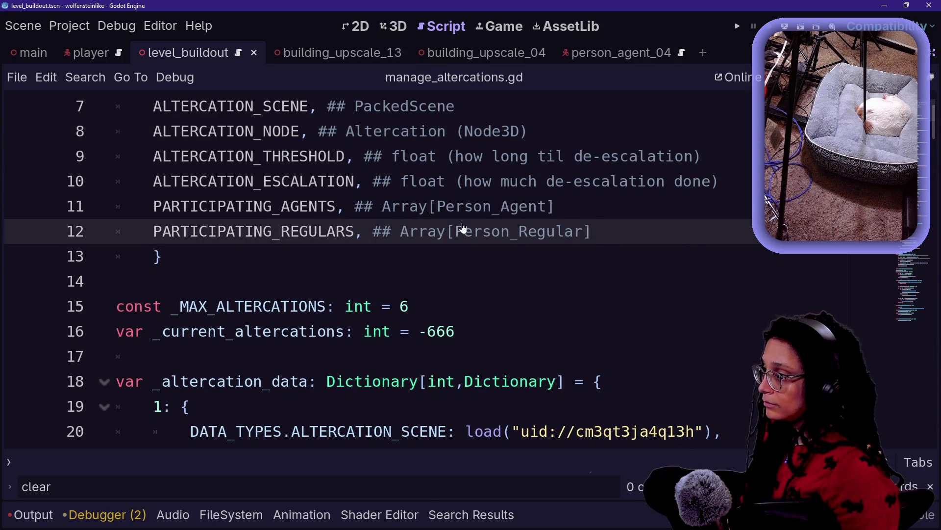
pyautogui.scroll(1, 446, 220)
pyautogui.scroll(-6, 447, 220)
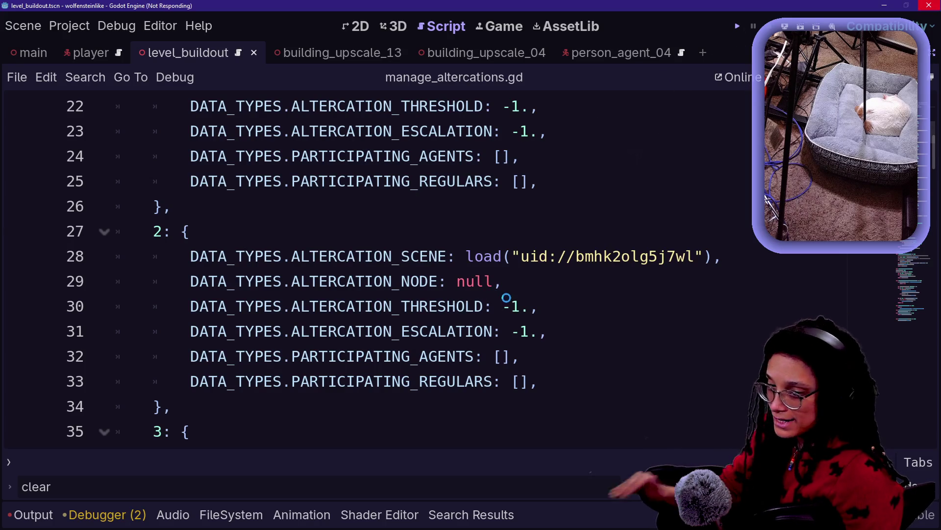
pyautogui.press('F5')
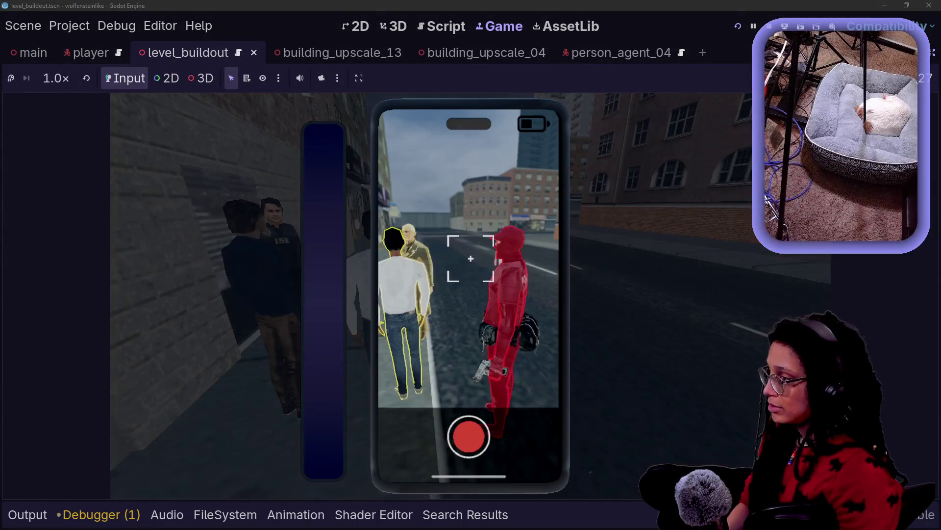
pyautogui.press('F8')
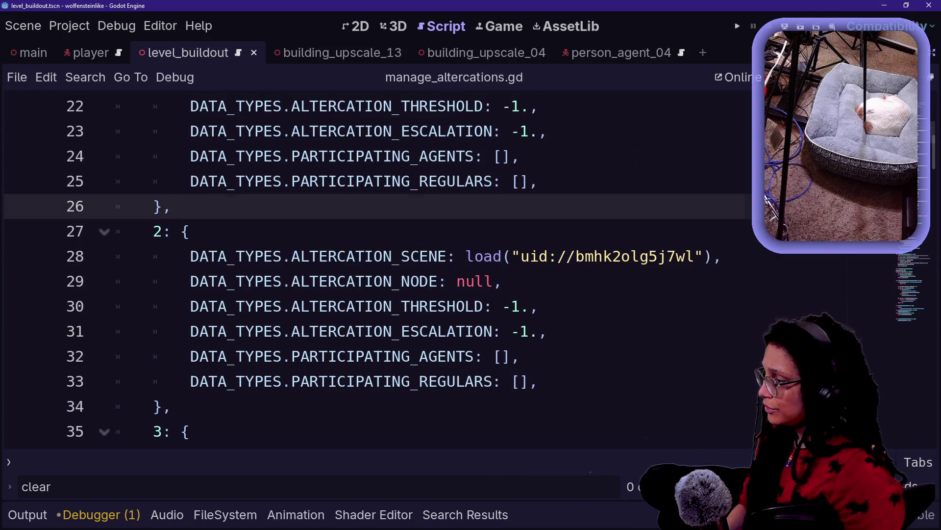
pyautogui.rightClick(503, 287)
pyautogui.press('Escape')
pyautogui.scroll(6, 503, 286)
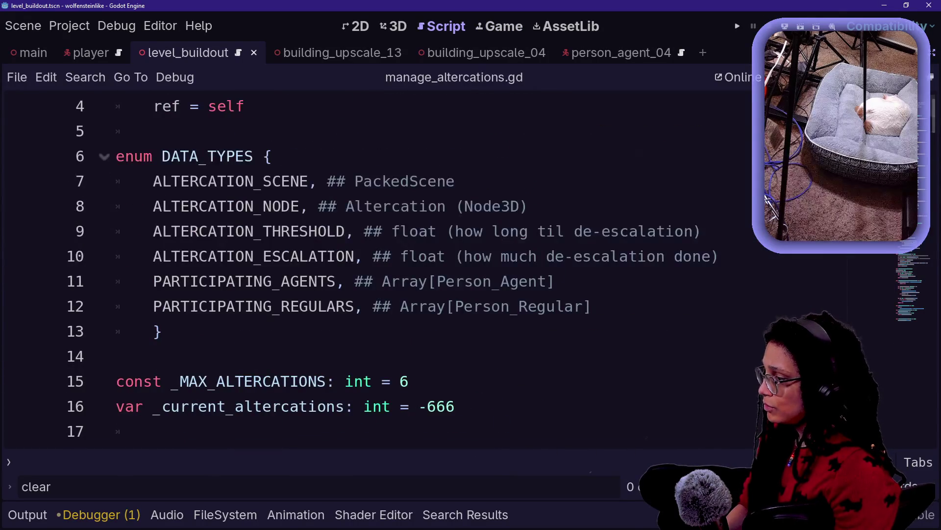
pyautogui.hotkey('shift', 'alt', 'o')
pyautogui.press('Down')
pyautogui.press('Escape')
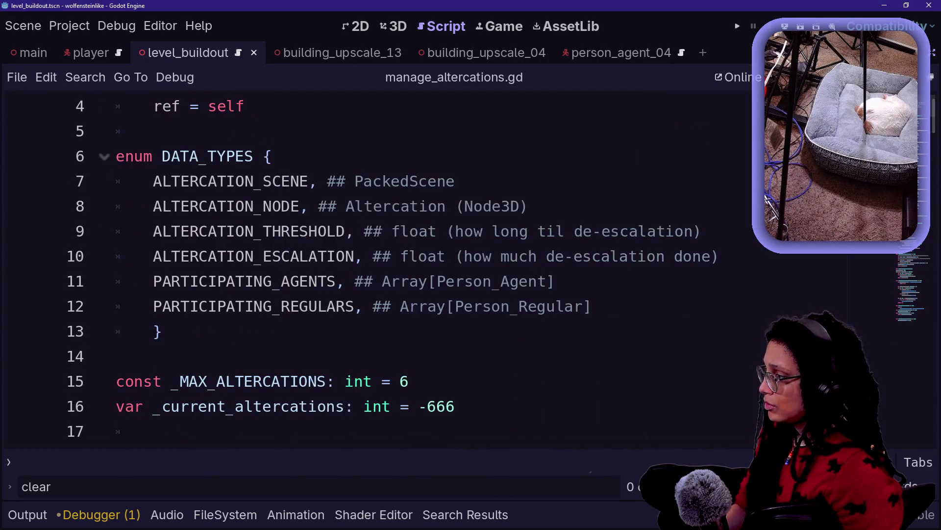
pyautogui.click(162, 332)
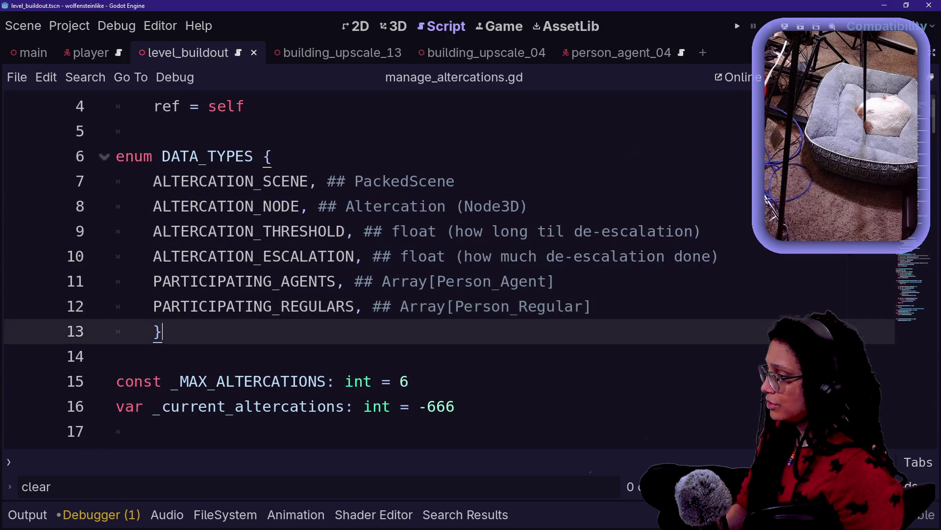
pyautogui.scroll(-3, 379, 268)
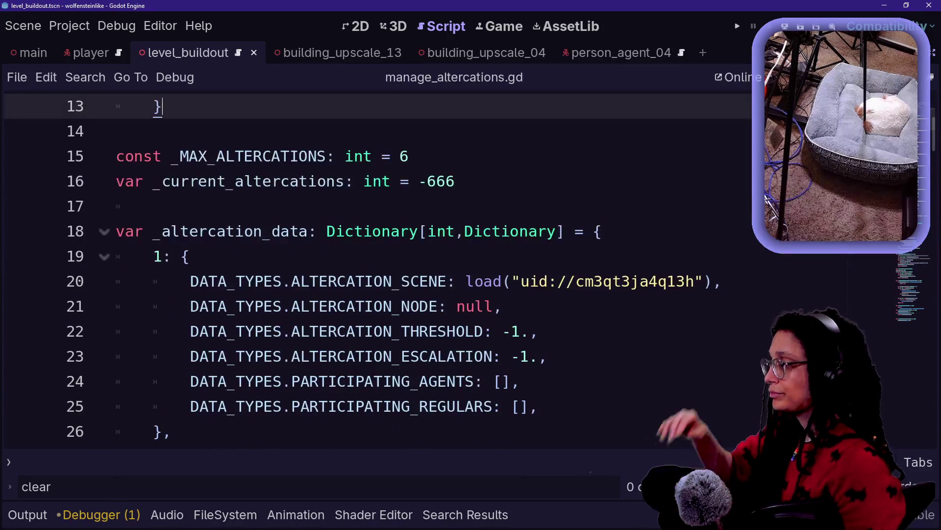
pyautogui.scroll(-1, 379, 268)
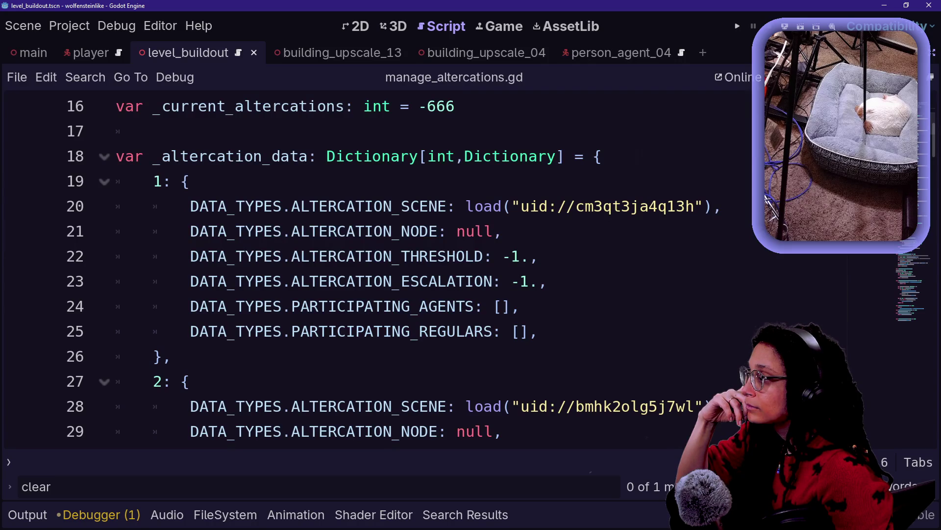
pyautogui.scroll(-13, 446, 281)
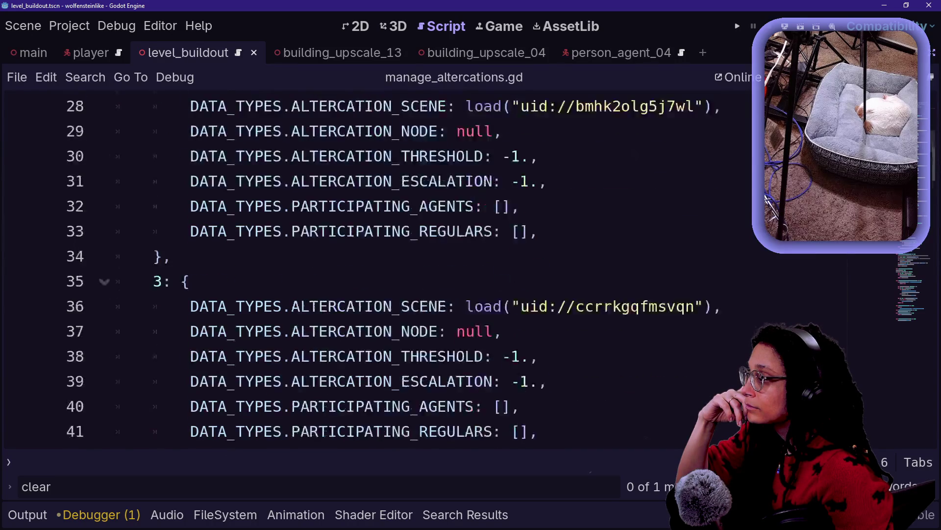
pyautogui.scroll(-1, 305, 290)
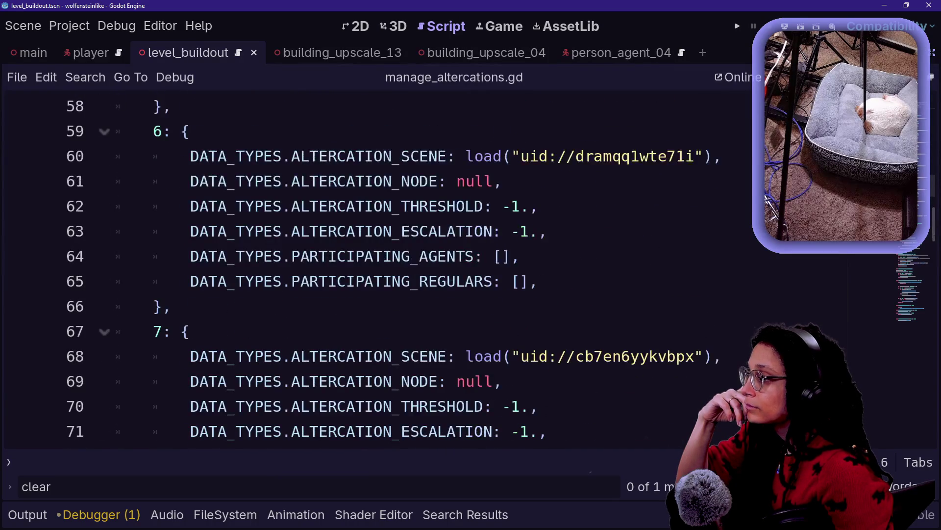
pyautogui.click(305, 286)
# Quick-open spawn_altercation.gd by searching 'spawner'
pyautogui.hotkey('shift', 'alt', 'o')
pyautogui.write('spawner')
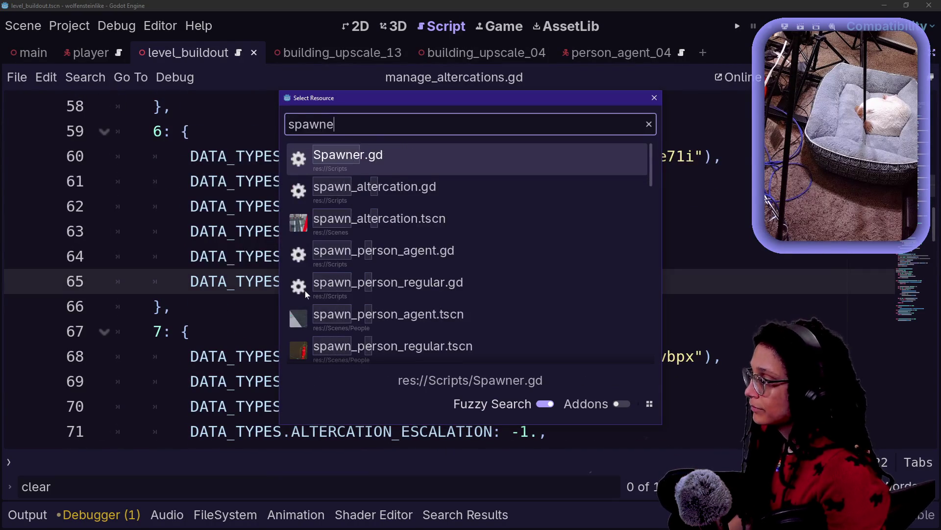
pyautogui.press('Down')
pyautogui.press('Return')
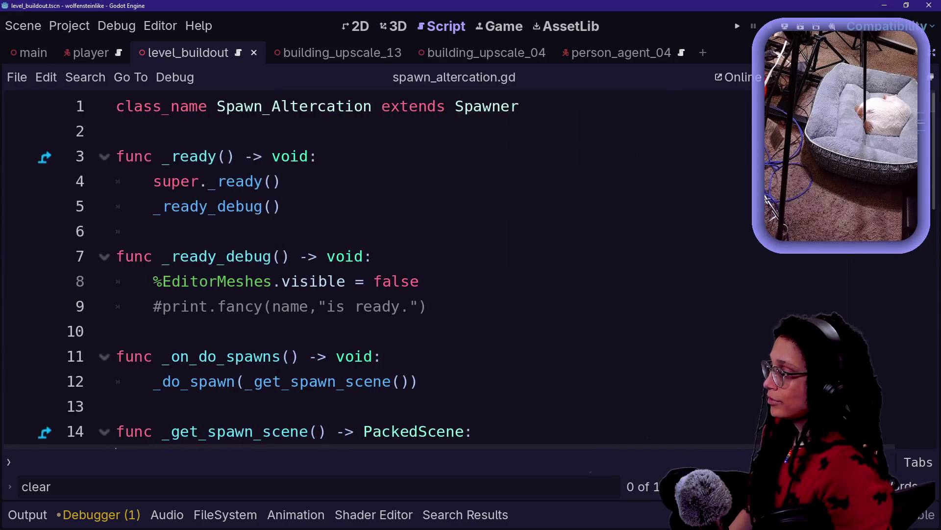
# On line 29 in _log_spawn, start a ManageAltercations.ref.set_altercation_data( call using autocomplete
pyautogui.scroll(-8, 314, 289)
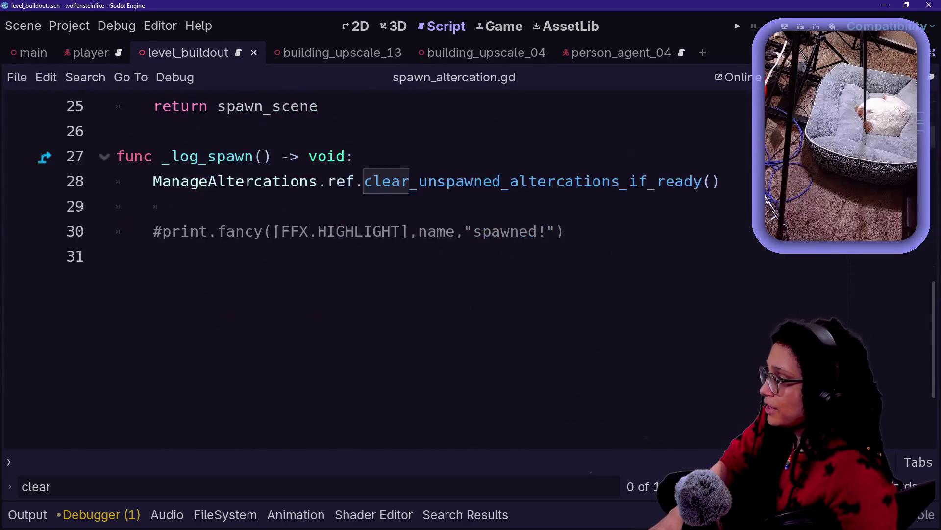
pyautogui.scroll(1, 372, 220)
pyautogui.moveTo(730, 256); pyautogui.dragTo(120, 181)
pyautogui.click(189, 281)
pyautogui.moveTo(190, 281); pyautogui.dragTo(272, 231)
pyautogui.click(190, 281)
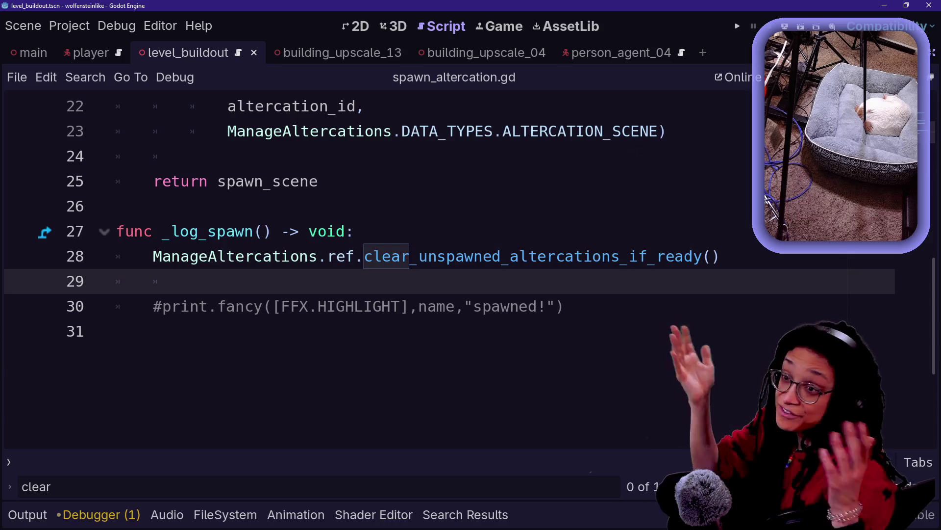
pyautogui.press('BackSpace')
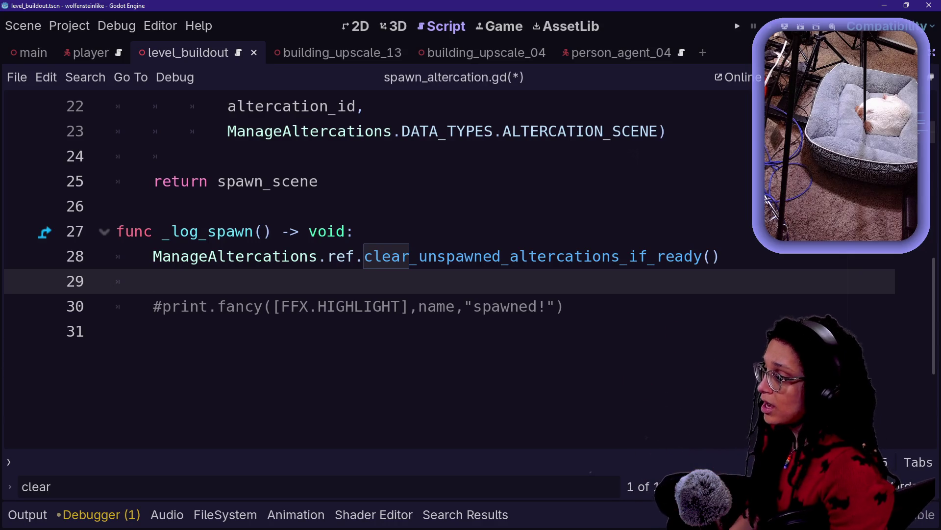
pyautogui.write('Manag')
pyautogui.press('Return')
pyautogui.write('.')
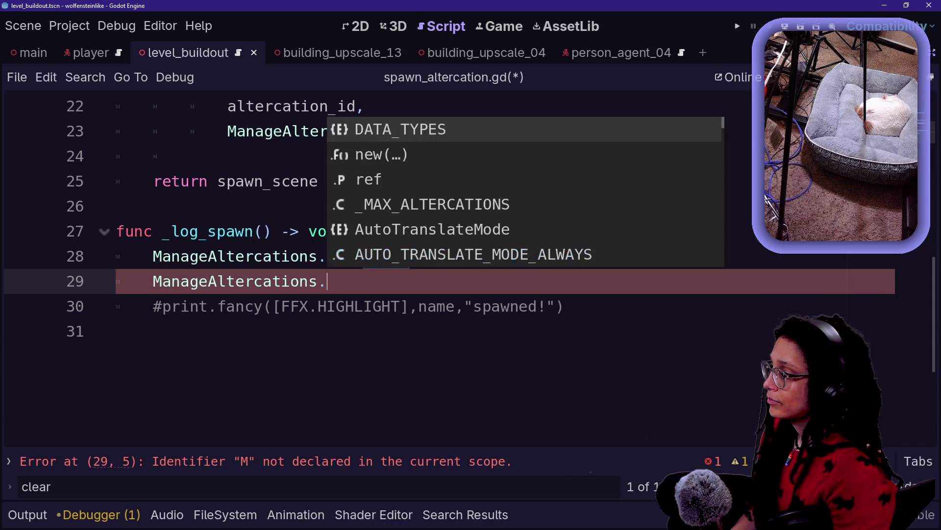
pyautogui.write('ref.set')
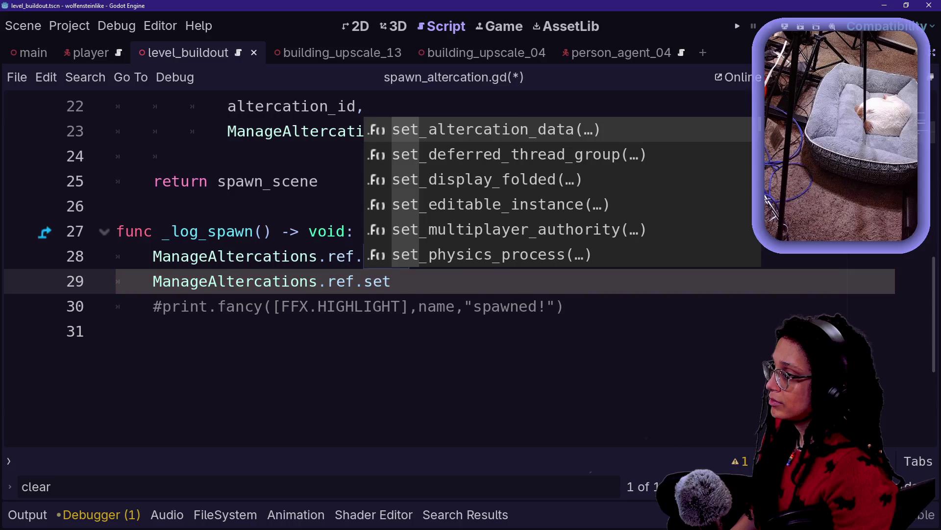
pyautogui.press('Return')
pyautogui.press('Return')
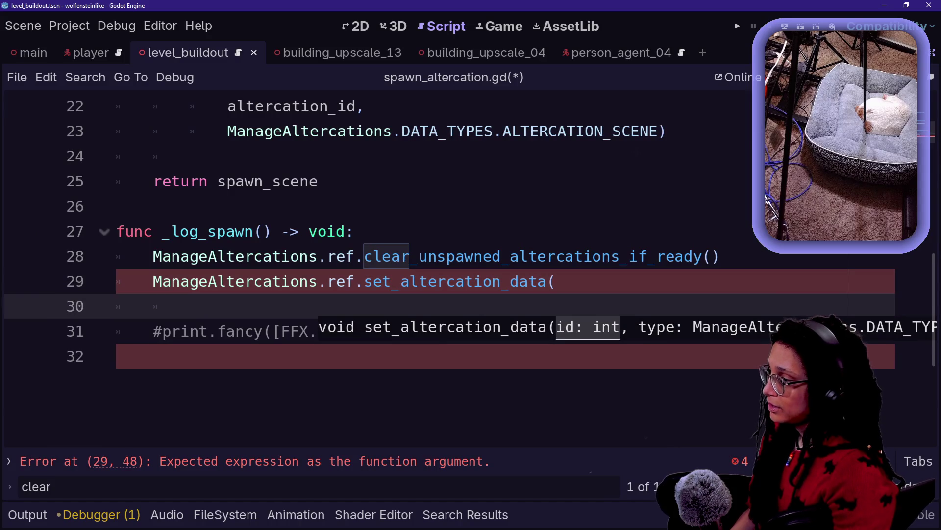
pyautogui.press('BackSpace')
pyautogui.press('Return')
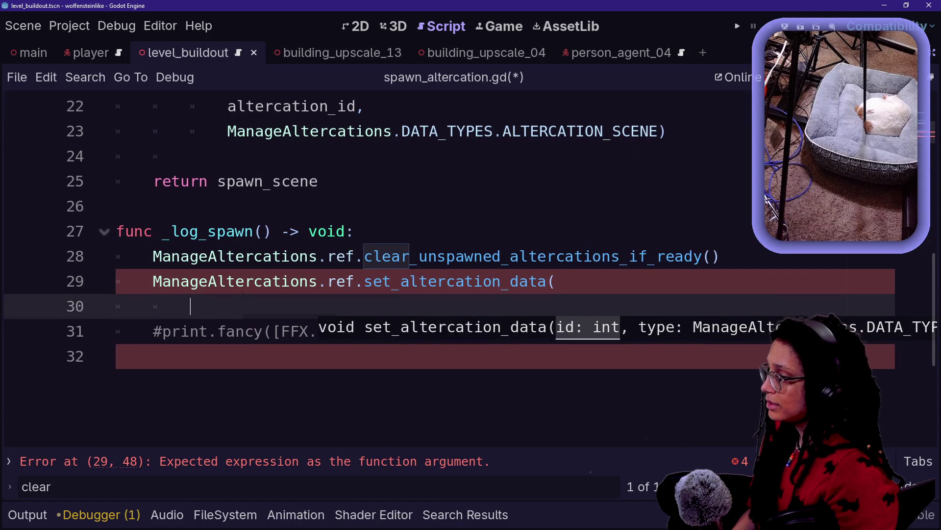
pyautogui.scroll(7, 441, 270)
pyautogui.scroll(-2, 442, 270)
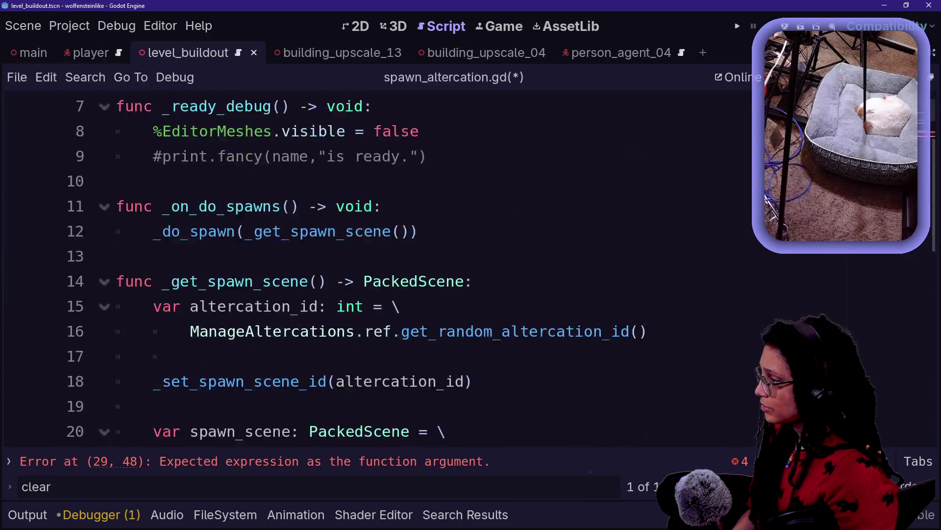
# Check the altercation_id declaration on lines 15–16 of spawn_altercation.gd
pyautogui.scroll(-1, 373, 270)
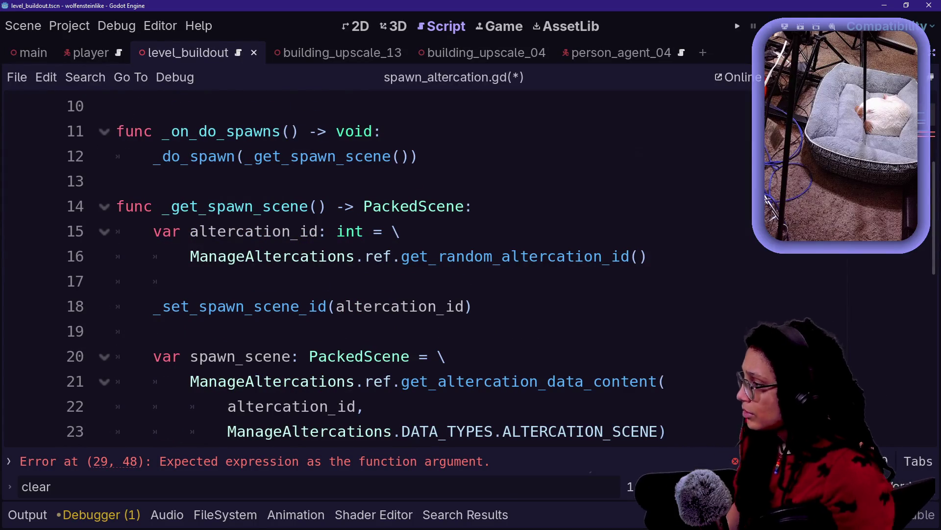
pyautogui.click(647, 256)
pyautogui.hotkey('shift', 'Up')
pyautogui.hotkey('shift', 'Up')
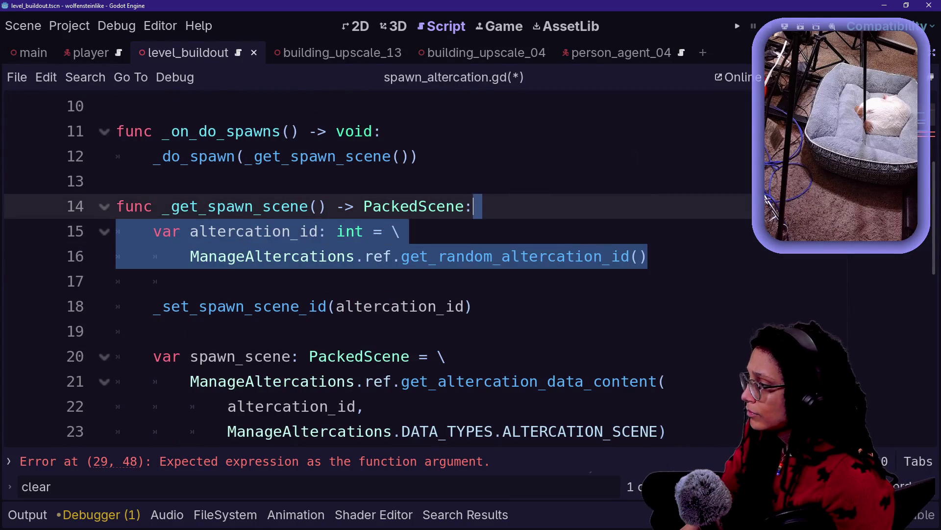
pyautogui.press('Escape')
pyautogui.scroll(3, 372, 269)
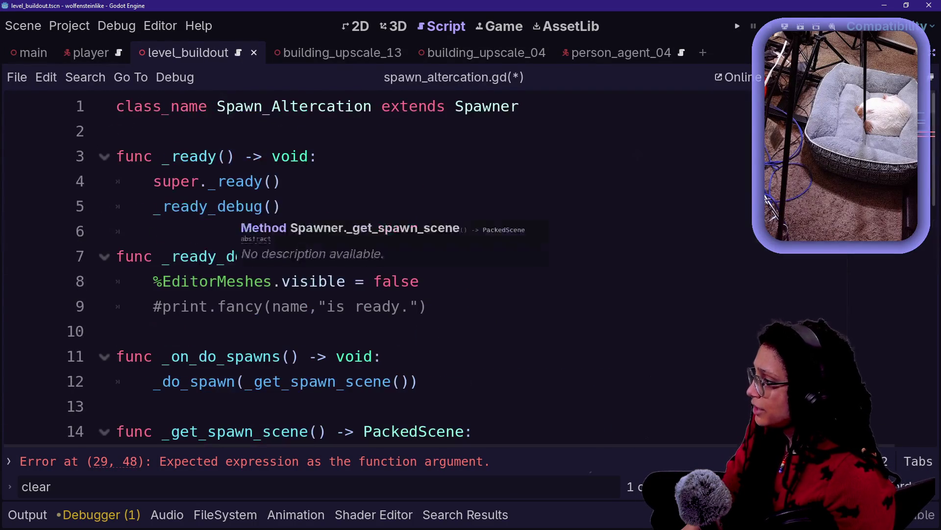
# Open the Spawner base script and read through its _altercation_id handling
pyautogui.keyDown('ctrl'); pyautogui.click(509, 104); pyautogui.keyUp('ctrl')
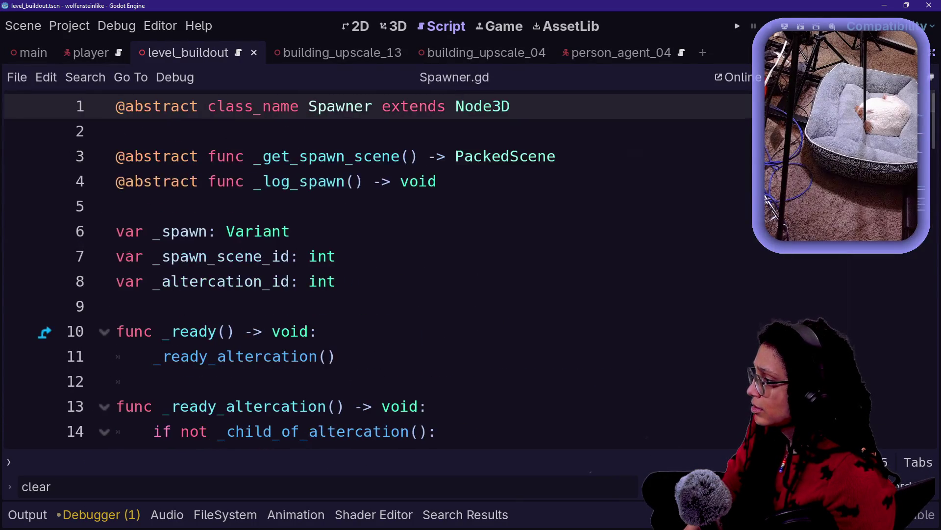
pyautogui.click(337, 281)
pyautogui.scroll(-4, 373, 270)
pyautogui.scroll(-2, 373, 269)
pyautogui.scroll(2, 372, 270)
pyautogui.scroll(-2, 373, 269)
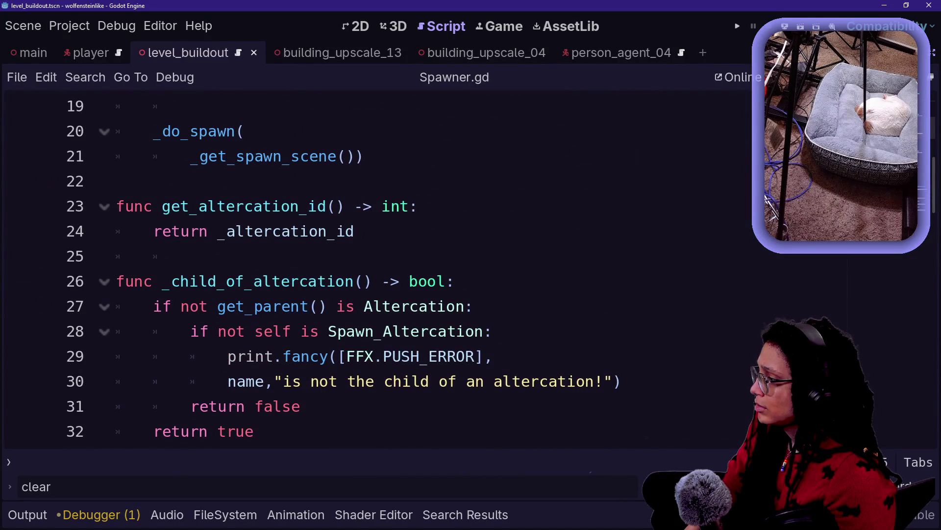
pyautogui.scroll(1, 373, 270)
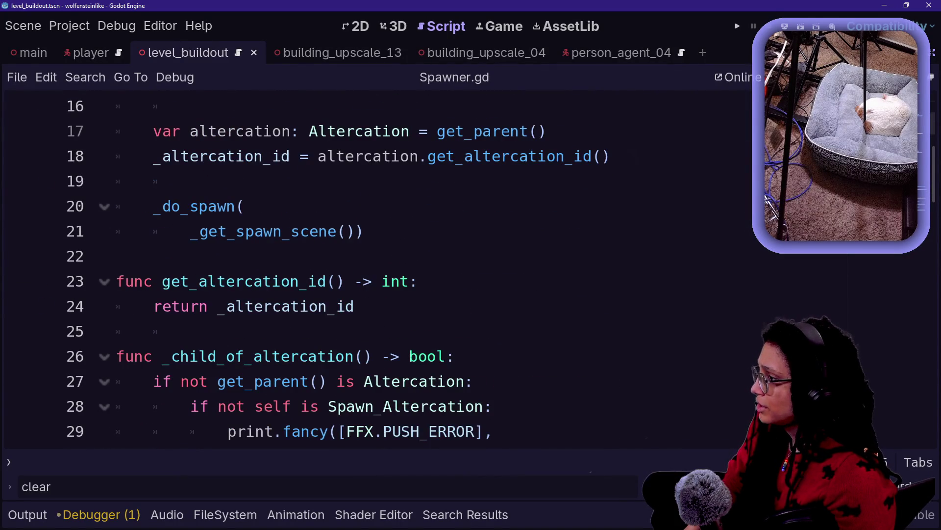
pyautogui.scroll(2, 373, 270)
pyautogui.moveTo(519, 306)
pyautogui.mouseDown()
pyautogui.moveTo(192, 281)
pyautogui.moveTo(147, 255)
pyautogui.mouseUp()
pyautogui.click(519, 306)
pyautogui.scroll(2, 519, 306)
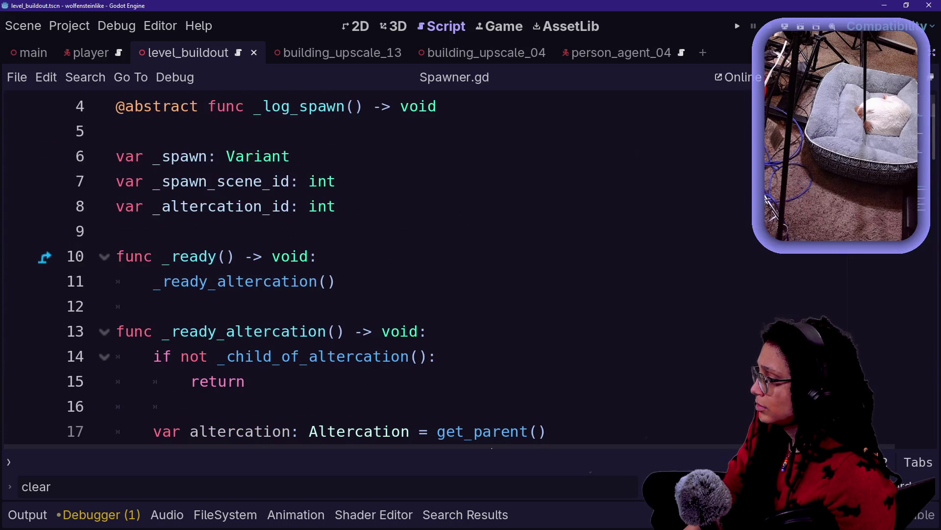
pyautogui.scroll(-1, 490, 294)
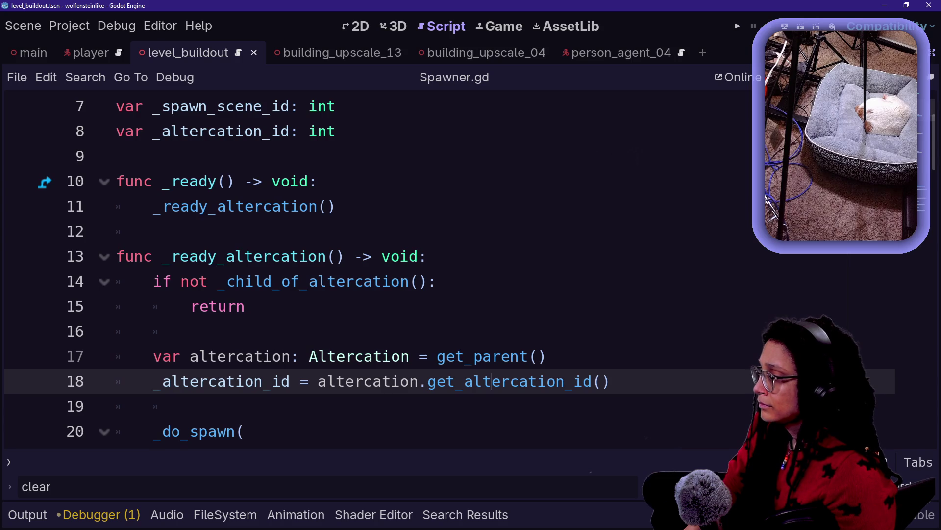
# Inspect how lines 17–19 get the parent altercation and its id, then return to spawn_altercation.gd
pyautogui.moveTo(170, 356); pyautogui.dragTo(419, 356)
pyautogui.click(420, 355)
pyautogui.moveTo(248, 381)
pyautogui.mouseDown()
pyautogui.moveTo(610, 381)
pyautogui.moveTo(253, 381)
pyautogui.mouseUp()
pyautogui.click(610, 381)
pyautogui.click(255, 381)
pyautogui.scroll(-1, 254, 381)
pyautogui.moveTo(190, 331); pyautogui.dragTo(308, 306)
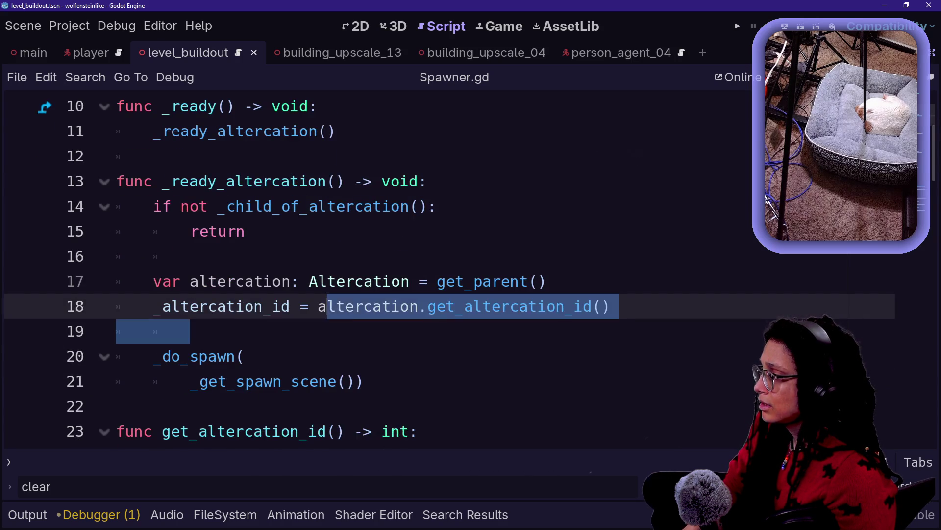
pyautogui.scroll(3, 308, 306)
pyautogui.hotkey('alt', 'Left')
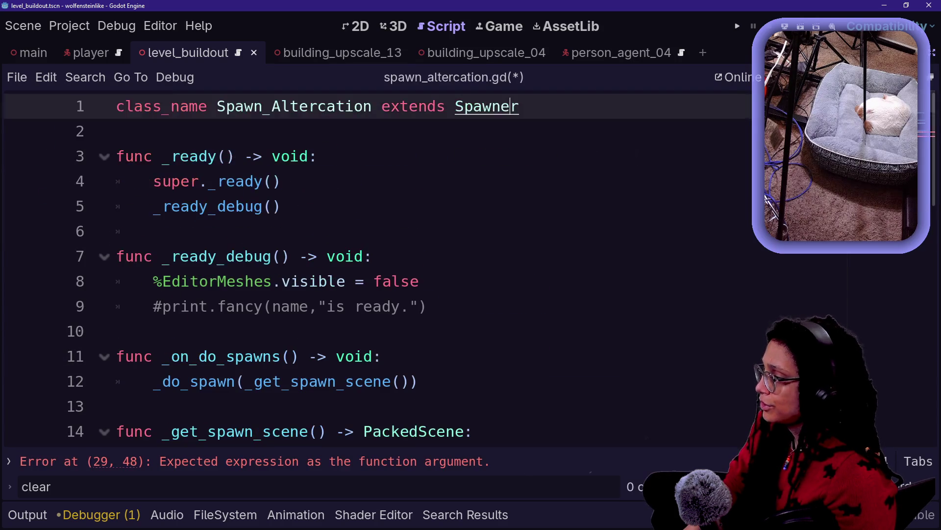
# Add get_altercation_id() as the first argument of the set_altercation_data call
pyautogui.scroll(-1, 441, 275)
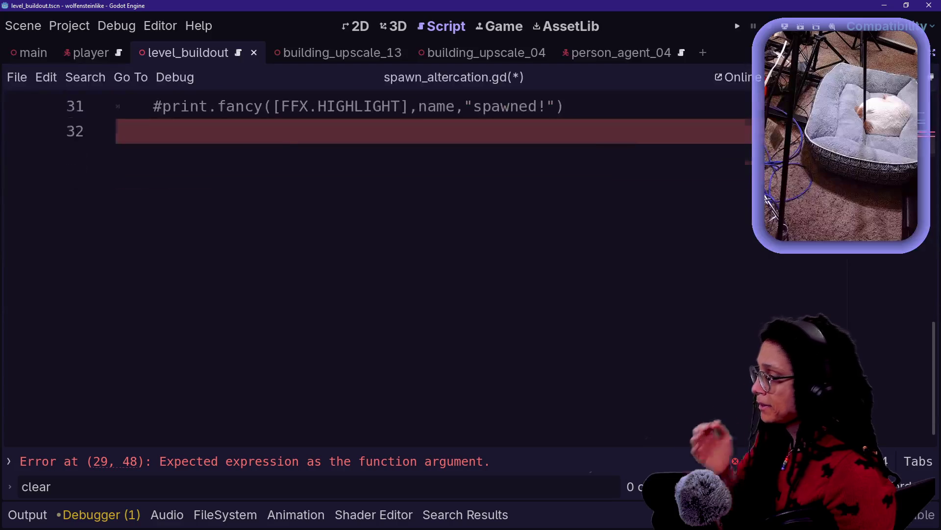
pyautogui.scroll(6, 441, 274)
pyautogui.scroll(-3, 441, 274)
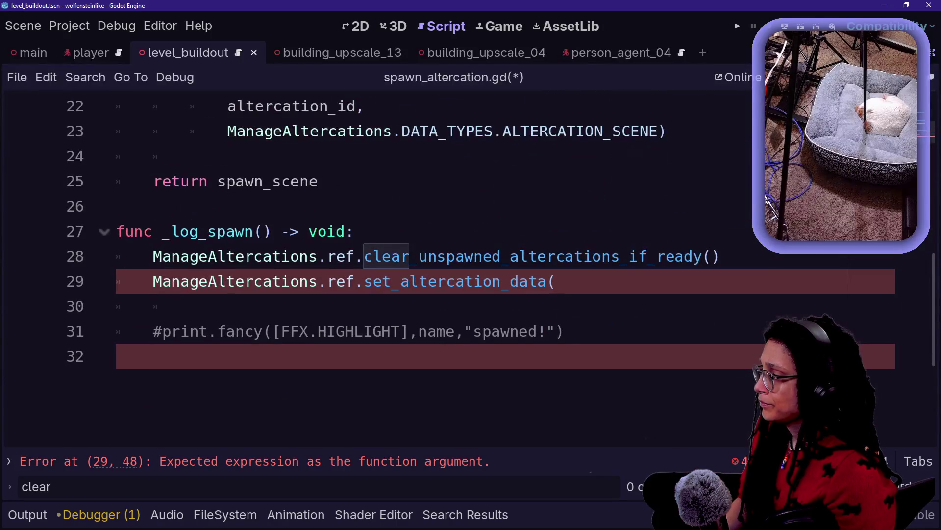
pyautogui.click(556, 281)
pyautogui.press('Return')
pyautogui.write('al')
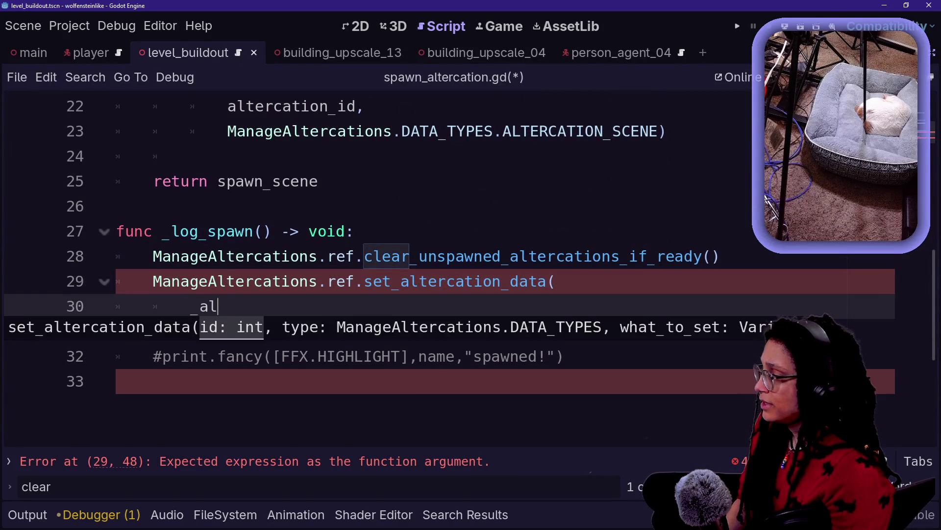
pyautogui.press('Down')
pyautogui.press('Return')
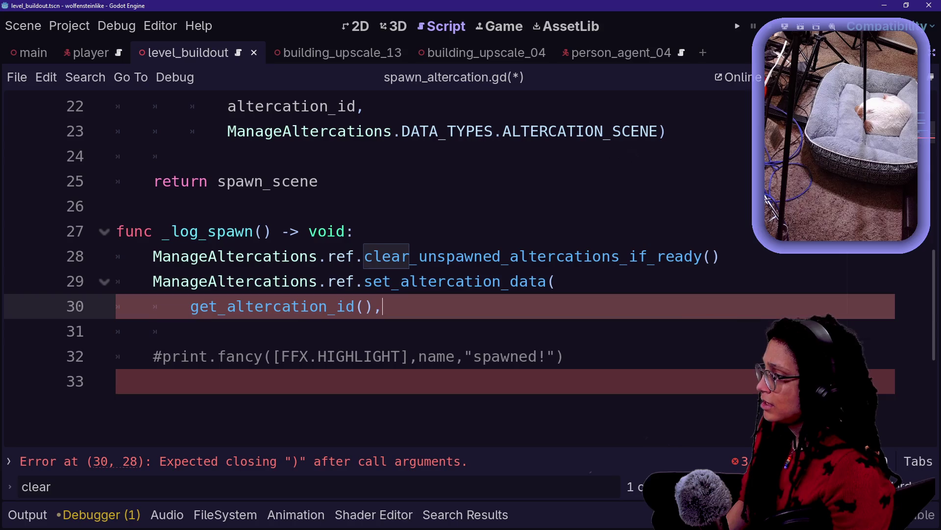
# Add ManageAltercations.ref.DATA_TYPES.ALTERCATION_NODE, followed by a comma, as the second argument
pyautogui.press('Return')
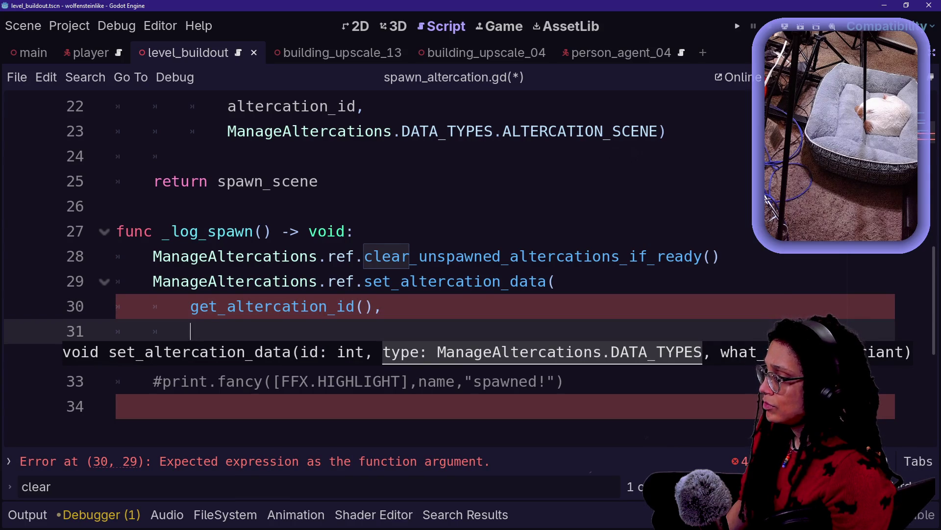
pyautogui.write('Manage')
pyautogui.press('Return')
pyautogui.write('.')
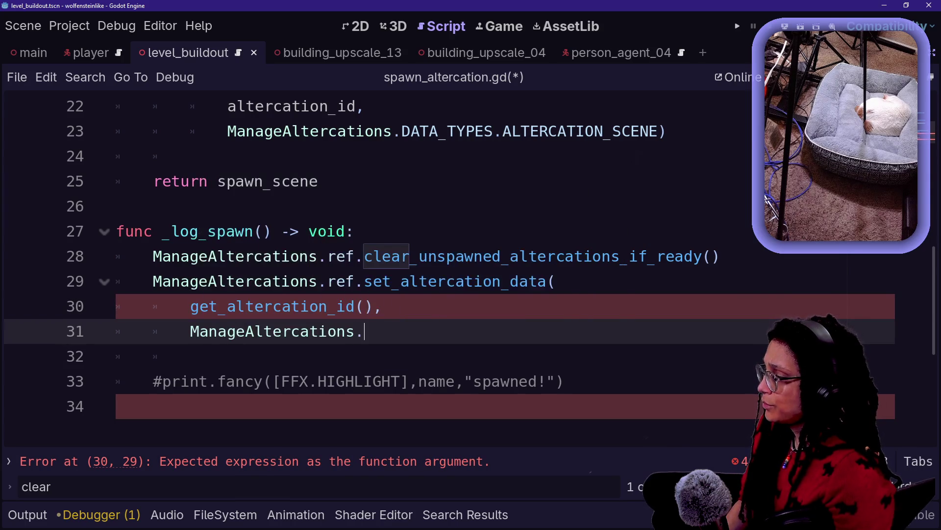
pyautogui.write('ref.D')
pyautogui.press('Return')
pyautogui.write('.')
pyautogui.press('Down')
pyautogui.press('Return')
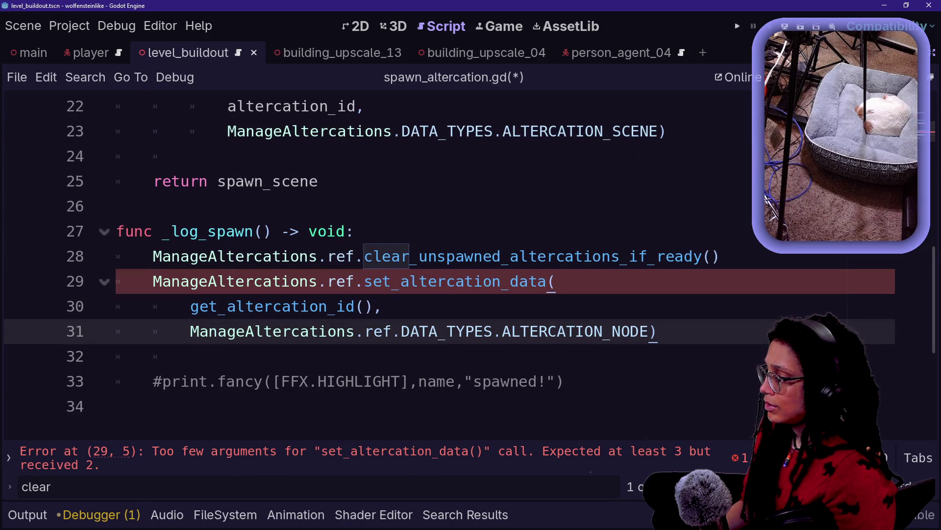
pyautogui.write('.')
pyautogui.press('BackSpace')
pyautogui.write(',')
pyautogui.press('Return')
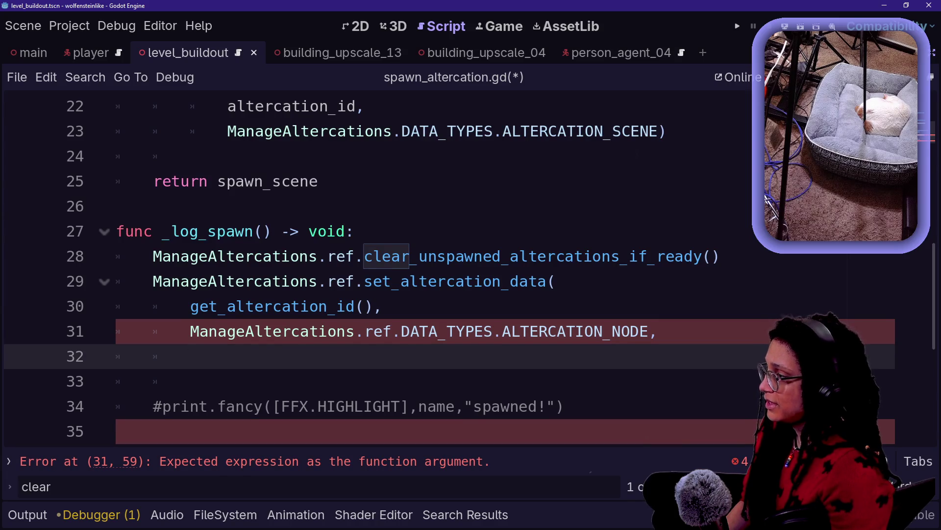
# Jump to the Spawner base class definition
pyautogui.scroll(7, 372, 270)
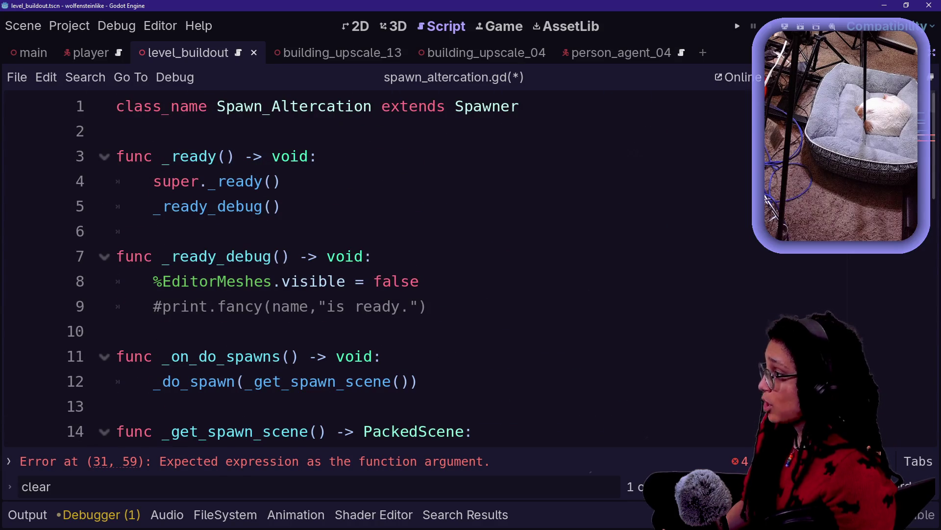
pyautogui.scroll(-7, 372, 270)
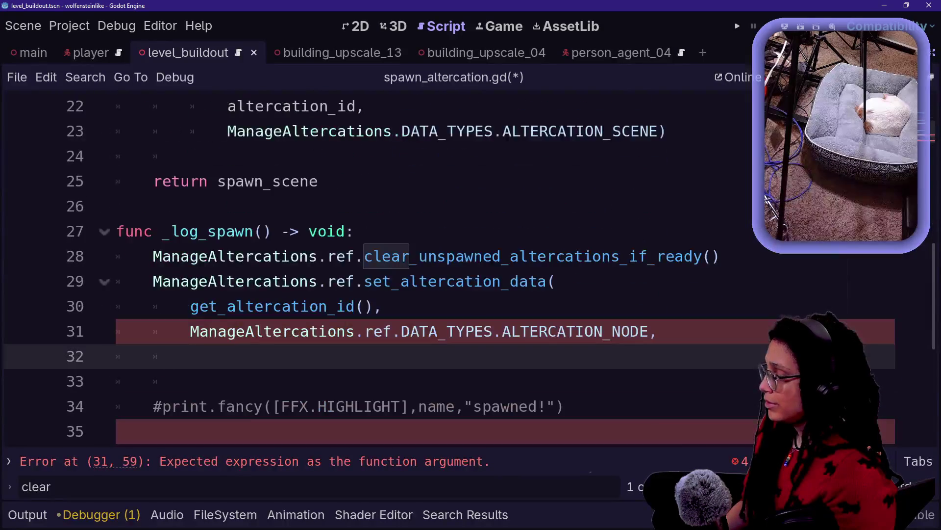
pyautogui.scroll(2, 372, 270)
pyautogui.scroll(5, 387, 406)
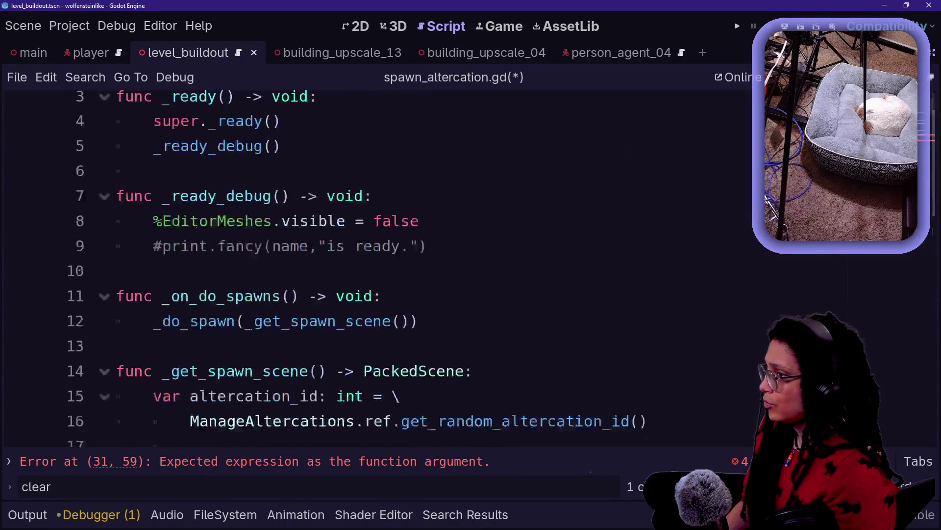
pyautogui.keyDown('ctrl'); pyautogui.click(477, 106); pyautogui.keyUp('ctrl')
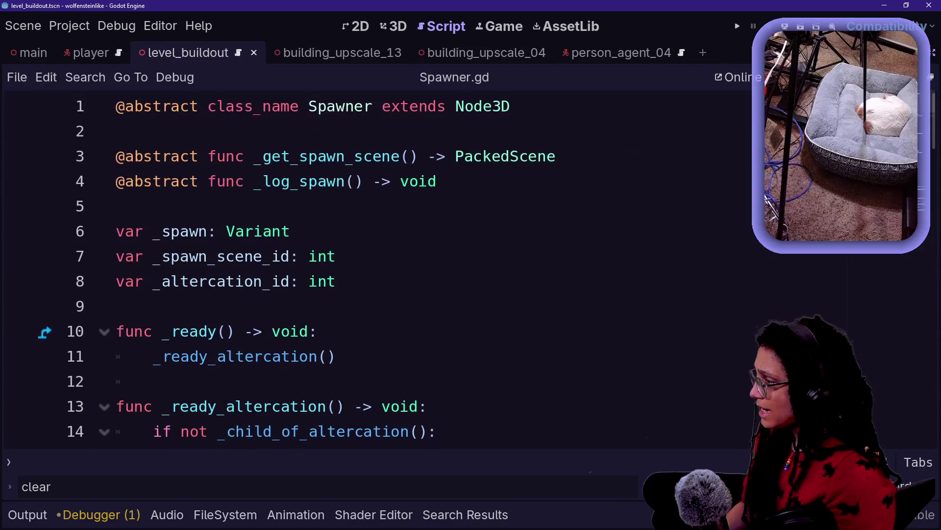
pyautogui.moveTo(290, 231); pyautogui.dragTo(153, 231)
pyautogui.click(291, 231)
pyautogui.moveTo(290, 231); pyautogui.dragTo(116, 231)
pyautogui.click(290, 231)
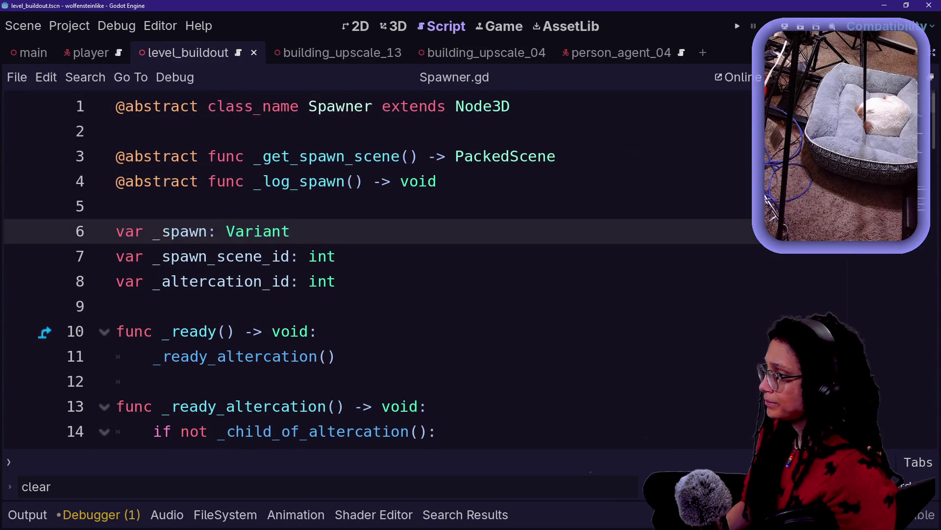
pyautogui.scroll(-6, 290, 231)
pyautogui.scroll(-3, 290, 231)
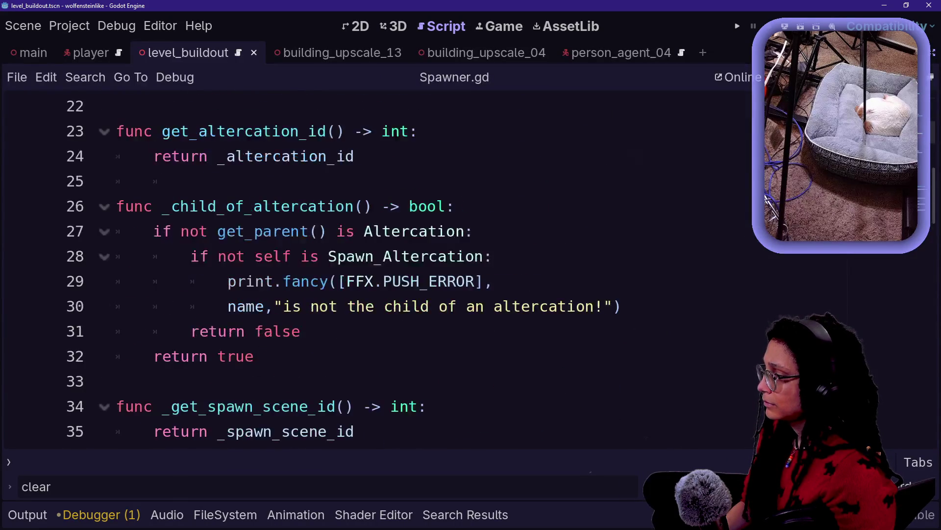
pyautogui.scroll(-1, 290, 231)
pyautogui.moveTo(337, 256); pyautogui.dragTo(238, 256)
pyautogui.click(336, 256)
pyautogui.scroll(-1, 337, 256)
pyautogui.scroll(-2, 337, 256)
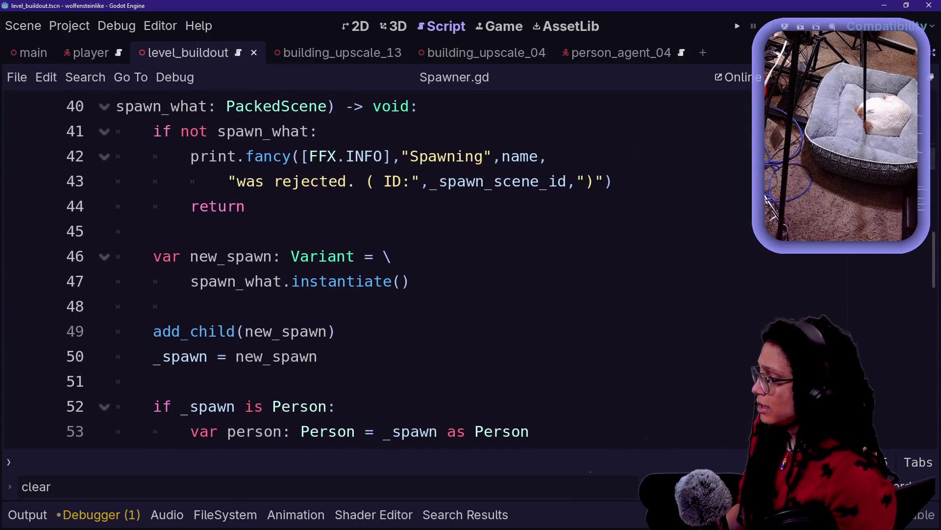
pyautogui.moveTo(153, 357); pyautogui.dragTo(225, 356)
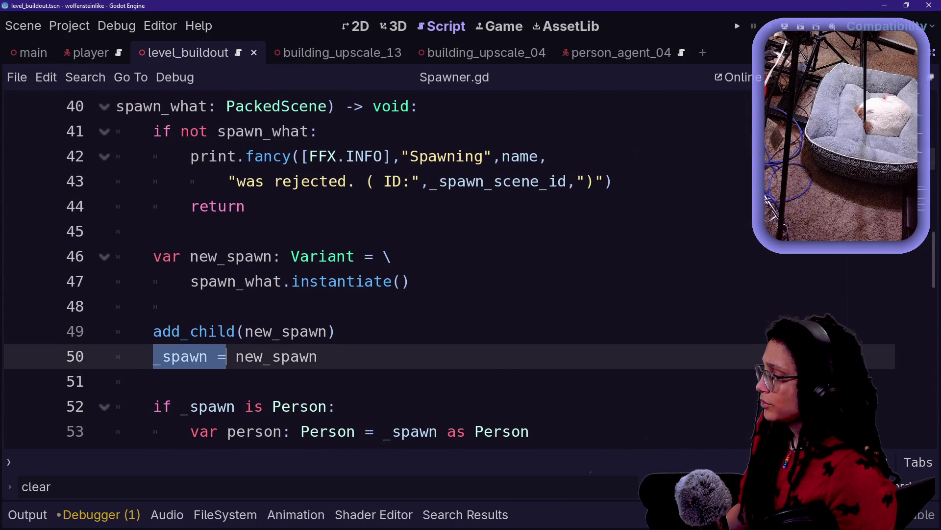
pyautogui.scroll(6, 225, 356)
pyautogui.hotkey('ctrl', 'f')
pyautogui.write('get_spawn')
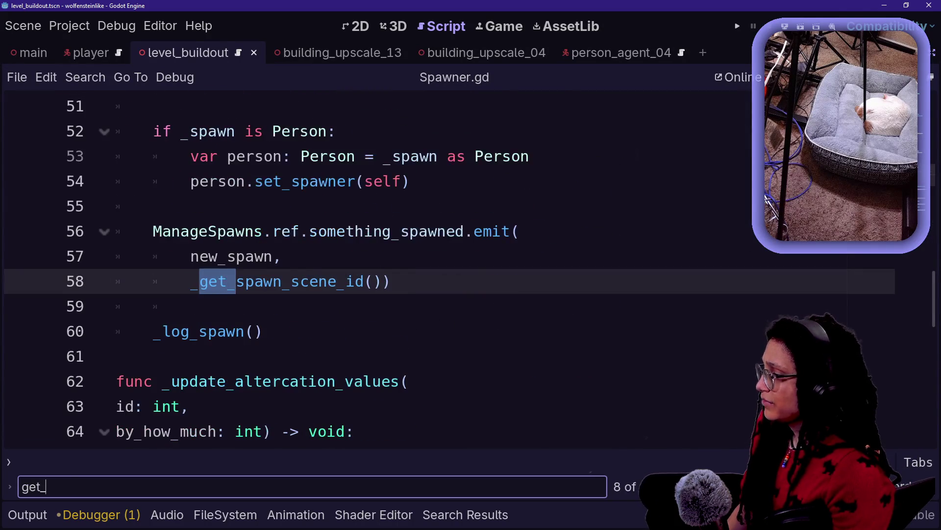
pyautogui.press('Return')
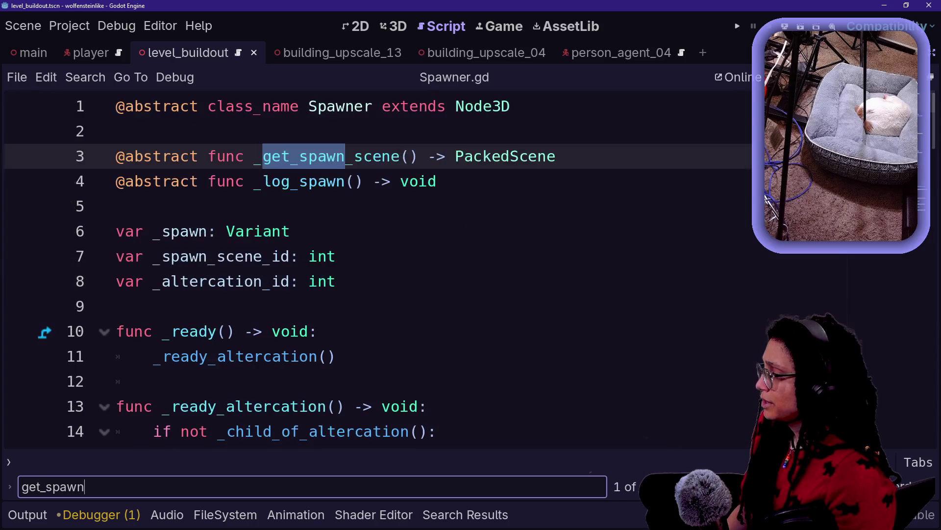
pyautogui.press('Return')
pyautogui.press('Return')
pyautogui.press('Return')
pyautogui.press('Return')
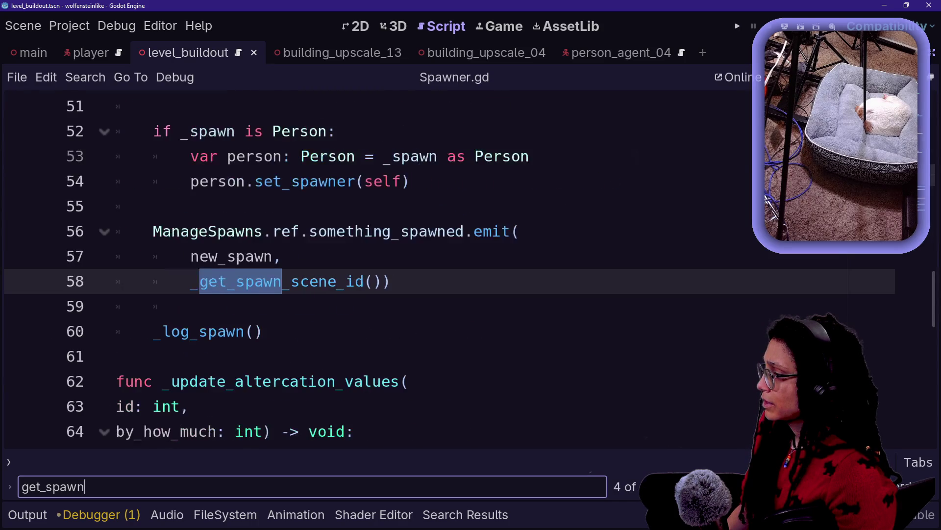
pyautogui.scroll(-6, 372, 270)
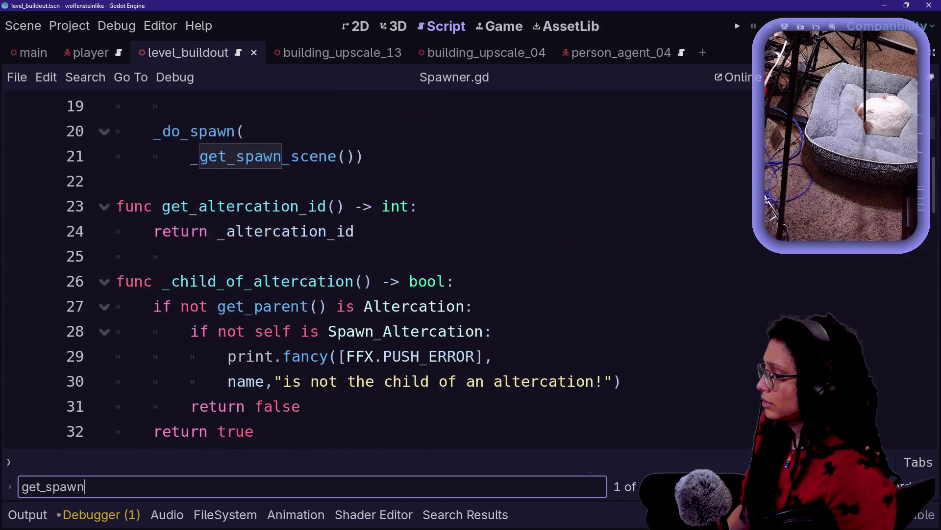
pyautogui.click(217, 281)
pyautogui.scroll(3, 373, 270)
pyautogui.click(116, 255)
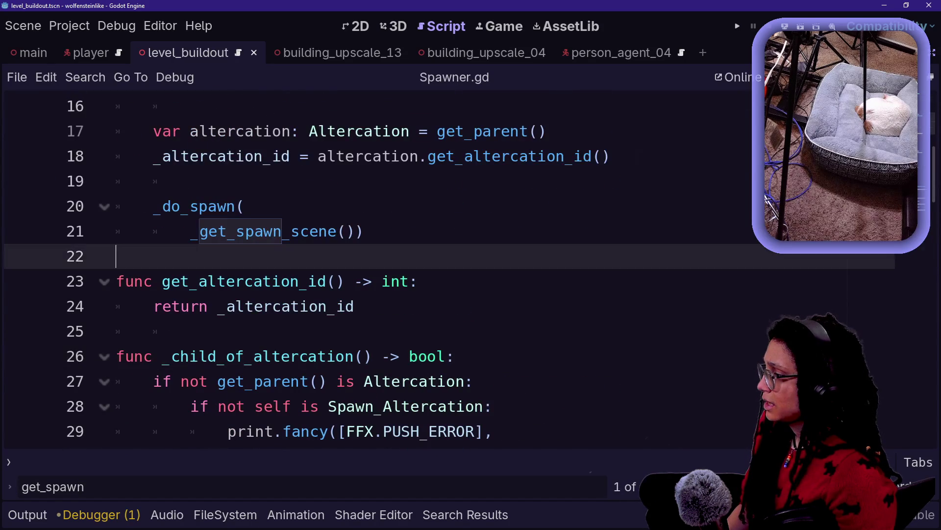
pyautogui.scroll(4, 373, 269)
pyautogui.scroll(-6, 373, 270)
pyautogui.scroll(-2, 373, 270)
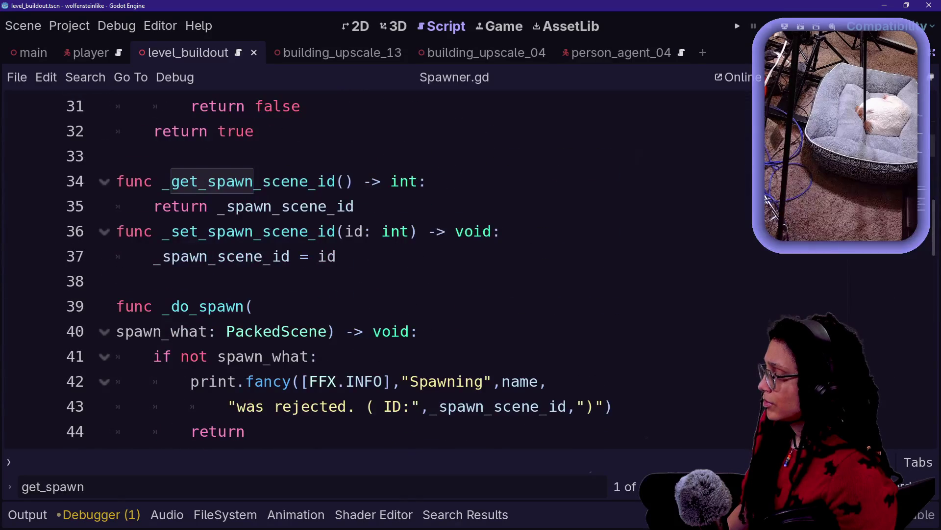
pyautogui.scroll(4, 373, 270)
pyautogui.click(356, 231)
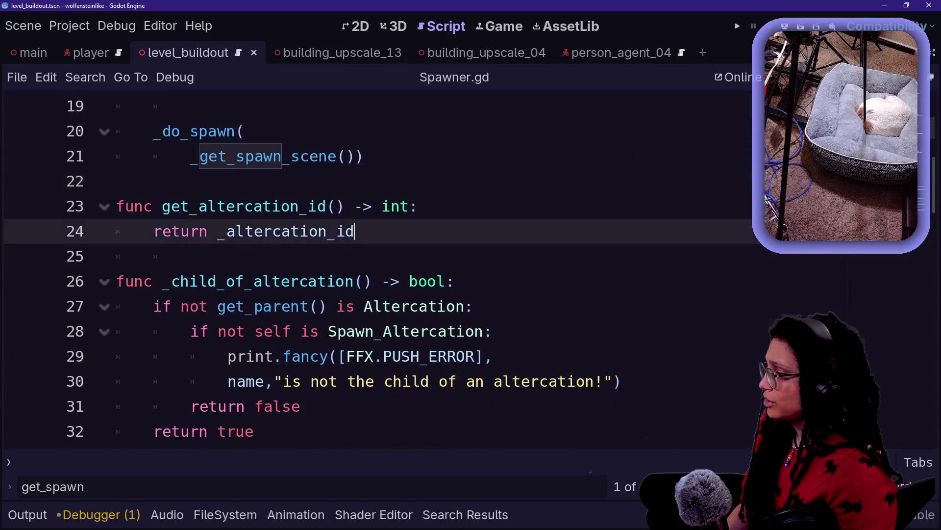
# Add a get_spawn() -> Variant function returning _spawn to Spawner.gd and save
pyautogui.press('Return')
pyautogui.press('Return')
pyautogui.write('func g')
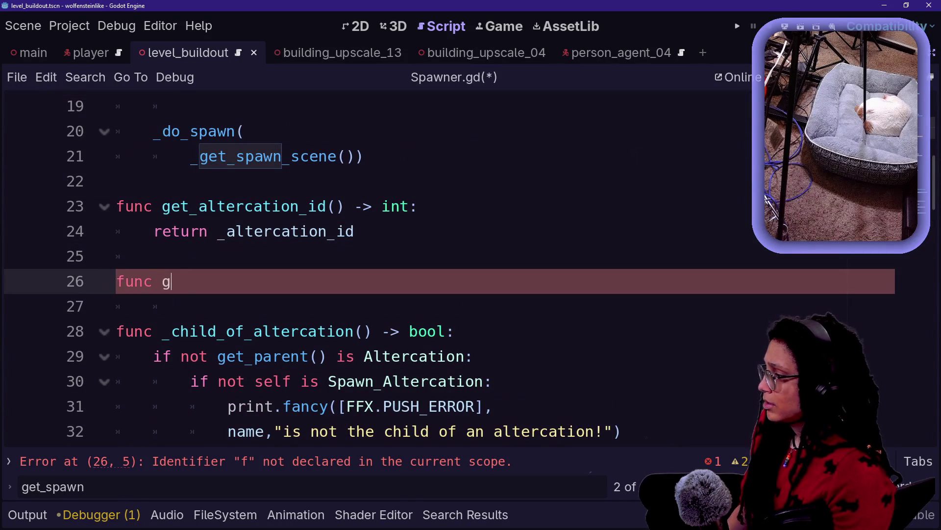
pyautogui.write('et_spawn() -> ')
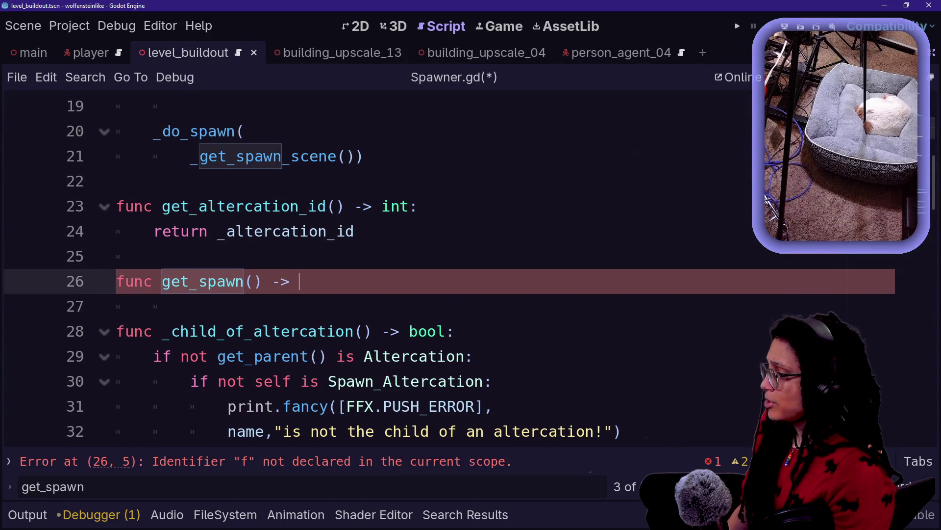
pyautogui.write('Variant:')
pyautogui.press('Return')
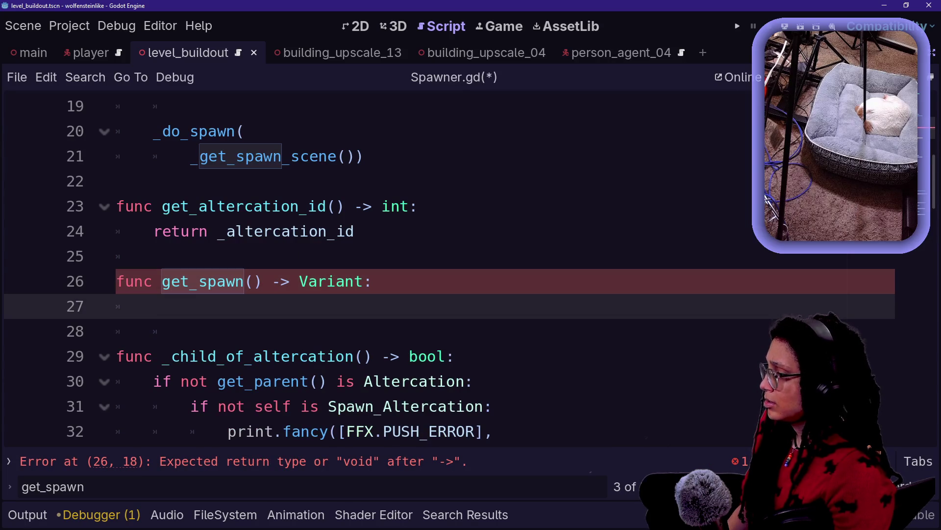
pyautogui.write('eturn _spawn')
pyautogui.click(199, 306)
pyautogui.hotkey('ctrl', 's')
# Rename the function to private _get_spawn(), save, and jump to the end of spawn_altercation.gd
pyautogui.hotkey('shift', 'alt', 'o')
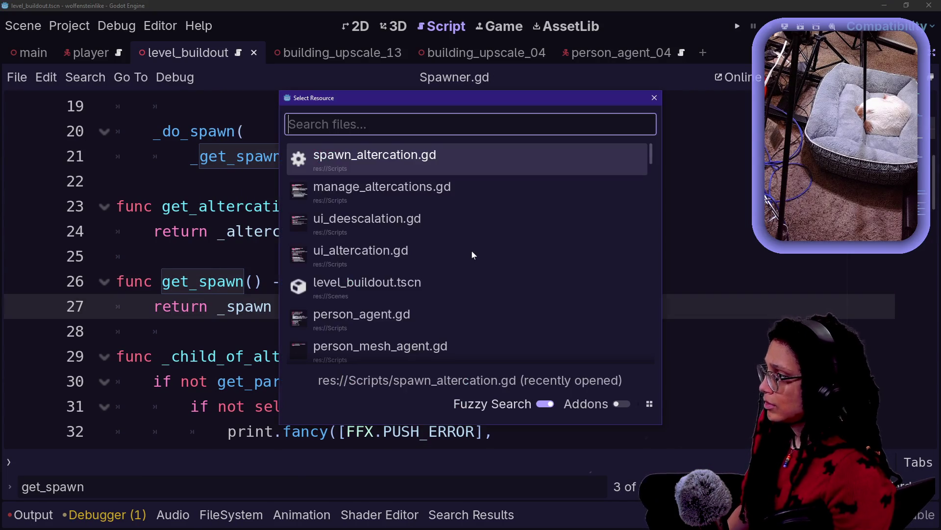
pyautogui.press('Escape')
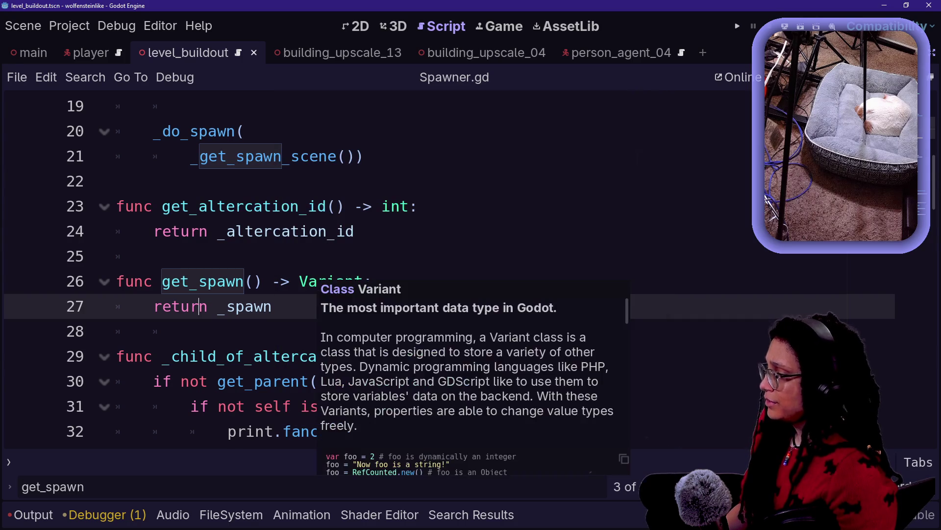
pyautogui.click(161, 281)
pyautogui.write('_')
pyautogui.click(178, 308)
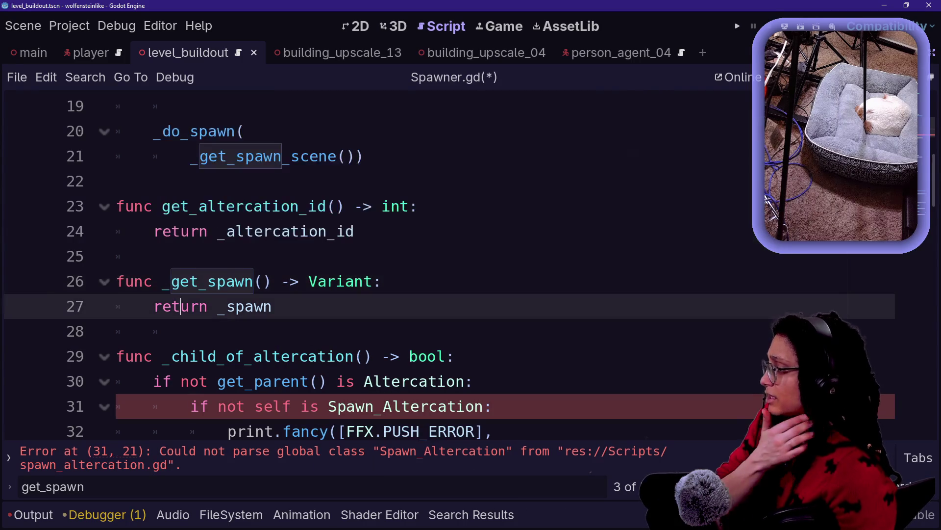
pyautogui.click(196, 256)
pyautogui.click(294, 306)
pyautogui.hotkey('ctrl', 's')
pyautogui.hotkey('ctrl', 'End')
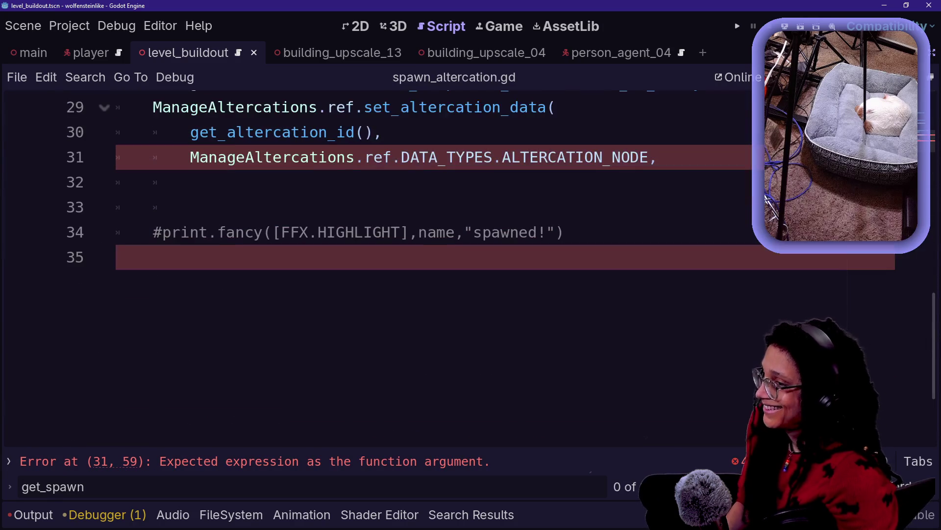
# Pass _get_spawn() as the call's third argument on line 32 and save spawn_altercation.gd
pyautogui.click(191, 207)
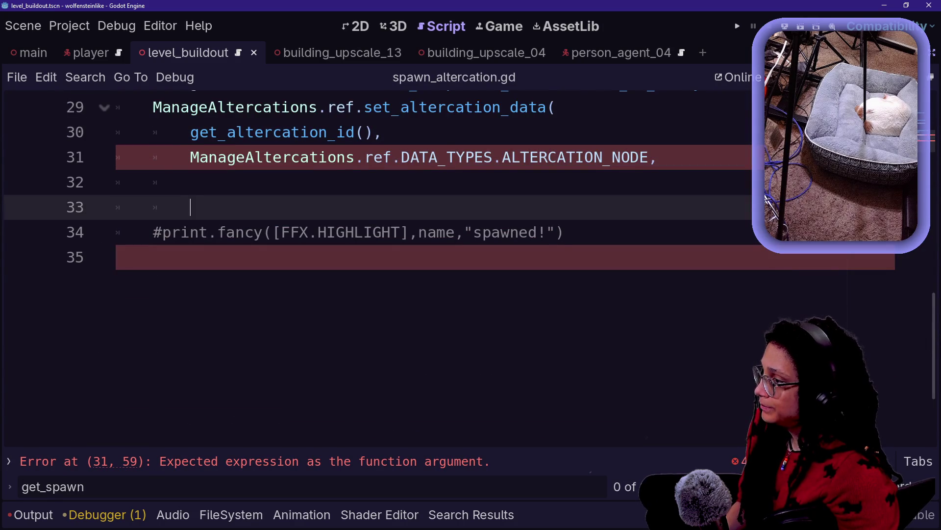
pyautogui.scroll(2, 190, 207)
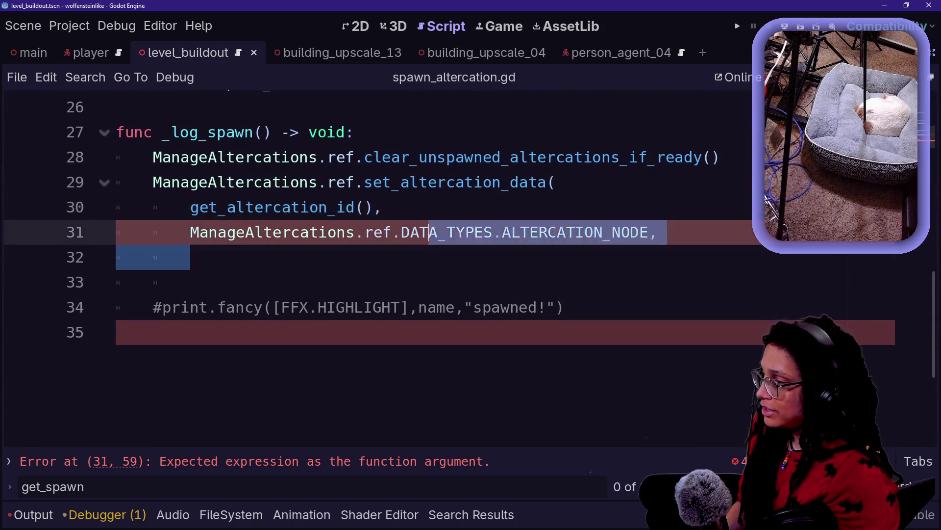
pyautogui.click(658, 232)
pyautogui.press('Down')
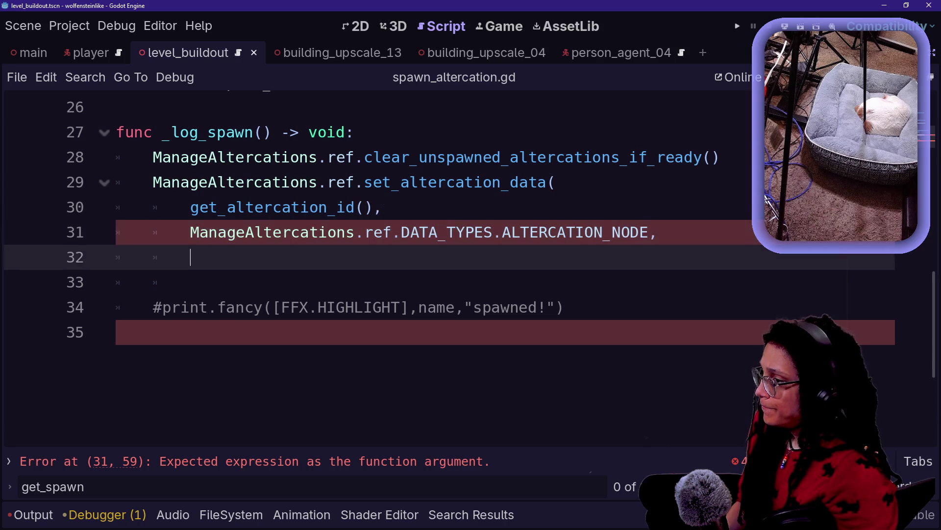
pyautogui.write('get_spawn(')
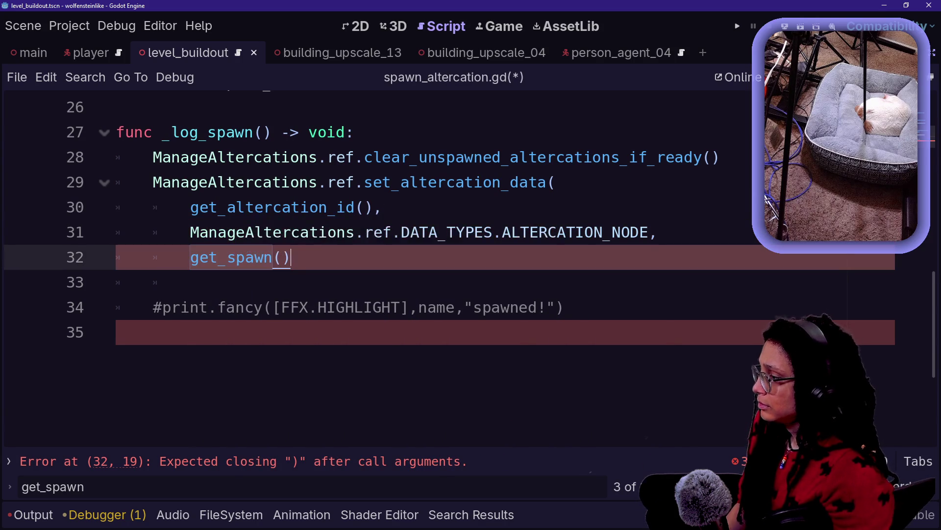
pyautogui.write(')')
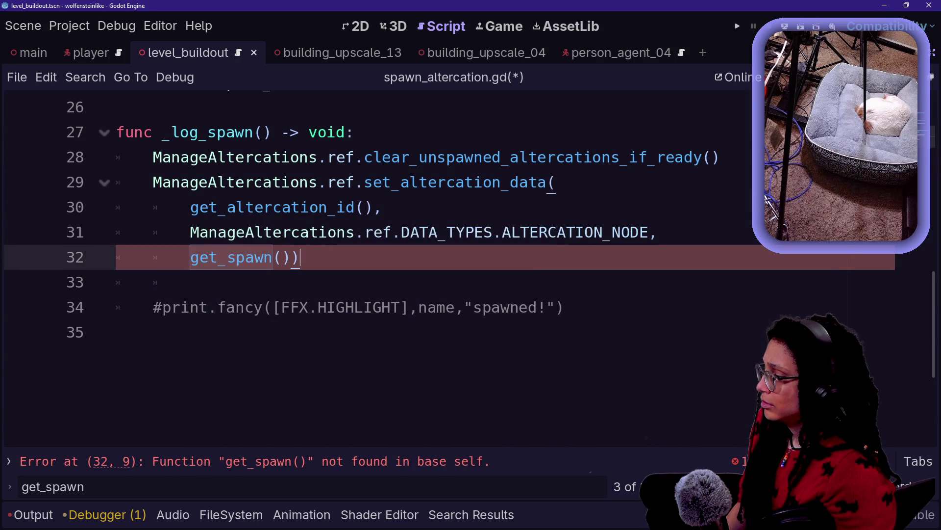
pyautogui.click(190, 257)
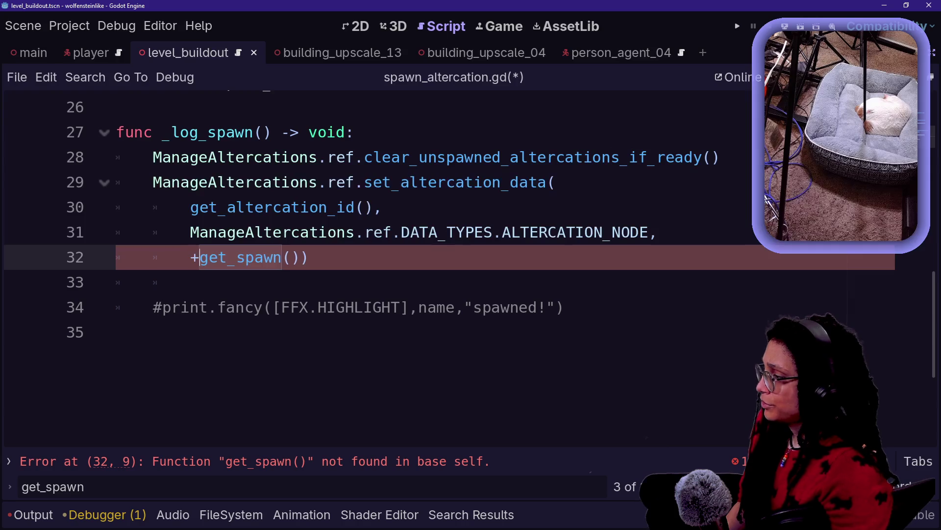
pyautogui.write('_')
pyautogui.scroll(1, 382, 221)
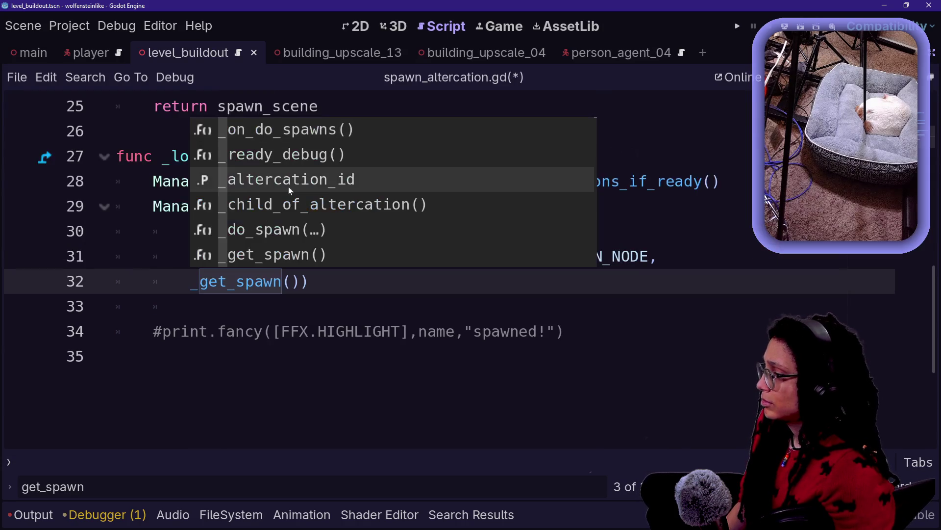
pyautogui.click(383, 252)
pyautogui.hotkey('ctrl', 's')
# Bring up Quick Open's list of recent project files
pyautogui.press('End')
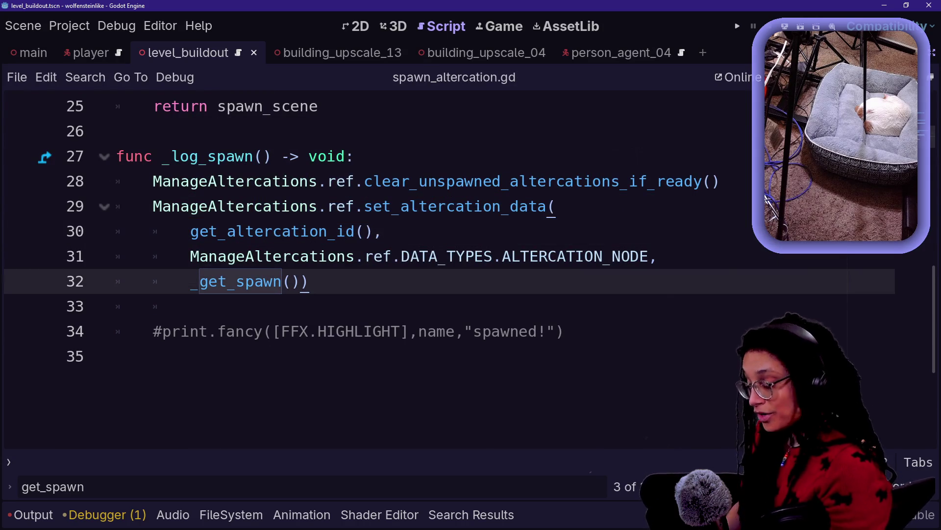
pyautogui.hotkey('shift', 'alt', 'o')
pyautogui.press('Down')
pyautogui.press('Down')
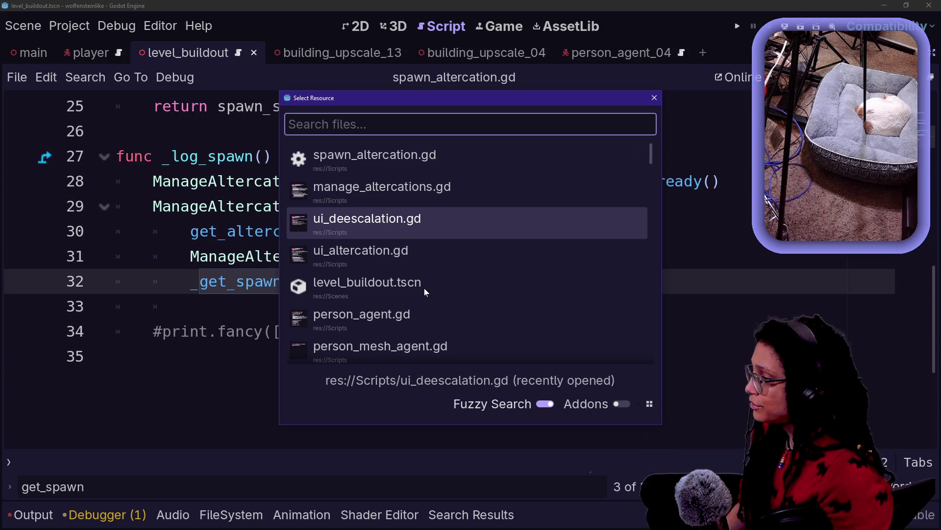
# Open manage_deescalation.gd via 'manage_dee', find line 39 in update_deescalation, then open ManageAltercations
pyautogui.write('manage')
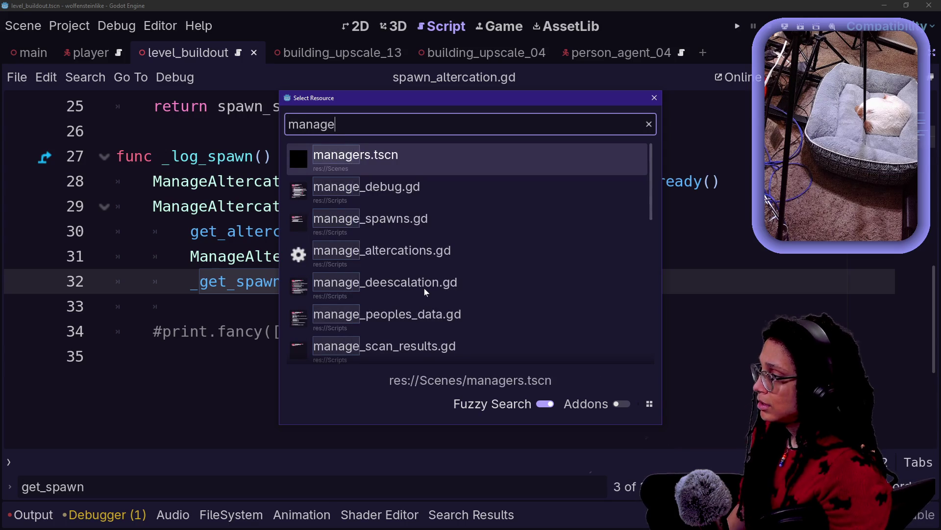
pyautogui.write('_dee')
pyautogui.press('Return')
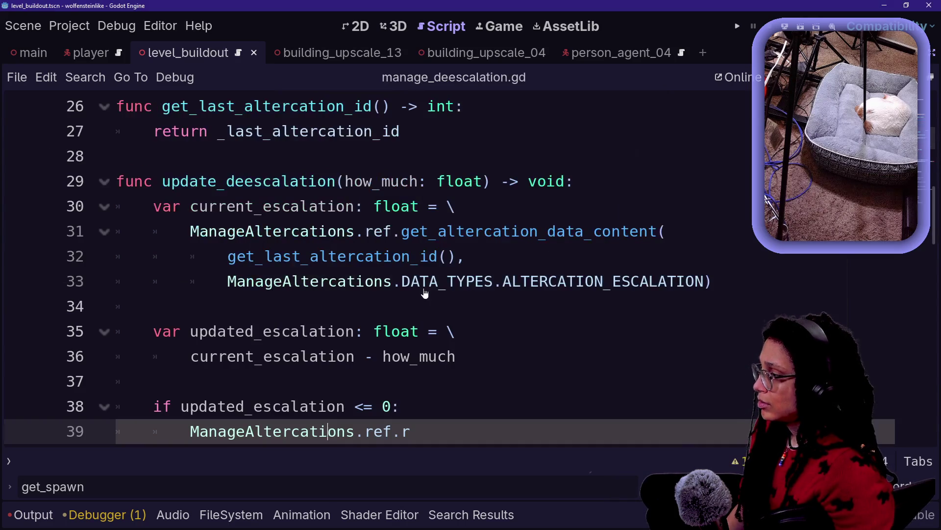
pyautogui.scroll(-1, 392, 270)
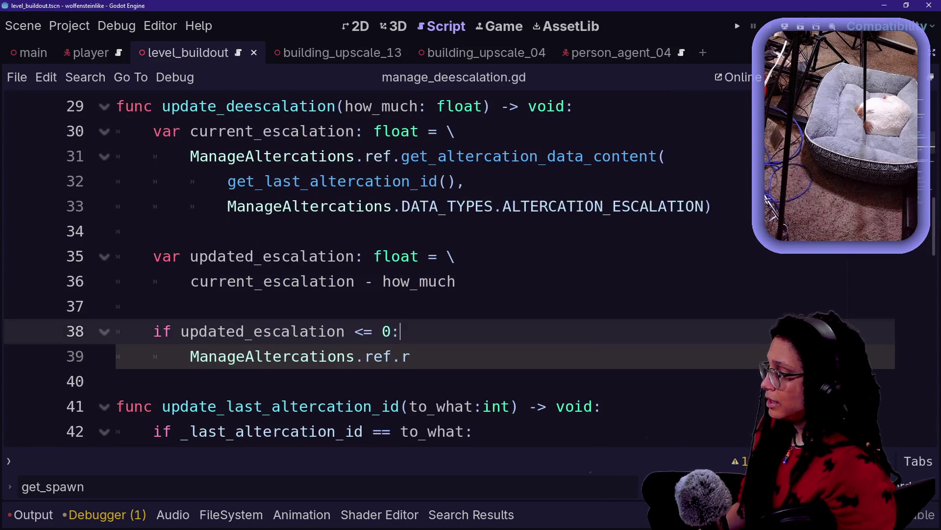
pyautogui.moveTo(252, 331); pyautogui.dragTo(411, 357)
pyautogui.click(410, 356)
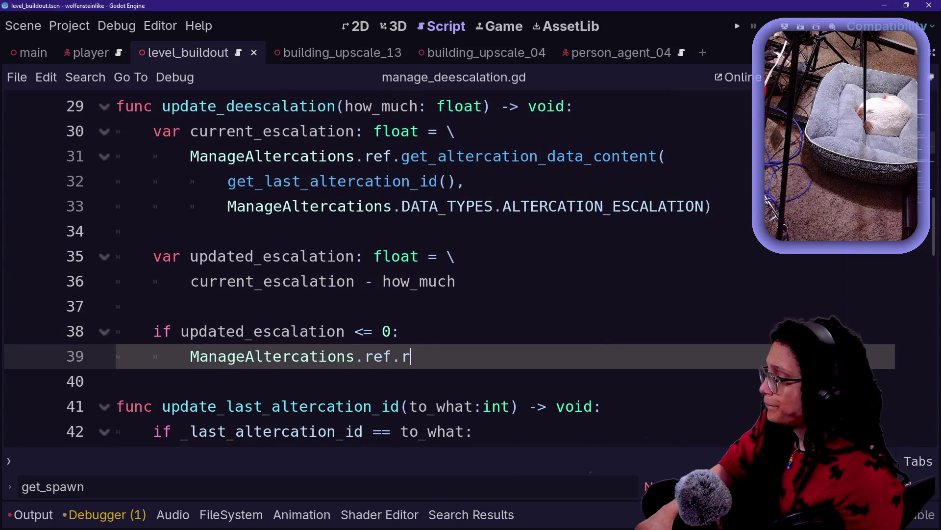
pyautogui.moveTo(172, 332); pyautogui.dragTo(120, 306)
pyautogui.click(120, 306)
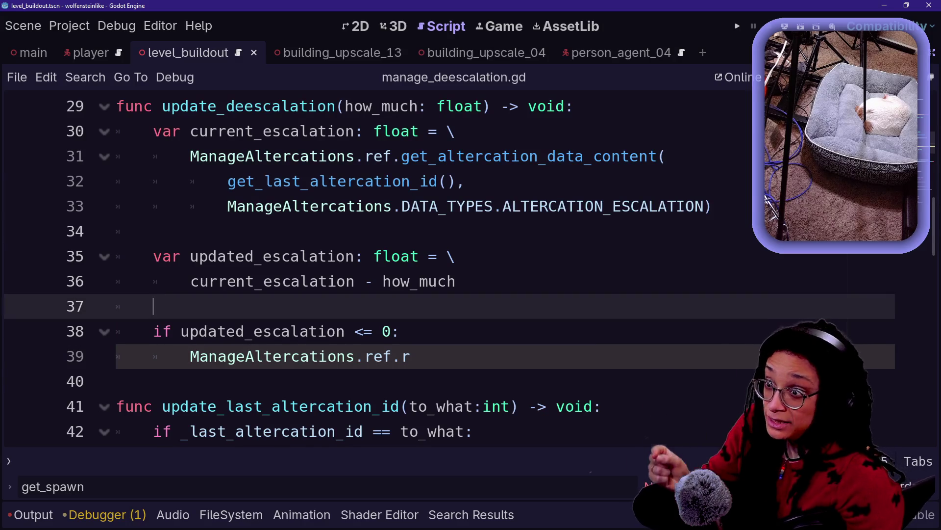
pyautogui.click(411, 357)
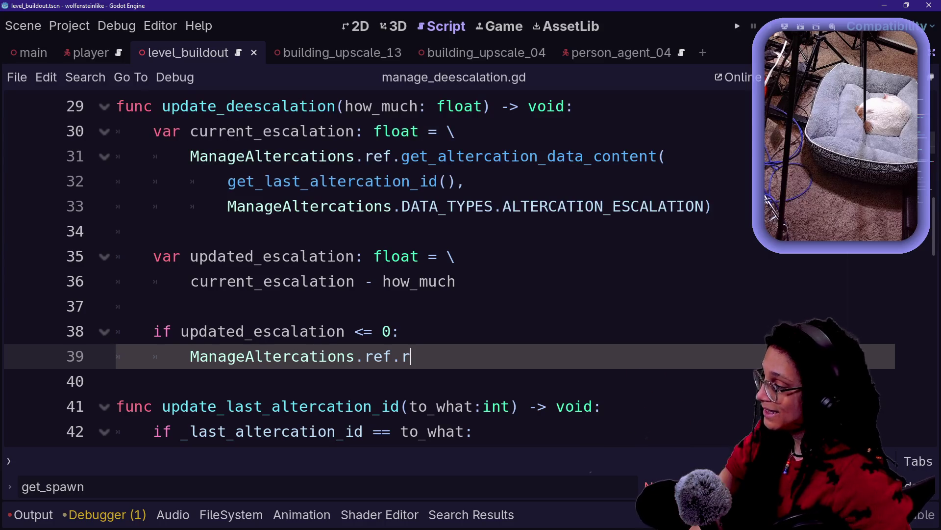
pyautogui.keyDown('ctrl'); pyautogui.click(264, 356); pyautogui.keyUp('ctrl')
# Scroll to the end of manage_altercations.gd and delete the extra blank line 155
pyautogui.scroll(-20, 373, 270)
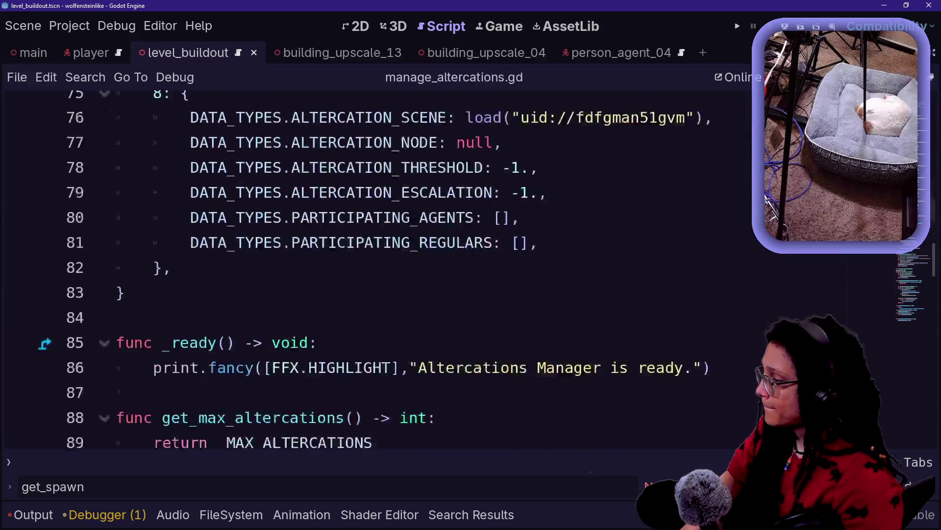
pyautogui.scroll(-4, 373, 270)
pyautogui.scroll(2, 373, 270)
pyautogui.scroll(-1, 373, 270)
pyautogui.scroll(1, 372, 270)
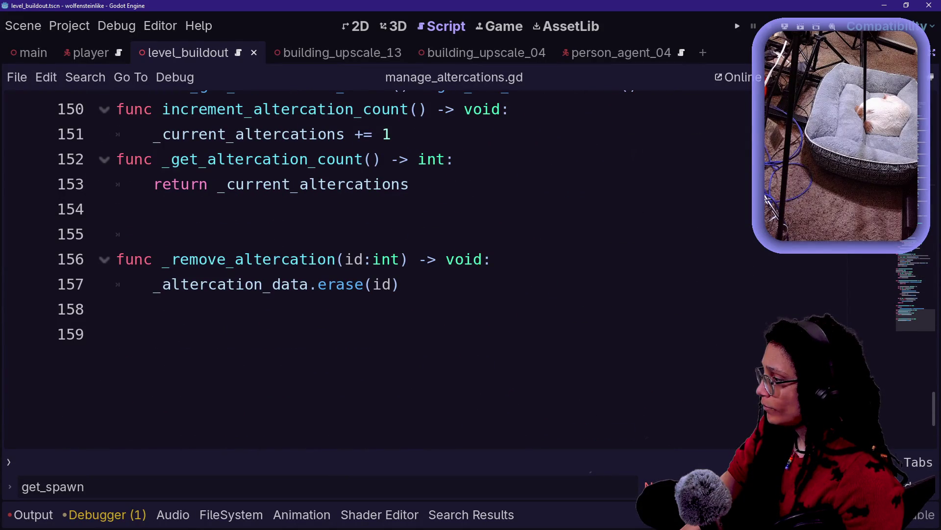
pyautogui.click(153, 233)
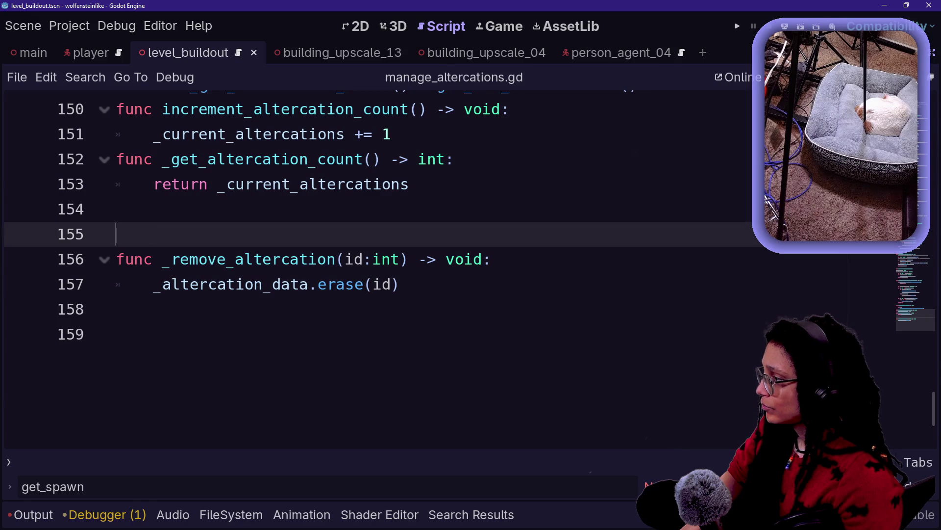
pyautogui.press('BackSpace')
pyautogui.press('BackSpace')
# Place the insertion point after the count getter, just above _remove_altercation
pyautogui.scroll(3, 373, 270)
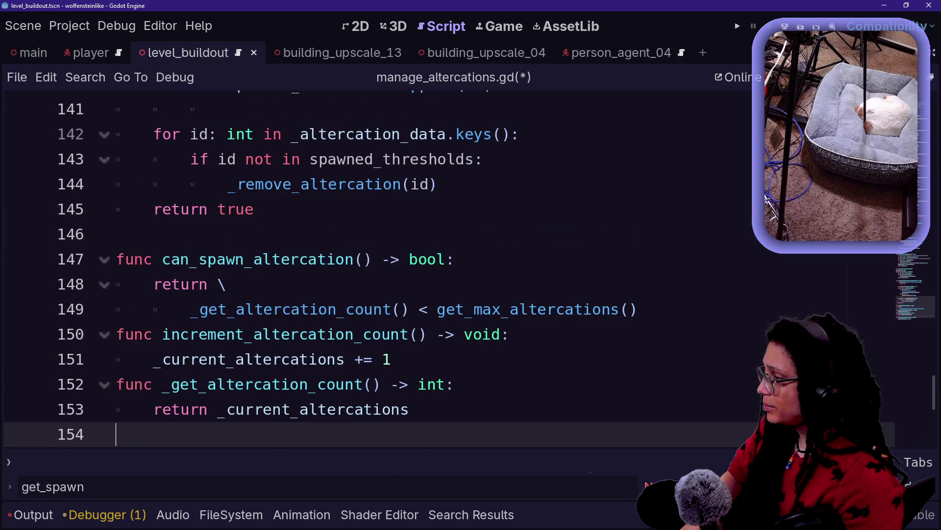
pyautogui.scroll(15, 373, 269)
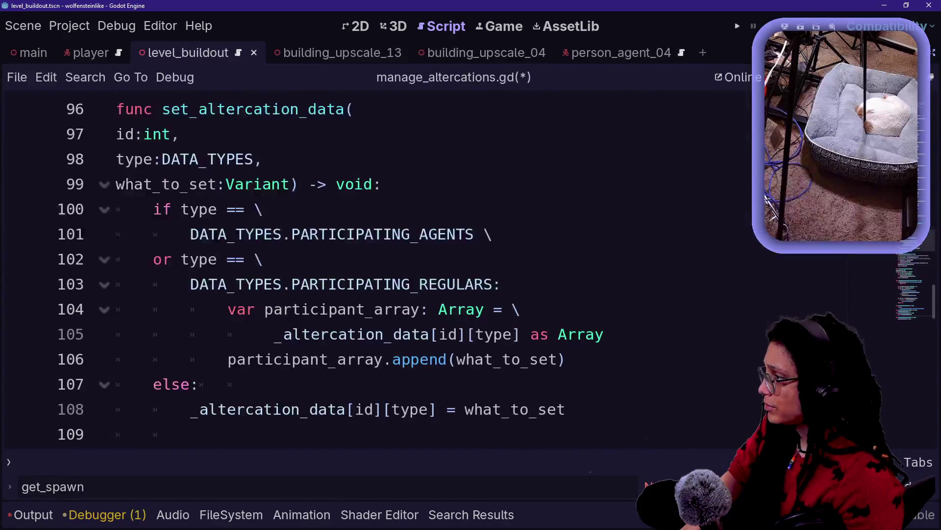
pyautogui.scroll(3, 372, 270)
pyautogui.scroll(-1, 373, 270)
pyautogui.scroll(1, 373, 270)
pyautogui.scroll(2, 372, 269)
pyautogui.scroll(-7, 373, 270)
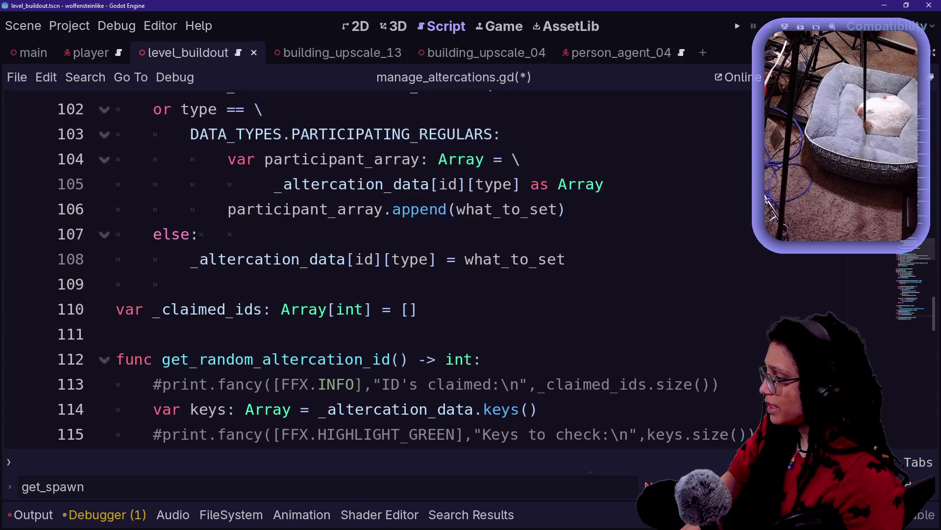
pyautogui.scroll(-5, 373, 269)
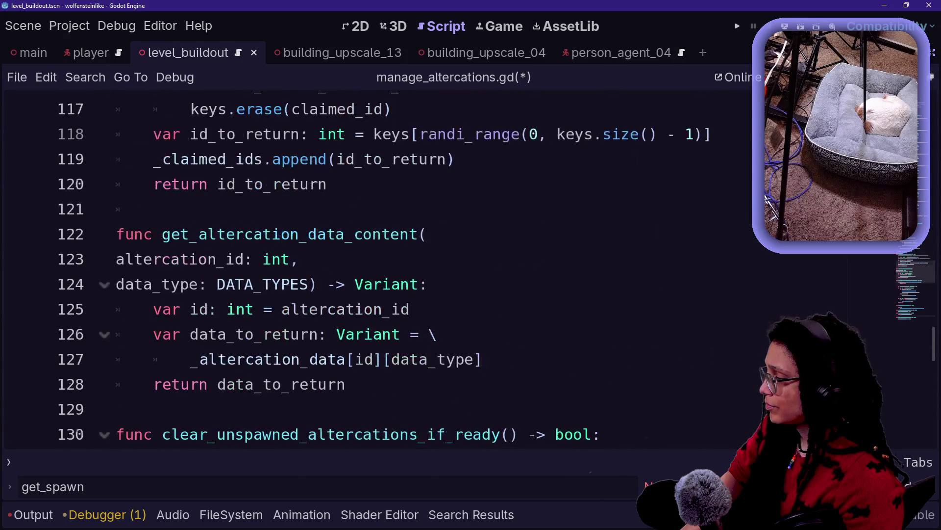
pyautogui.scroll(-2, 373, 270)
pyautogui.moveTo(185, 284); pyautogui.dragTo(217, 308)
pyautogui.click(216, 308)
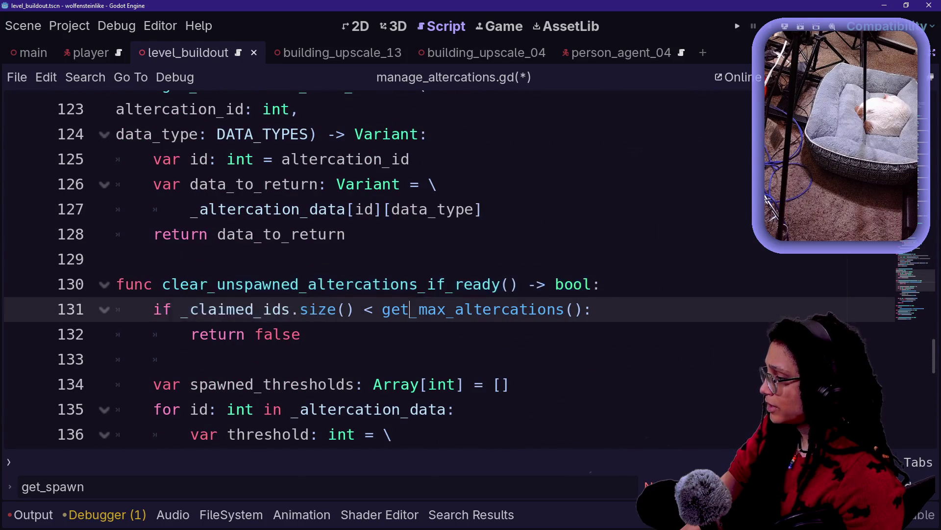
pyautogui.scroll(-6, 373, 270)
pyautogui.scroll(-3, 373, 269)
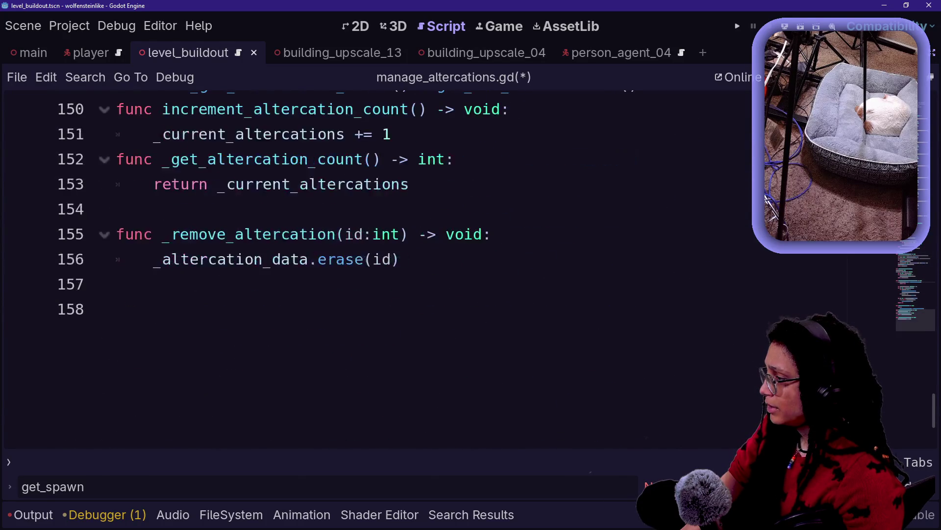
pyautogui.click(412, 183)
# Insert a new func declaration named remove_deescalated_altercation above _remove_altercation
pyautogui.press('Return')
pyautogui.press('Return')
pyautogui.write('func ')
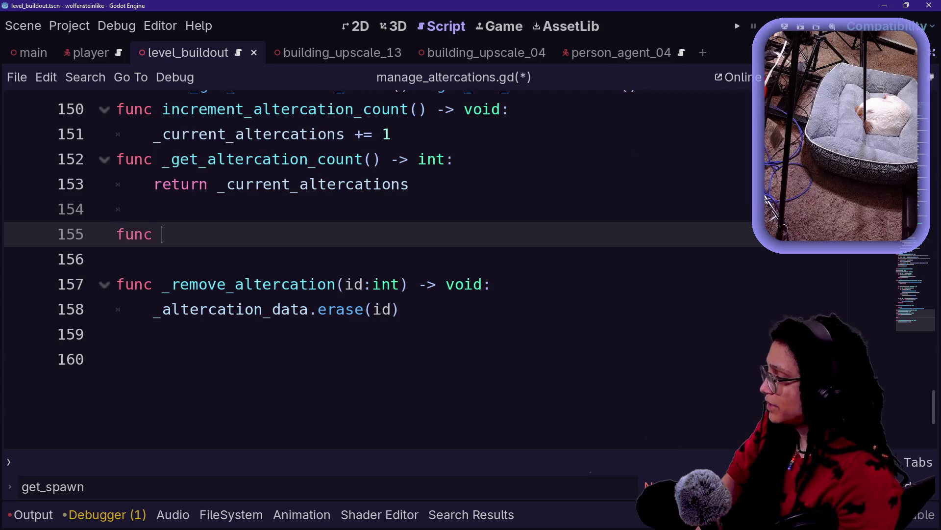
pyautogui.write('_')
pyautogui.press('BackSpace')
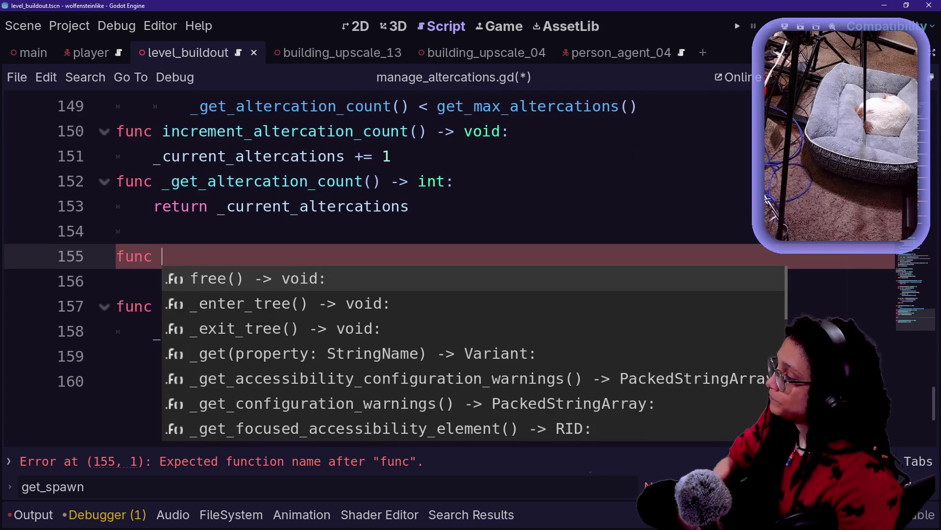
pyautogui.write('remove_dee')
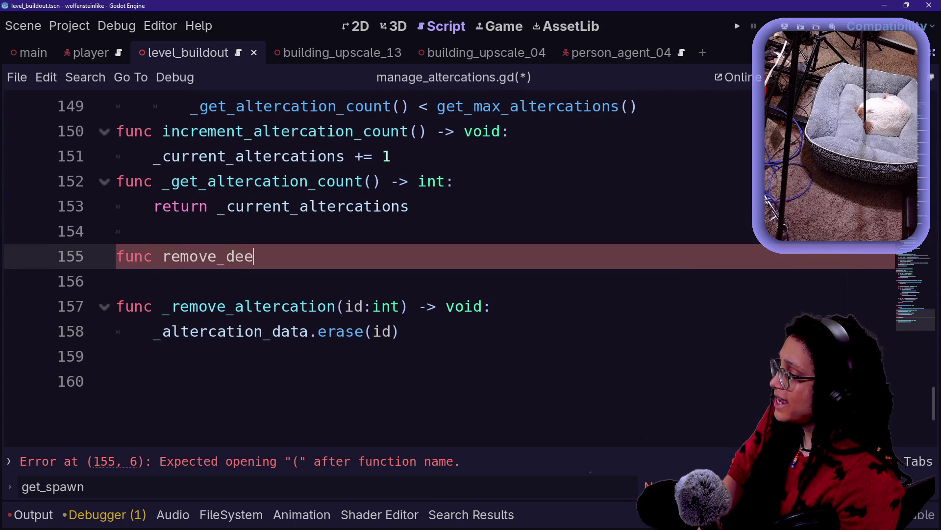
pyautogui.write('scalated_al')
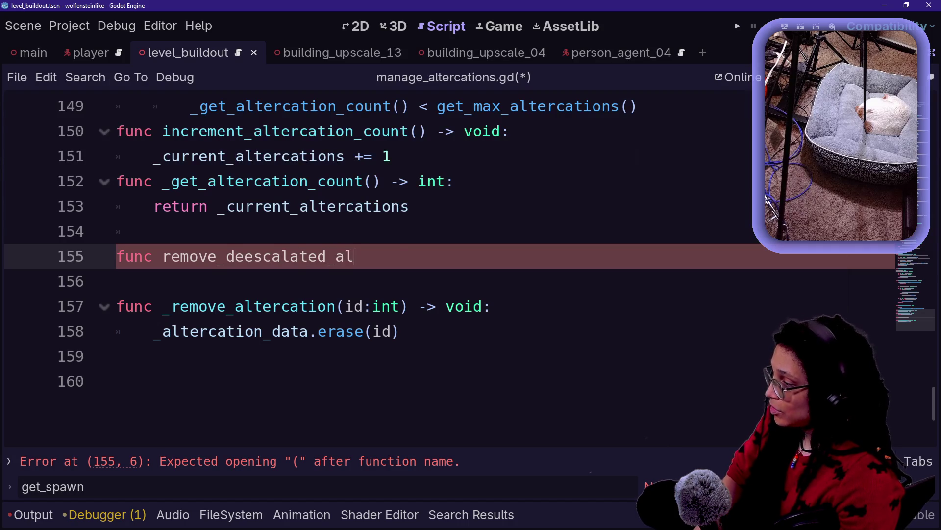
pyautogui.write('ation(N')
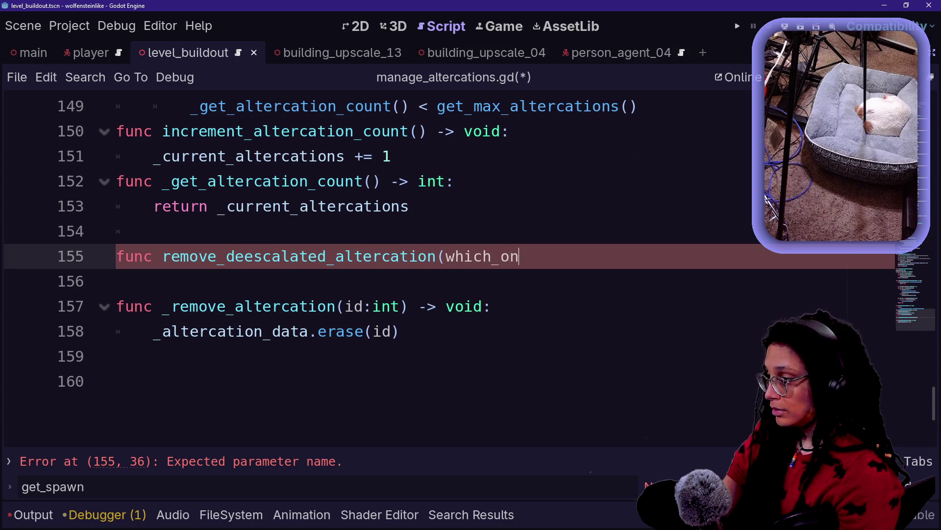
pyautogui.press('BackSpace')
pyautogui.press('BackSpace')
pyautogui.press('BackSpace')
pyautogui.press('BackSpace')
pyautogui.write('Var')
pyautogui.press('BackSpace')
pyautogui.press('BackSpace')
pyautogui.press('BackSpace')
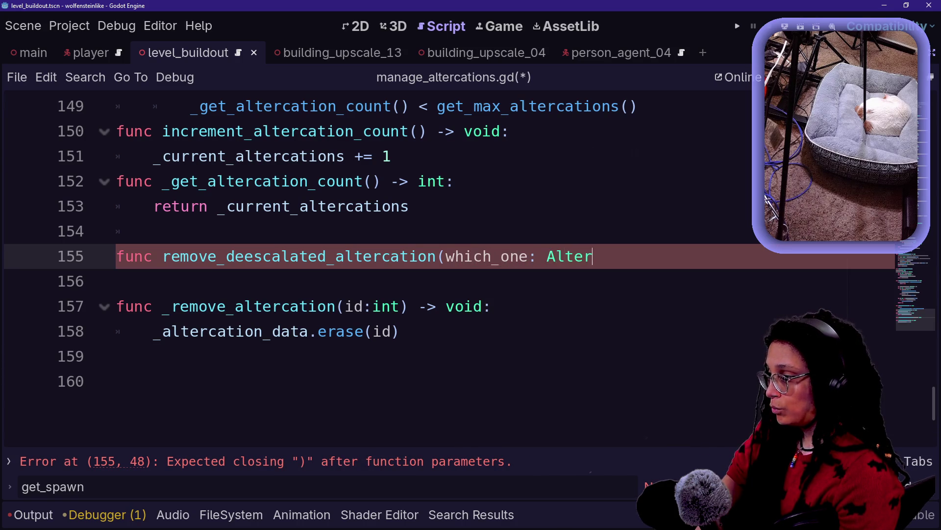
pyautogui.write('cation) -> void:')
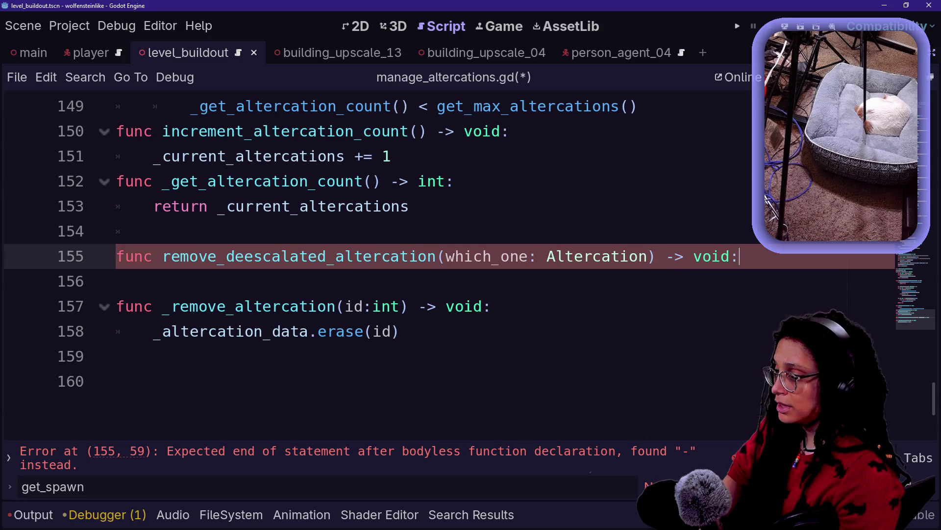
pyautogui.press('Return')
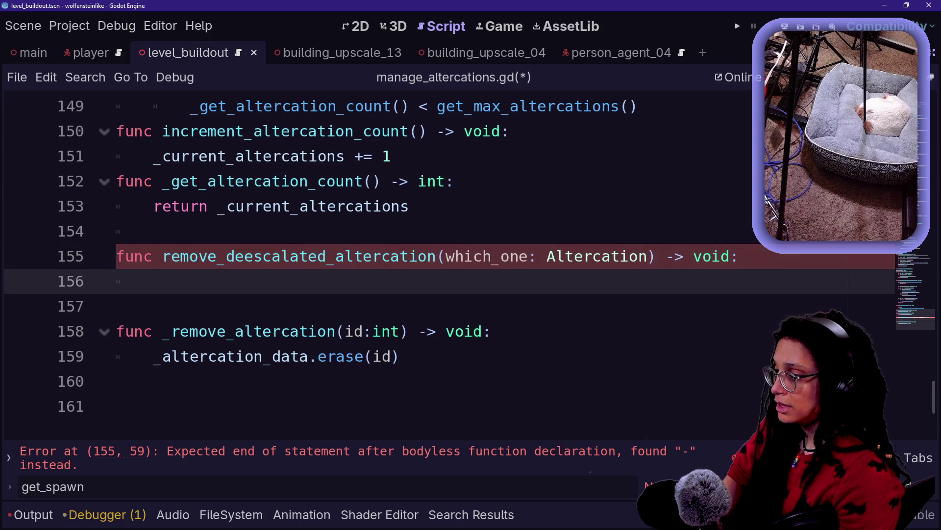
# Replace the which_one parameter with id:int, giving remove_deescalated_altercation(id:int) -> void
pyautogui.click(446, 256)
pyautogui.write('id')
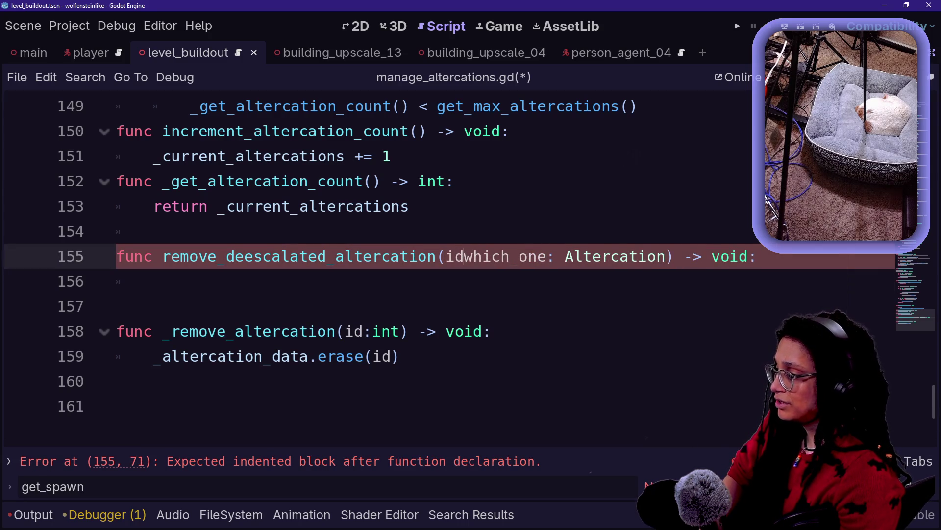
pyautogui.write(',')
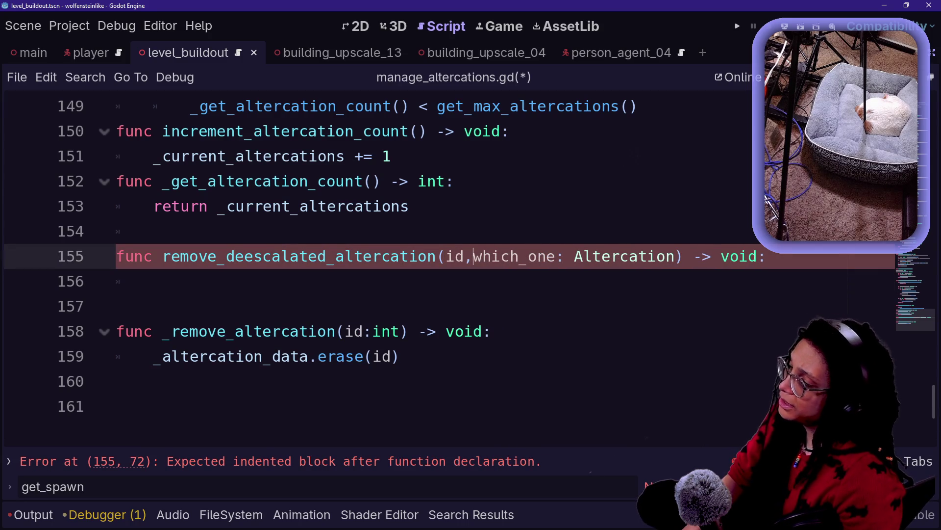
pyautogui.hotkey('shift', 'Right')
pyautogui.hotkey('shift', 'Right')
pyautogui.hotkey('shift', 'Right')
pyautogui.press('BackSpace')
pyautogui.write(':unt')
pyautogui.press('BackSpace')
pyautogui.press('BackSpace')
pyautogui.press('BackSpace')
pyautogui.write('int')
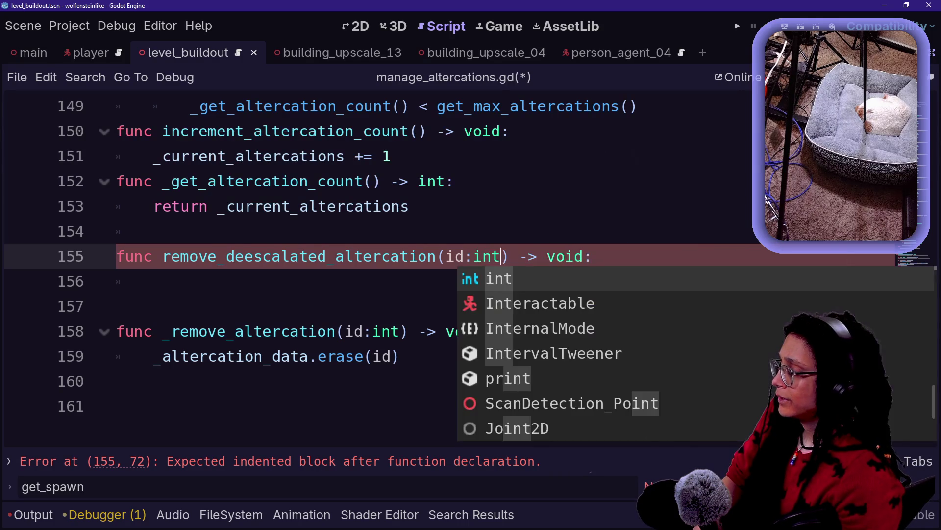
pyautogui.press('Return')
pyautogui.press('Down')
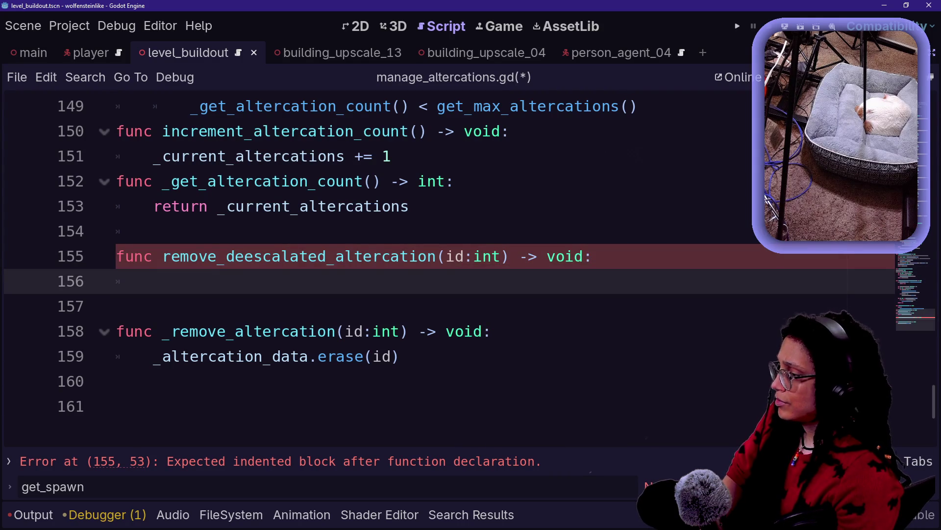
pyautogui.moveTo(179, 256); pyautogui.dragTo(153, 281)
# Declare the variable altercation_node typed as Altercation in the function body
pyautogui.click(153, 281)
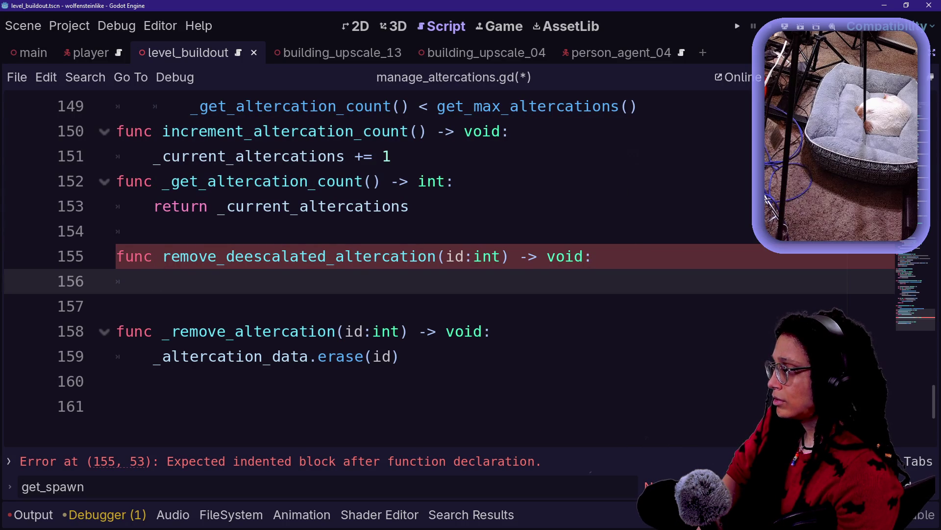
pyautogui.write('get')
pyautogui.hotkey('ctrl', 'space')
pyautogui.press('BackSpace')
pyautogui.press('BackSpace')
pyautogui.press('BackSpace')
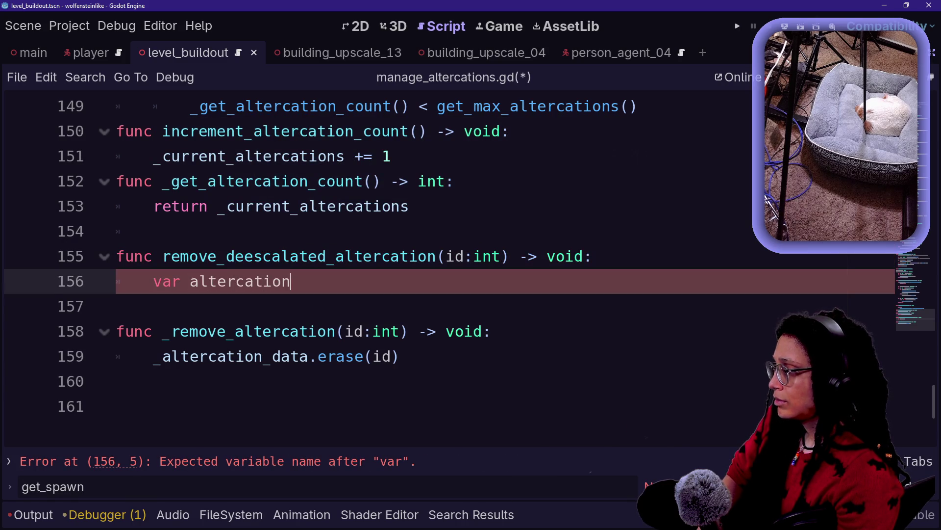
pyautogui.write('Alt')
pyautogui.press('BackSpace')
pyautogui.press('BackSpace')
pyautogui.press('BackSpace')
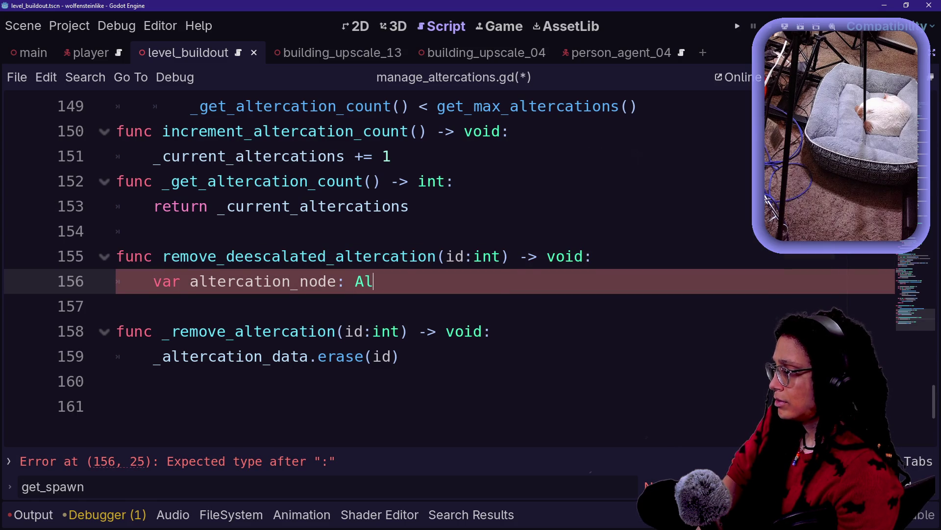
pyautogui.write('tercation =')
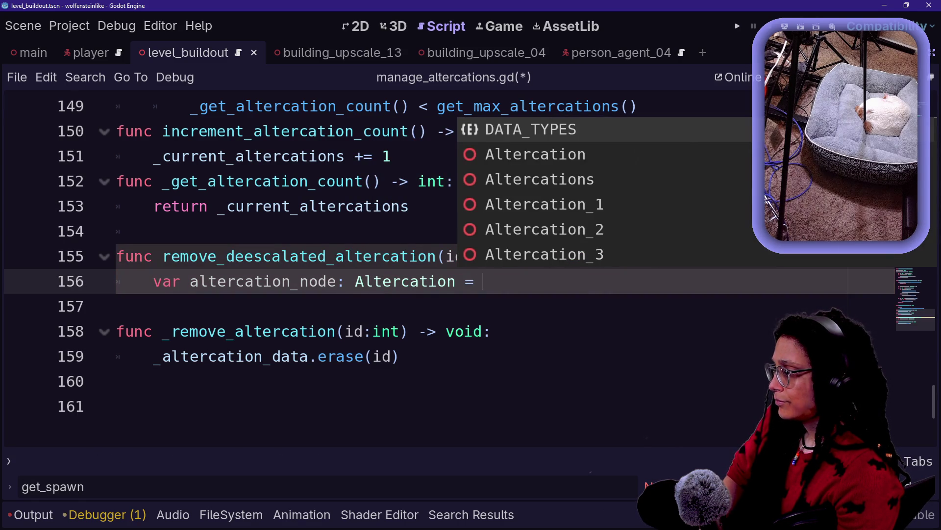
pyautogui.click(218, 281)
pyautogui.moveTo(218, 281); pyautogui.dragTo(456, 281)
pyautogui.click(483, 281)
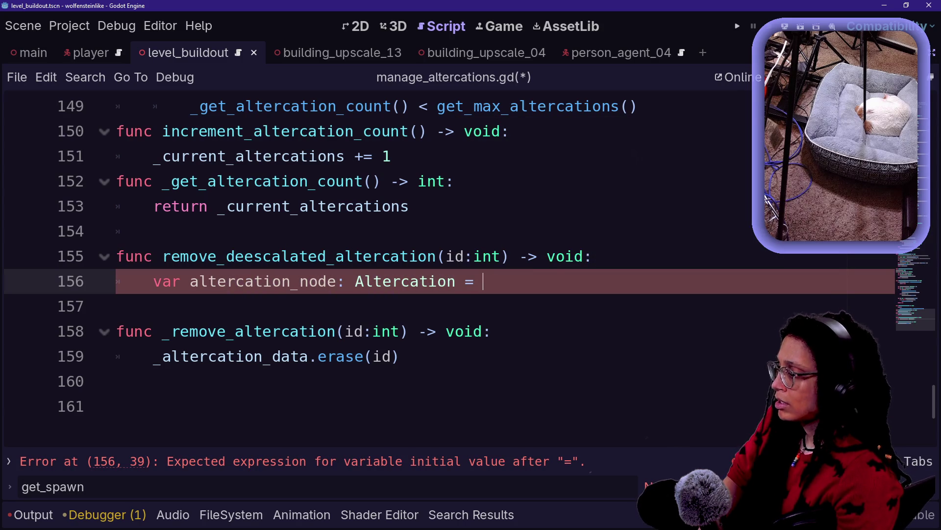
# Assign it get_altercation_data_content(id, DATA_TYPES.ALTERCATION_NODE) on continuation lines
pyautogui.press('Return')
pyautogui.write('get')
pyautogui.press('Return')
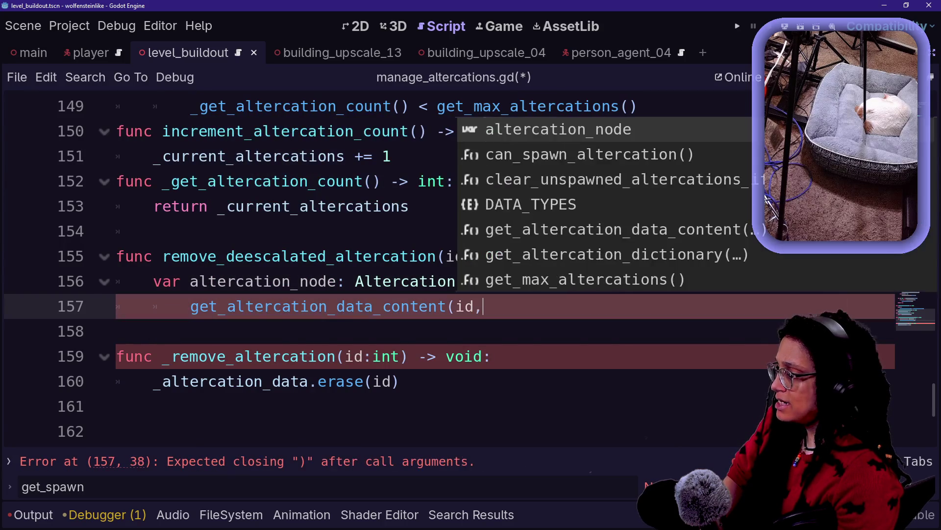
pyautogui.write(',')
pyautogui.press('Return')
pyautogui.write('DATA')
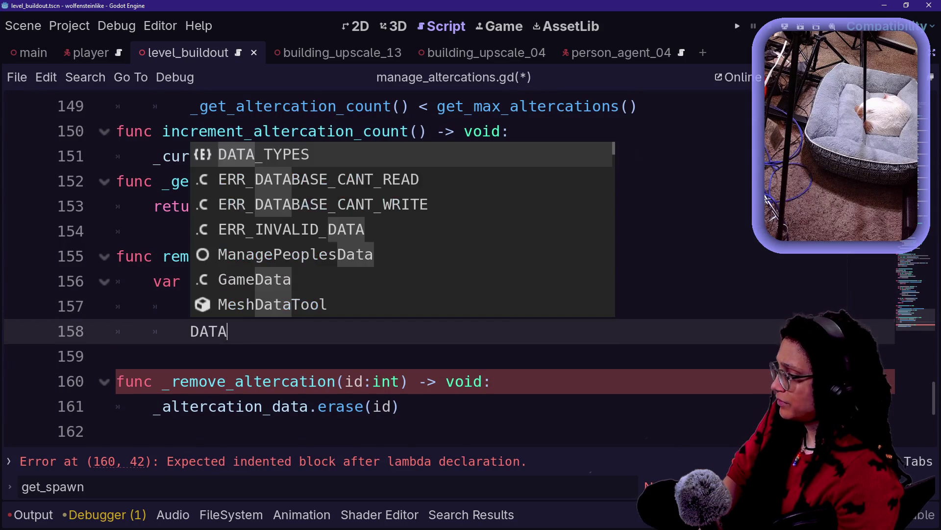
pyautogui.press('Return')
pyautogui.write('.')
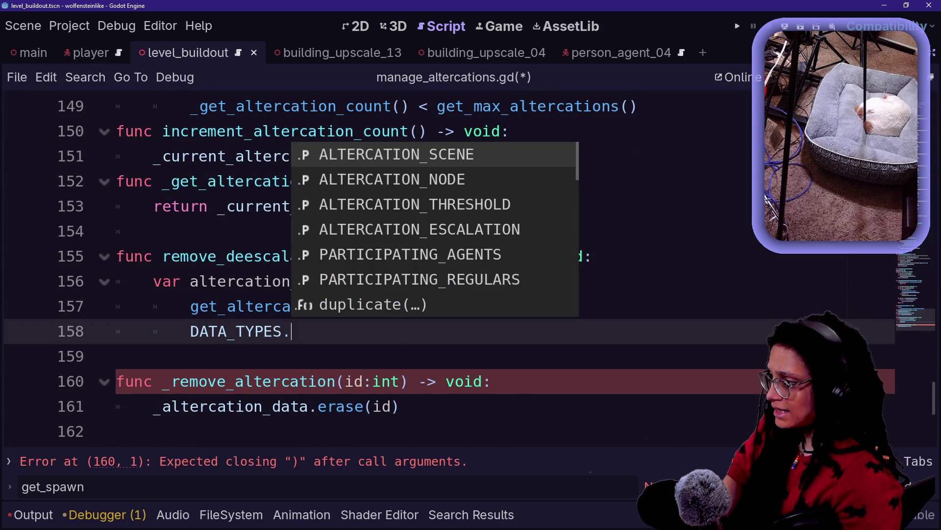
pyautogui.press('Down')
pyautogui.press('Return')
# Close the get call's parenthesis and add altercation_node.queue_free() on the next line
pyautogui.write(')')
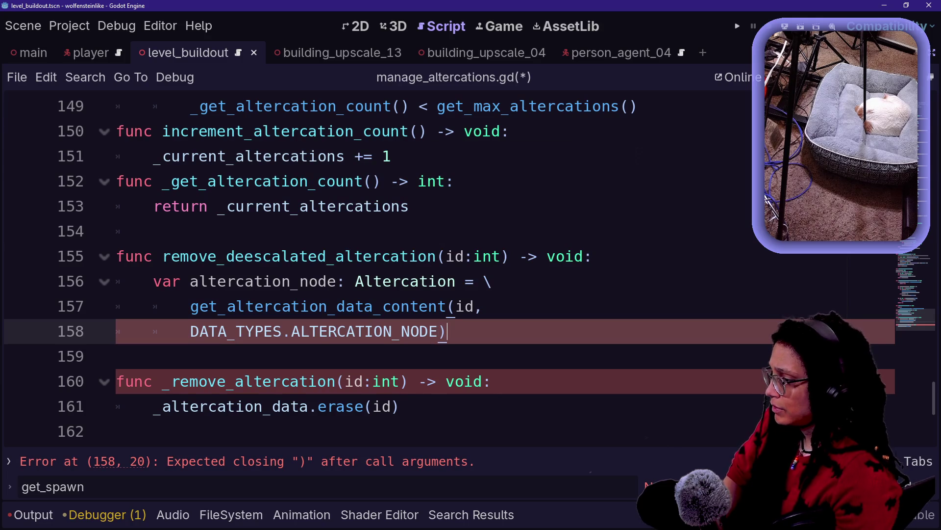
pyautogui.click(473, 381)
pyautogui.press('Down')
pyautogui.press('Down')
pyautogui.press('Up')
pyautogui.press('Up')
pyautogui.press('Up')
pyautogui.press('Down')
pyautogui.press('Up')
pyautogui.press('Return')
pyautogui.press('Return')
pyautogui.write('va')
pyautogui.press('BackSpace')
pyautogui.press('BackSpace')
pyautogui.press('BackSpace')
pyautogui.press('BackSpace')
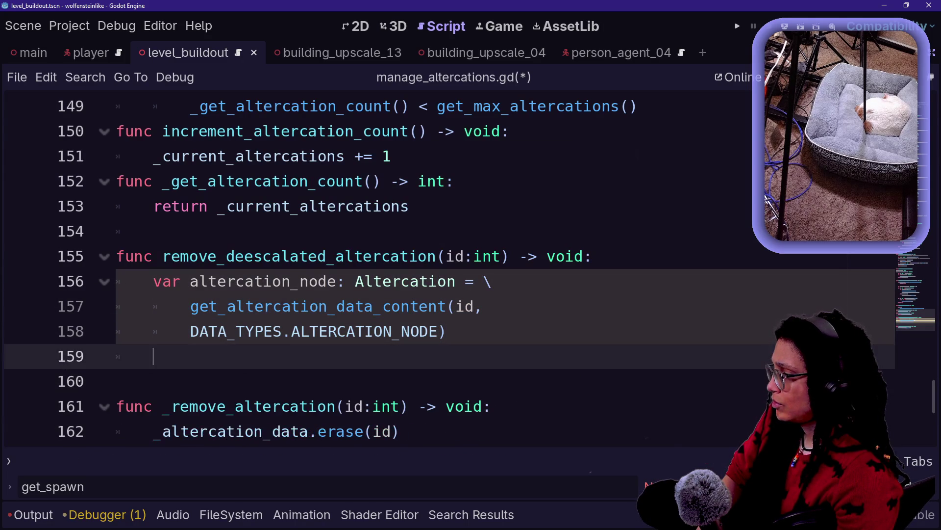
pyautogui.press('BackSpace')
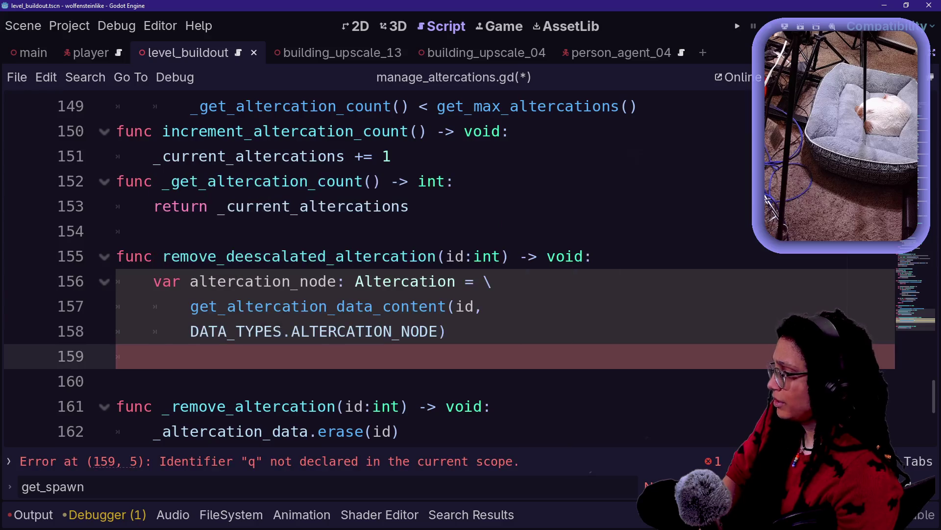
pyautogui.write('alet')
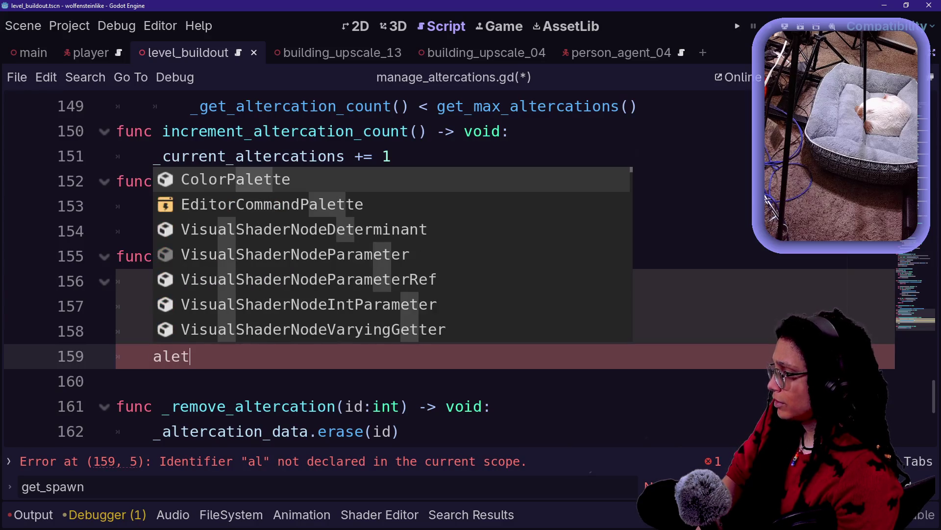
pyautogui.press('BackSpace')
pyautogui.press('BackSpace')
pyautogui.write('terc')
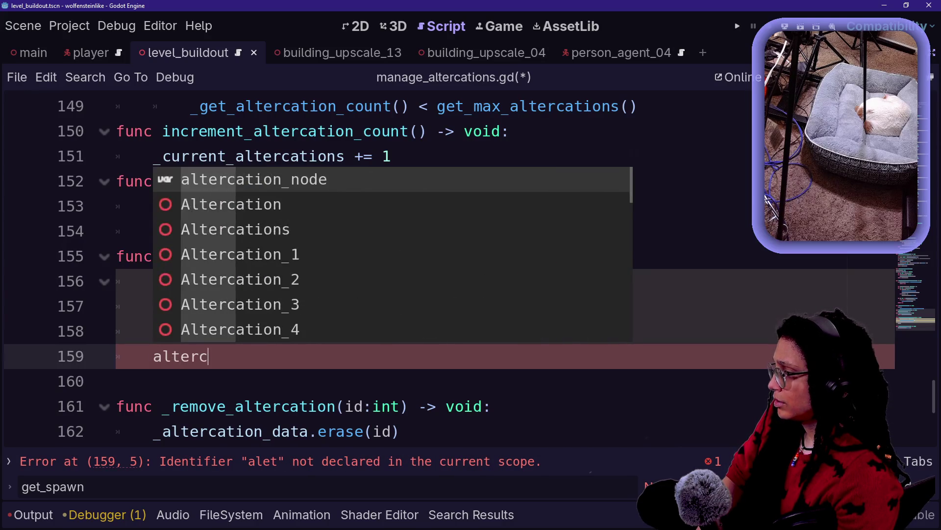
pyautogui.press('Return')
pyautogui.write('.queue_fre')
pyautogui.press('Return')
pyautogui.press('Return')
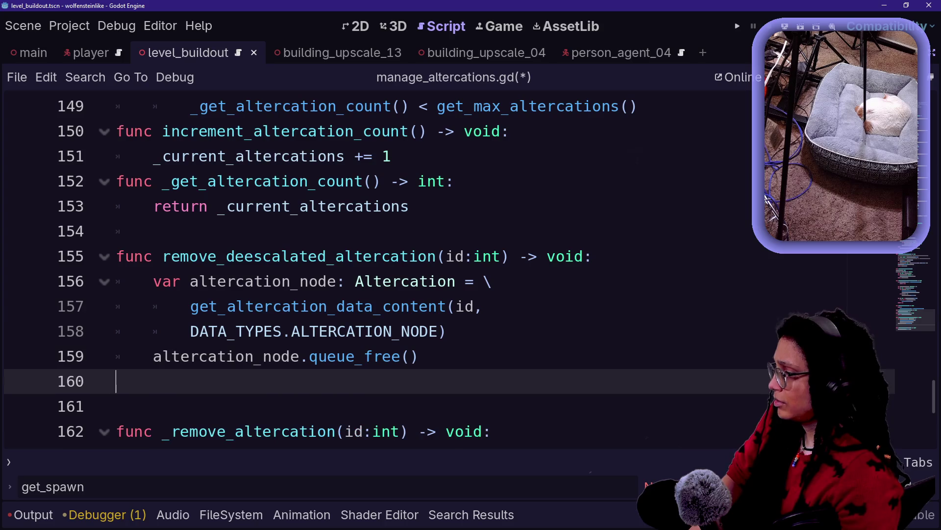
# Call _remove_altercation(id) after queue_free(), add a blank line, and save manage_altercations.gd
pyautogui.scroll(-1, 372, 270)
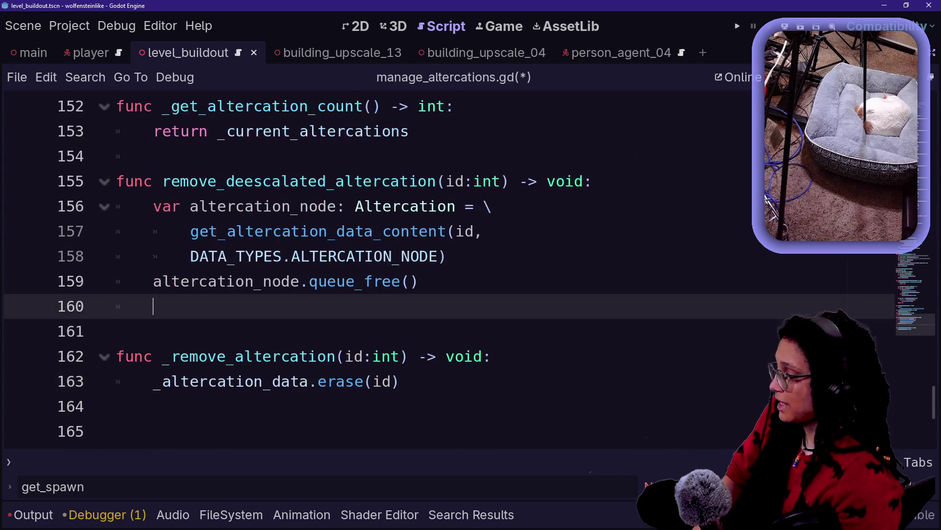
pyautogui.click(399, 381)
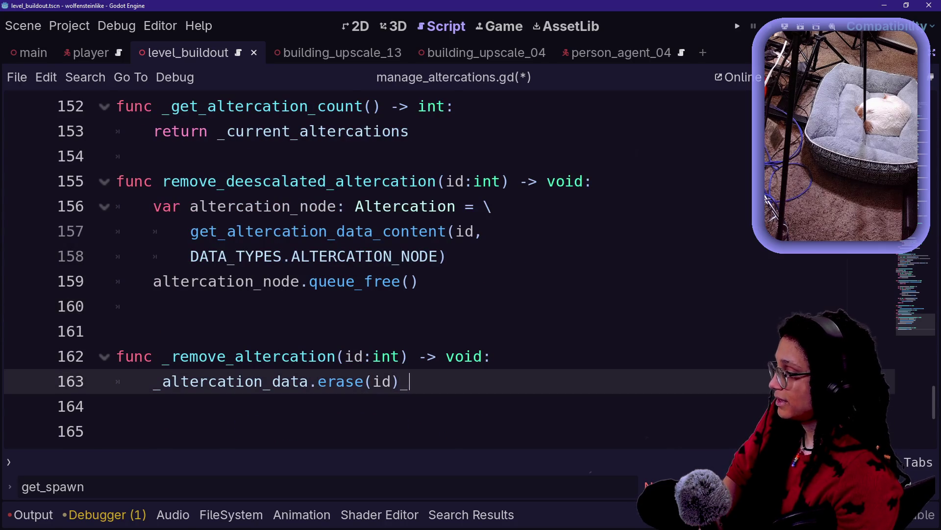
pyautogui.click(153, 306)
pyautogui.write('_remove')
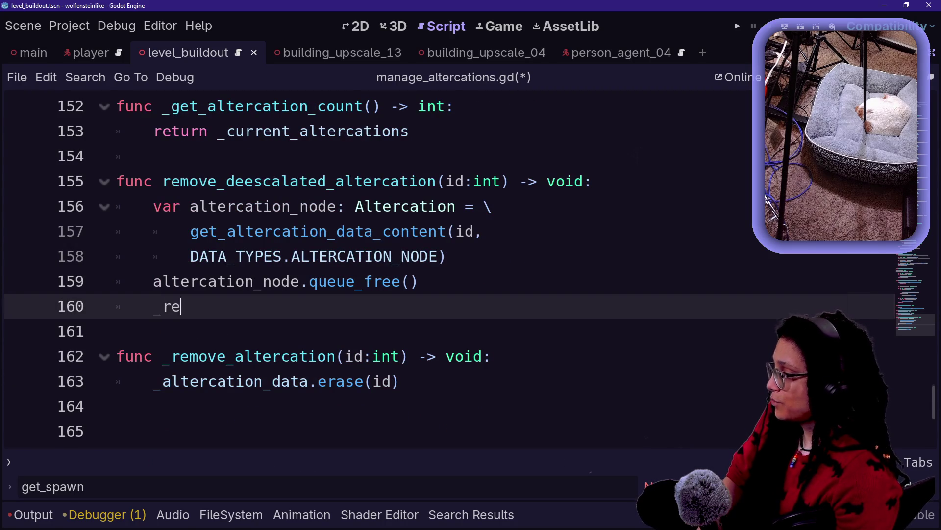
pyautogui.press('Return')
pyautogui.write('id)')
pyautogui.click(417, 281)
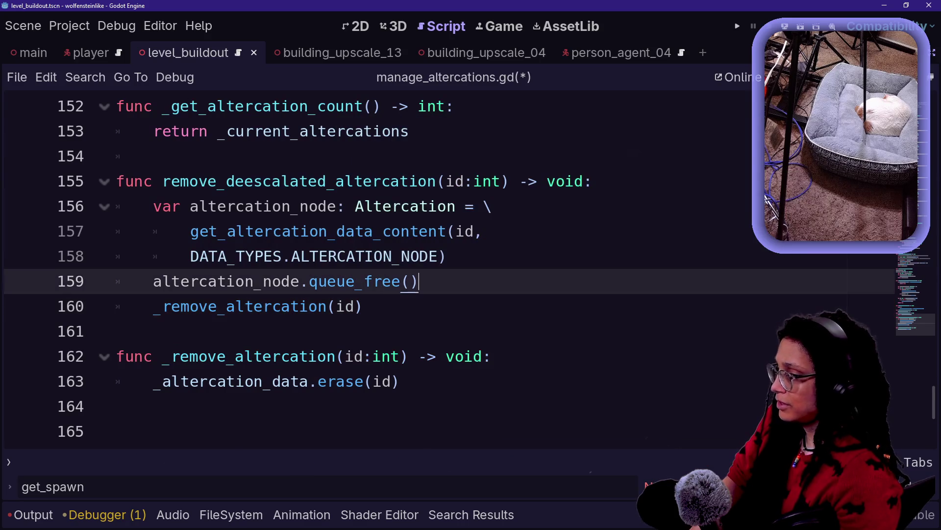
pyautogui.press('Return')
pyautogui.hotkey('ctrl', 's')
pyautogui.click(423, 206)
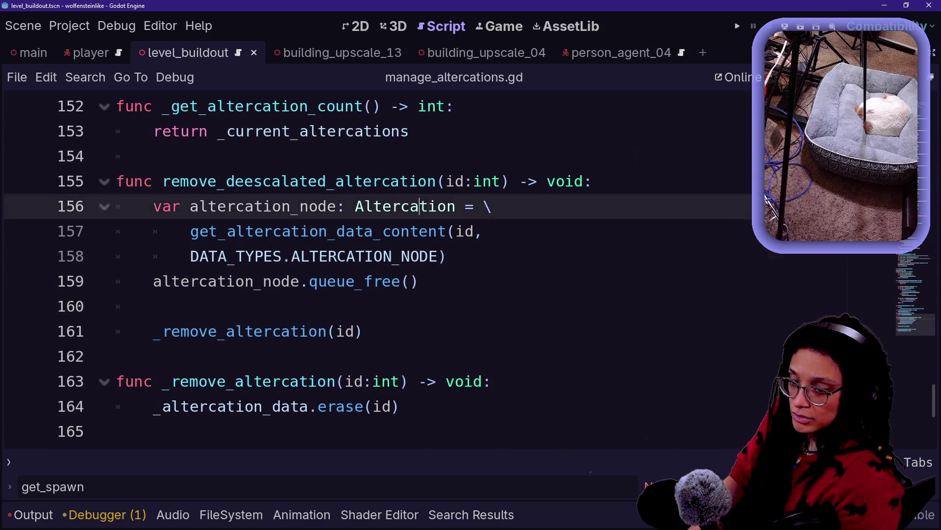
pyautogui.click(363, 331)
pyautogui.click(153, 306)
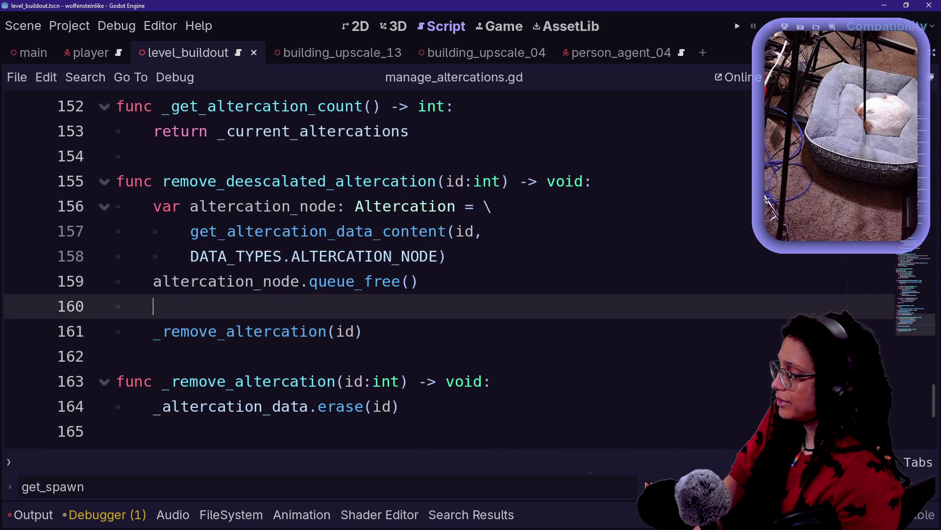
# Review manage_altercations.gd, deleting and then restoring the empty line 160
pyautogui.scroll(15, 373, 270)
pyautogui.scroll(20, 373, 269)
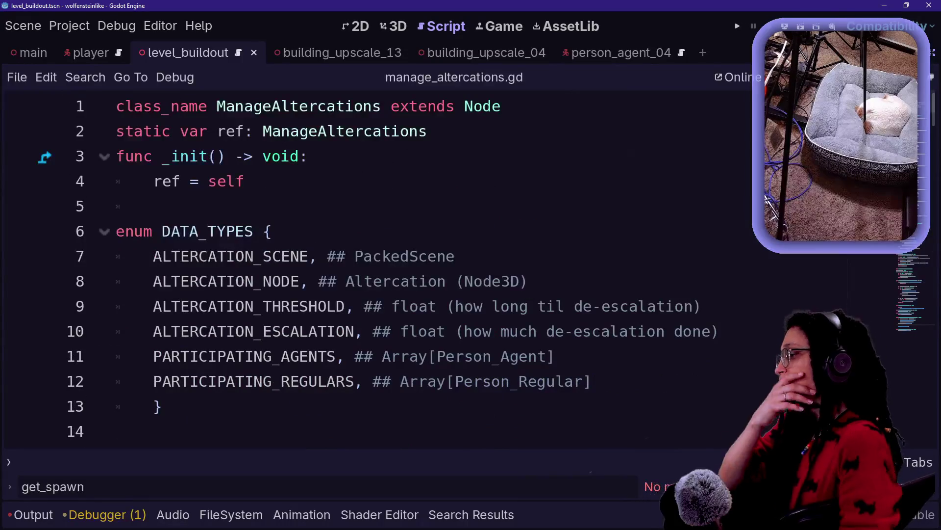
pyautogui.scroll(-13, 372, 269)
pyautogui.scroll(-20, 373, 269)
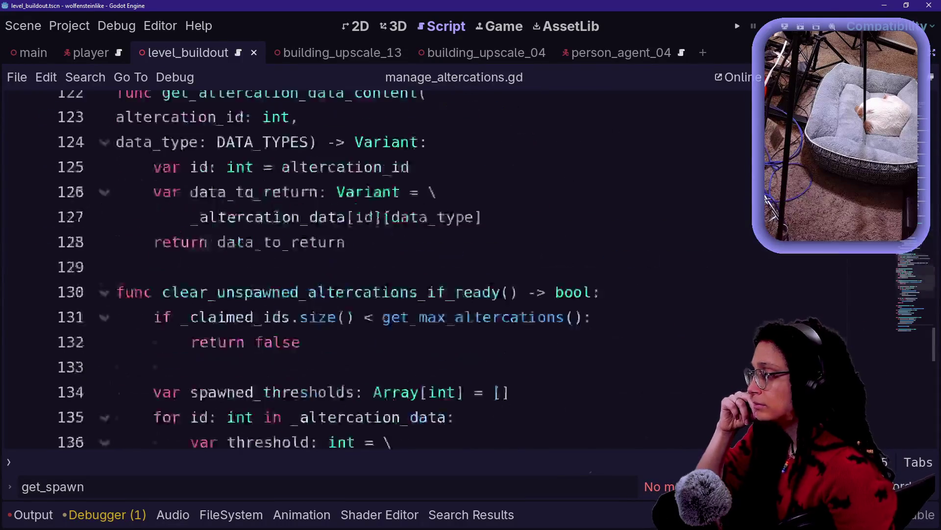
pyautogui.hotkey('shift', 'alt', 'o')
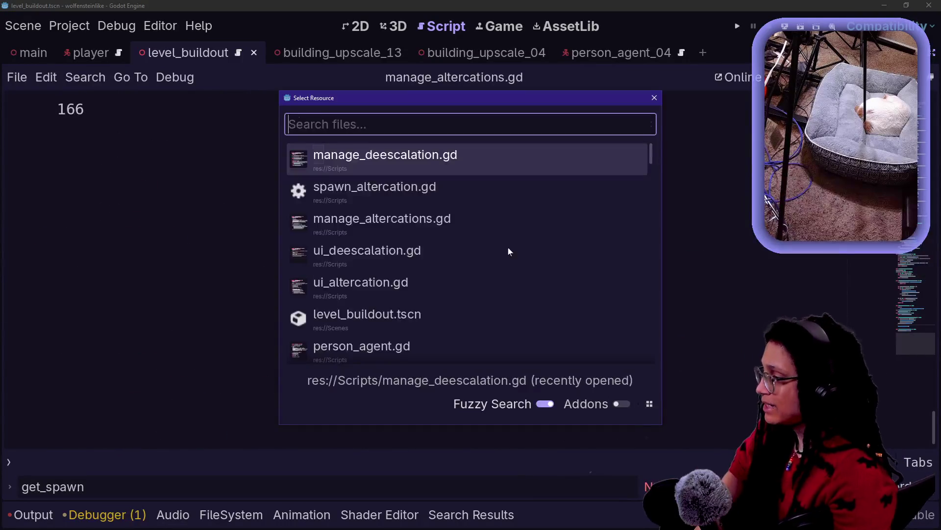
pyautogui.write('manage')
pyautogui.click(508, 247)
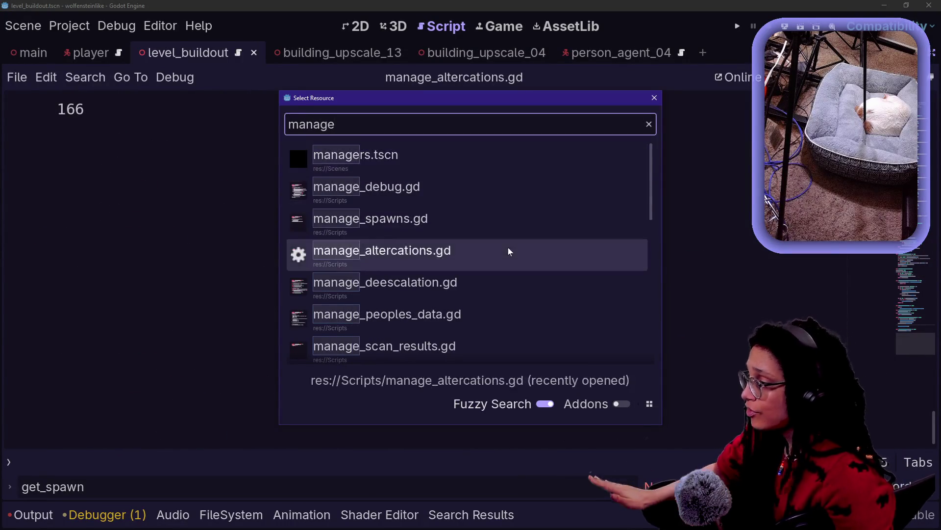
pyautogui.press('BackSpace')
pyautogui.press('BackSpace')
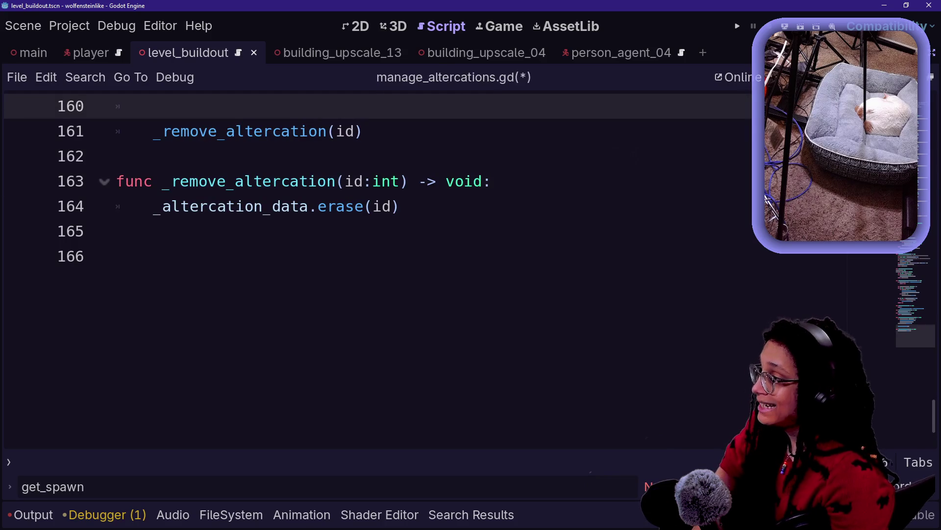
pyautogui.hotkey('shift', 'alt', 'o')
pyautogui.press('Escape')
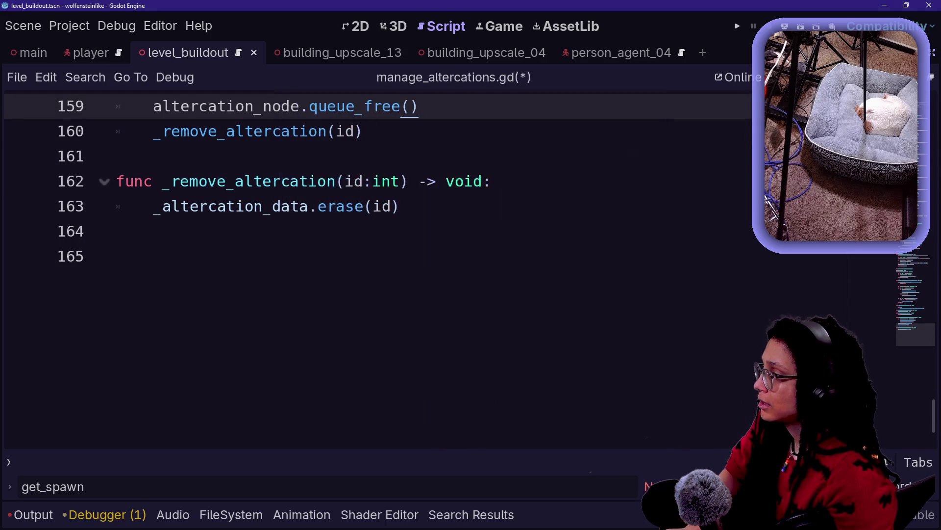
pyautogui.hotkey('ctrl', 'z')
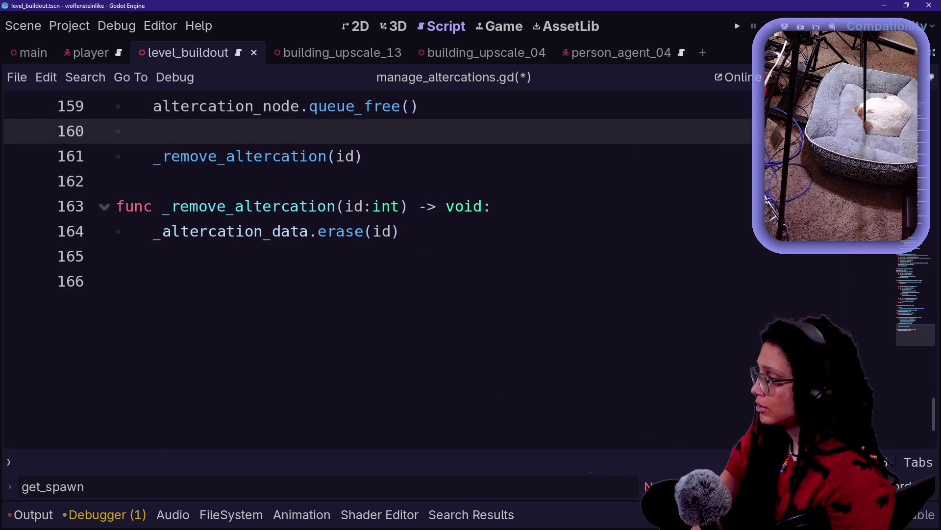
# Switch to manage_deescalation.gd through the Quick Open file search
pyautogui.hotkey('shift', 'alt', 'o')
pyautogui.press('Down')
pyautogui.press('Down')
pyautogui.press('Up')
pyautogui.press('Return')
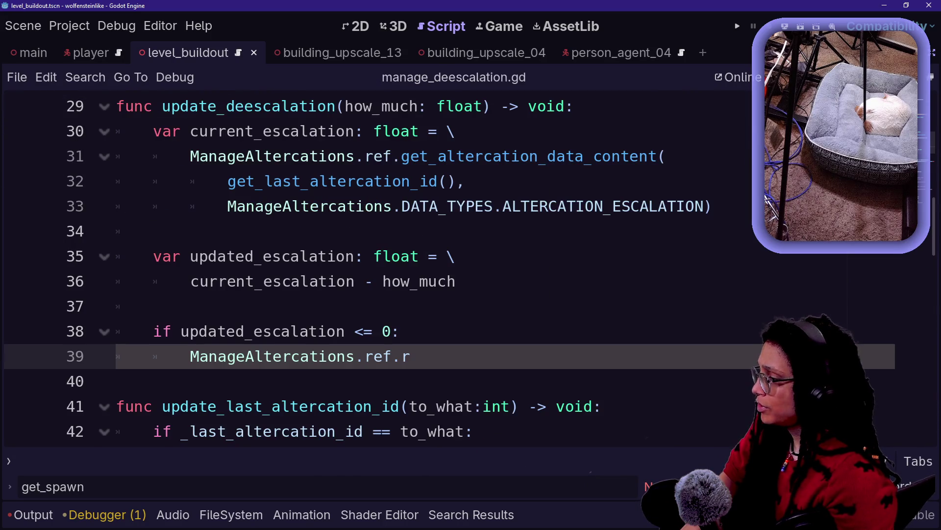
# Complete ManageAltercations.ref.remove_deescalated_altercation(get_last_altercation_id()), wrapping the argument onto its own line
pyautogui.scroll(-1, 426, 238)
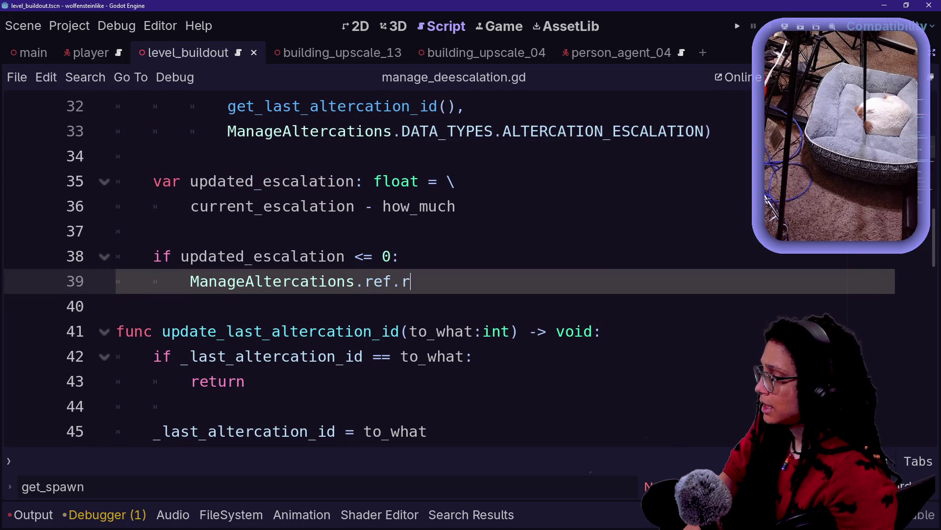
pyautogui.press('BackSpace')
pyautogui.press('BackSpace')
pyautogui.write('.')
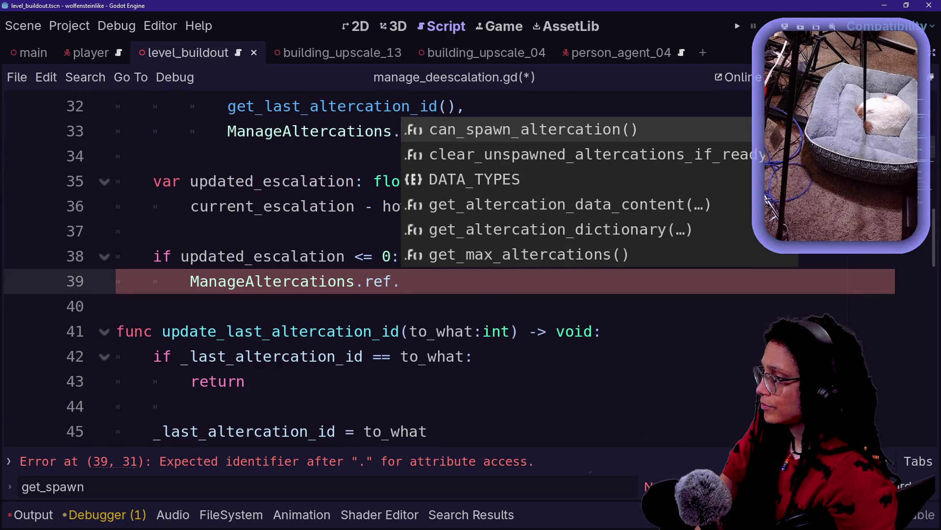
pyautogui.write('remove')
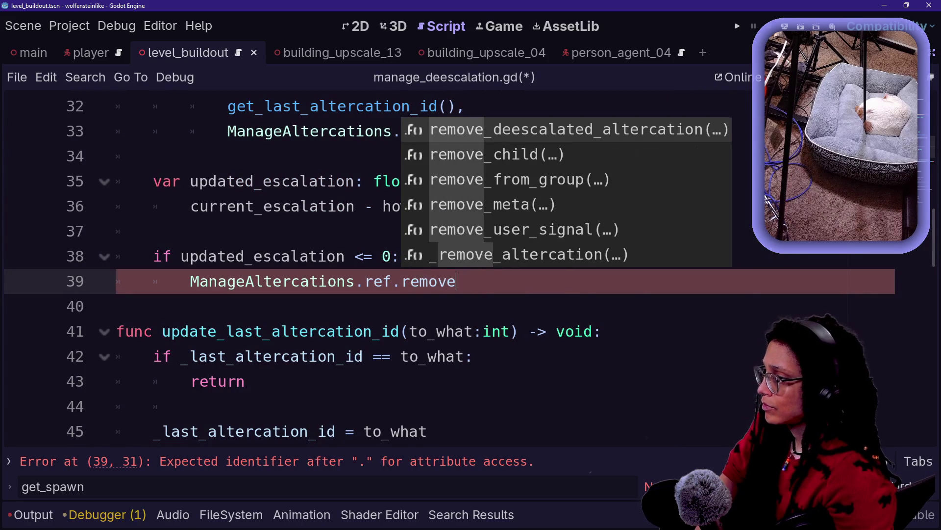
pyautogui.press('Return')
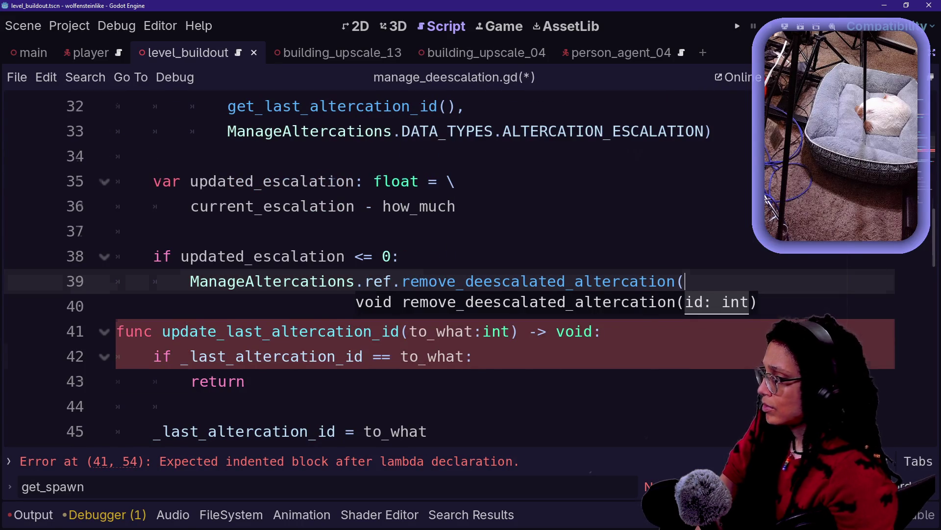
pyautogui.scroll(3, 471, 268)
pyautogui.scroll(-2, 372, 268)
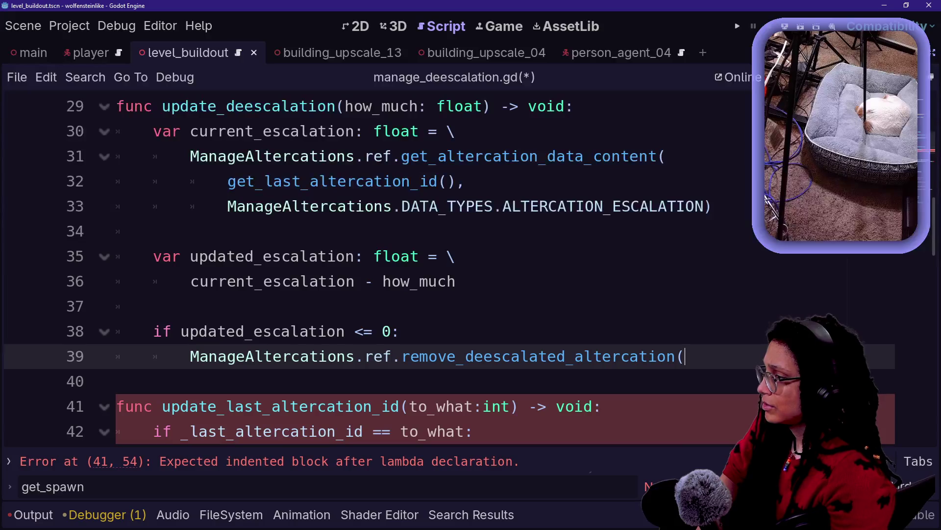
pyautogui.write('get_l')
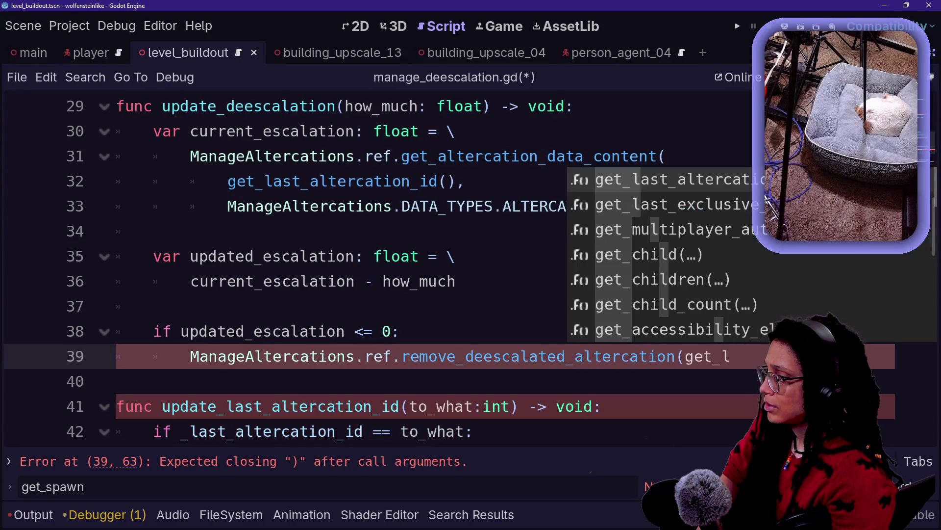
pyautogui.press('Return')
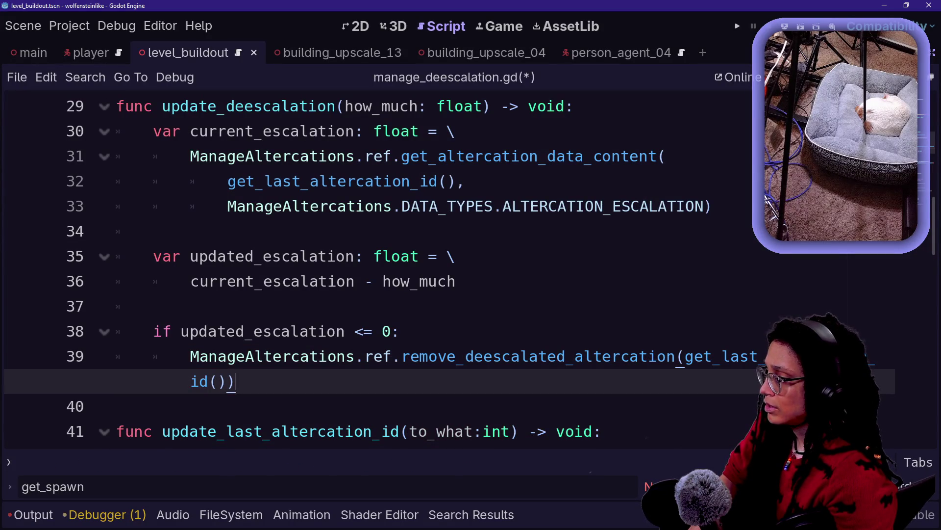
pyautogui.click(685, 357)
pyautogui.press('Return')
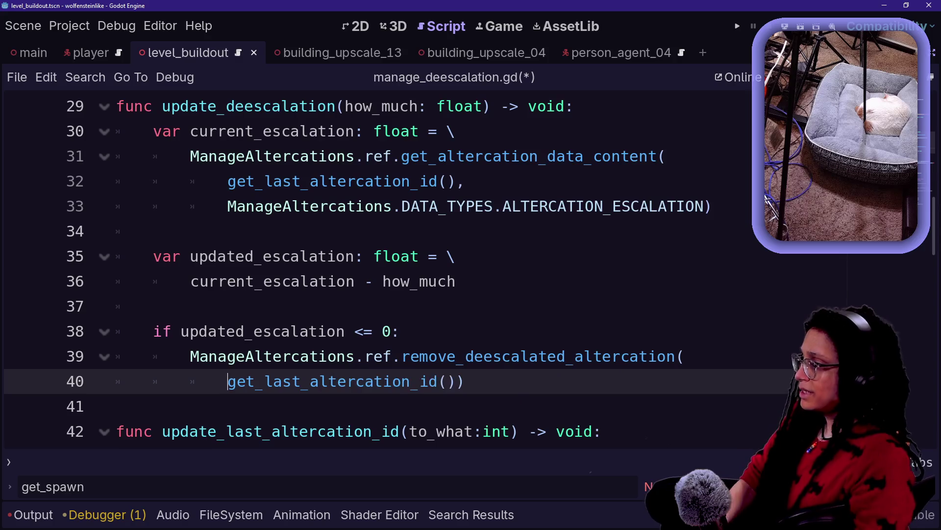
# Begin a 'var current_alt' declaration atop update_deescalation and add a blank line after the if block
pyautogui.click(573, 106)
pyautogui.press('Return')
pyautogui.write('var ')
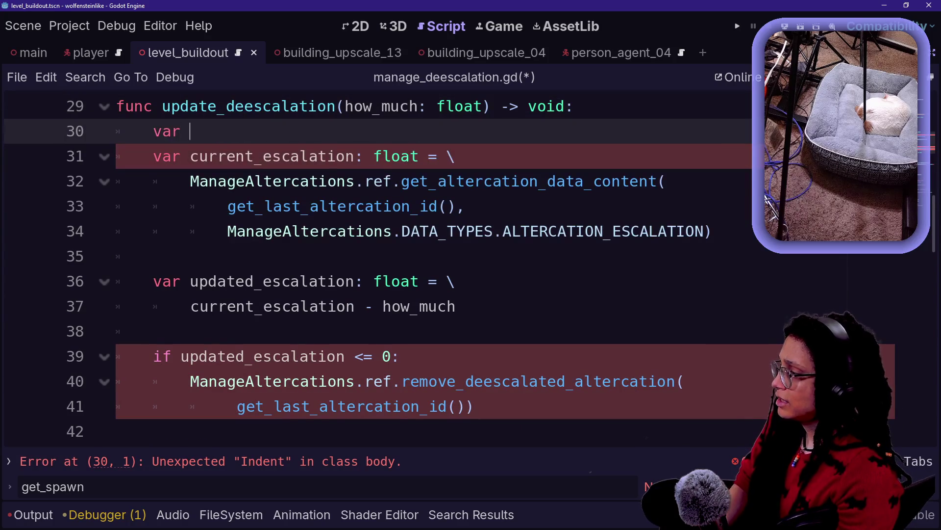
pyautogui.write('current_alt')
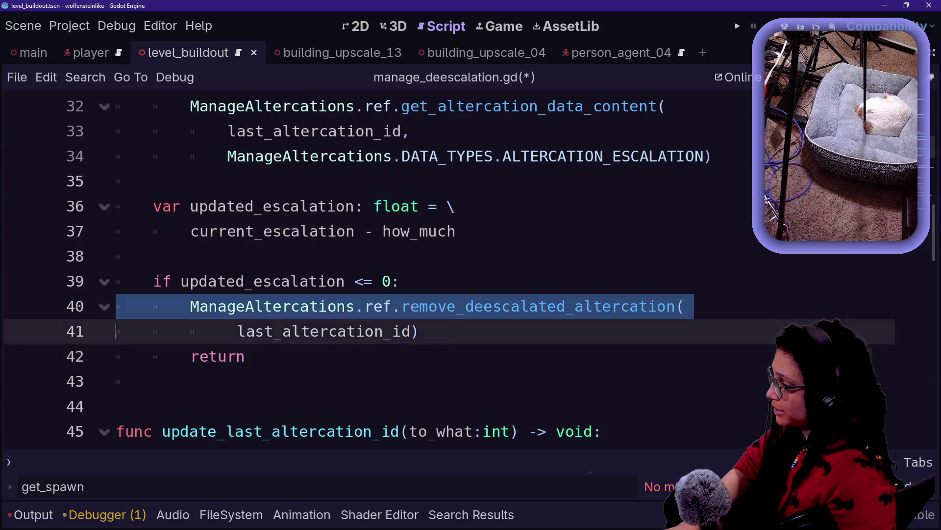
pyautogui.scroll(3, 373, 270)
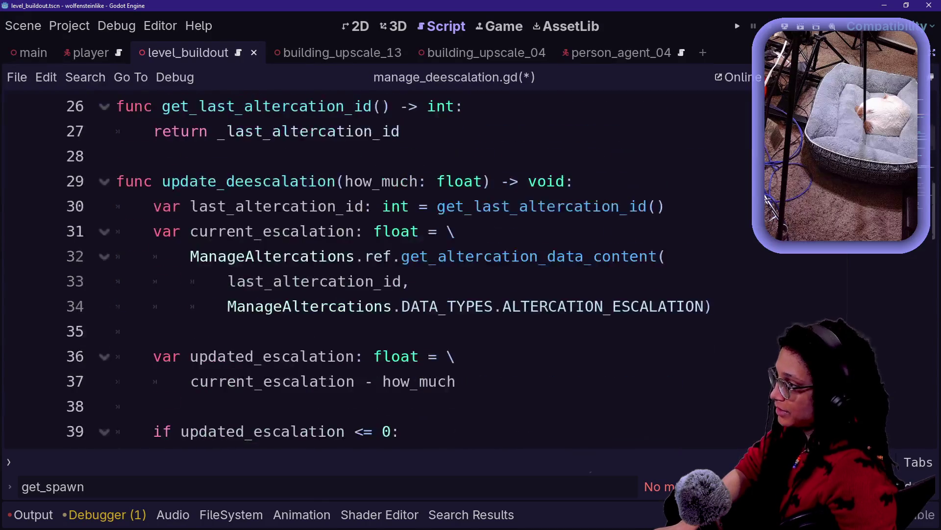
pyautogui.scroll(-4, 372, 270)
pyautogui.click(191, 431)
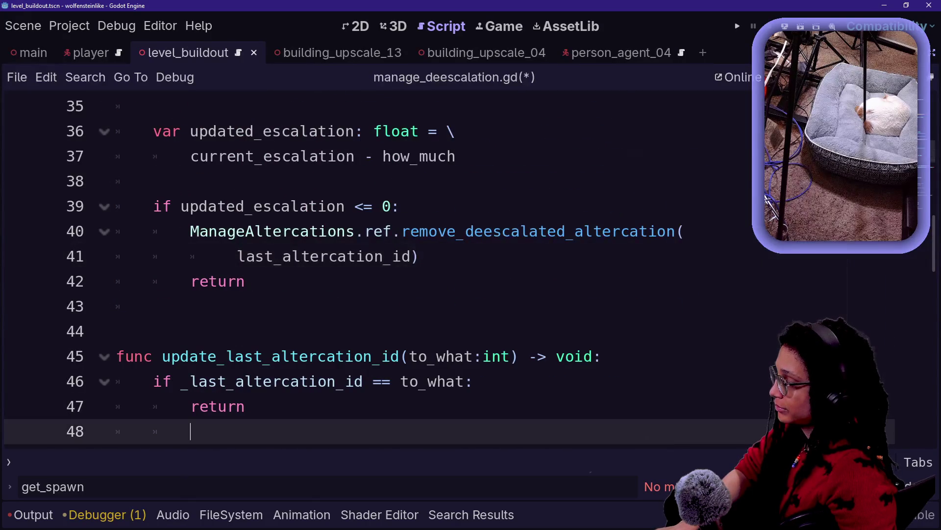
pyautogui.click(218, 281)
pyautogui.click(153, 306)
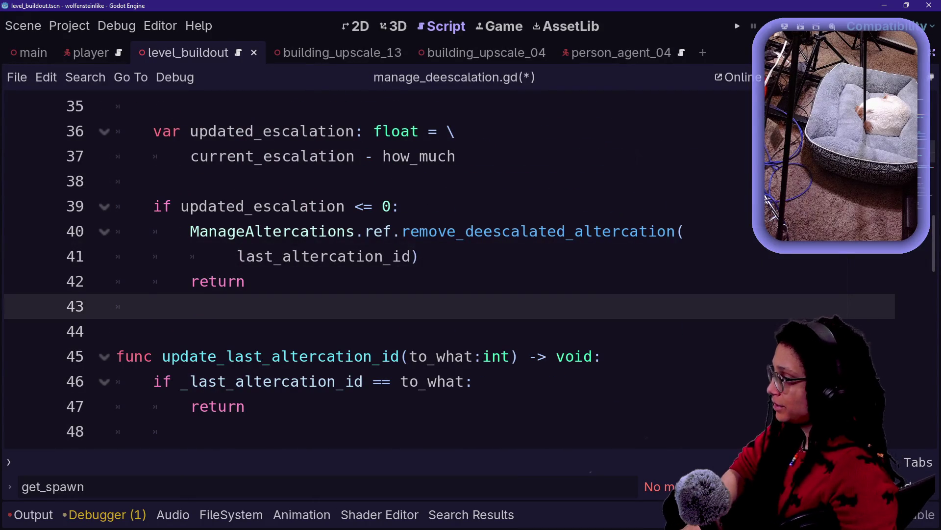
pyautogui.press('Return')
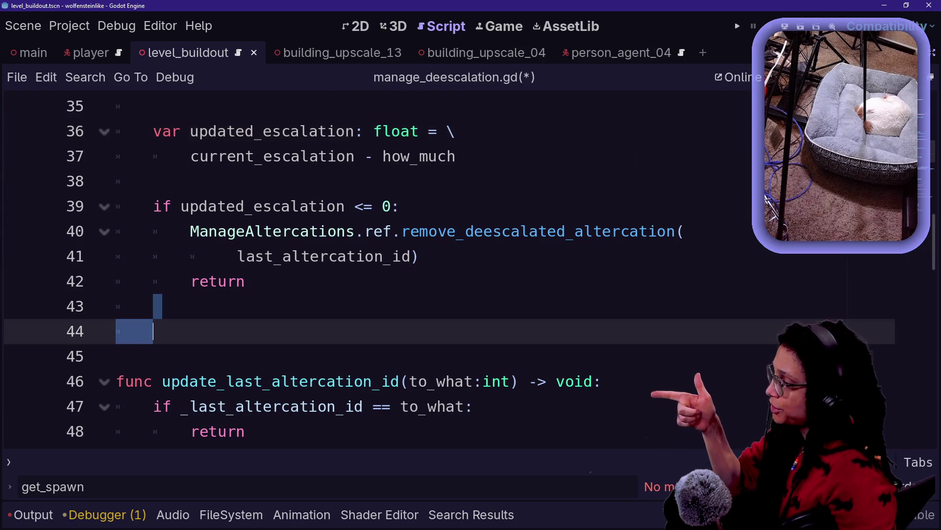
# Move the caret through the escalation check to the empty line after the removal branch
pyautogui.click(154, 306)
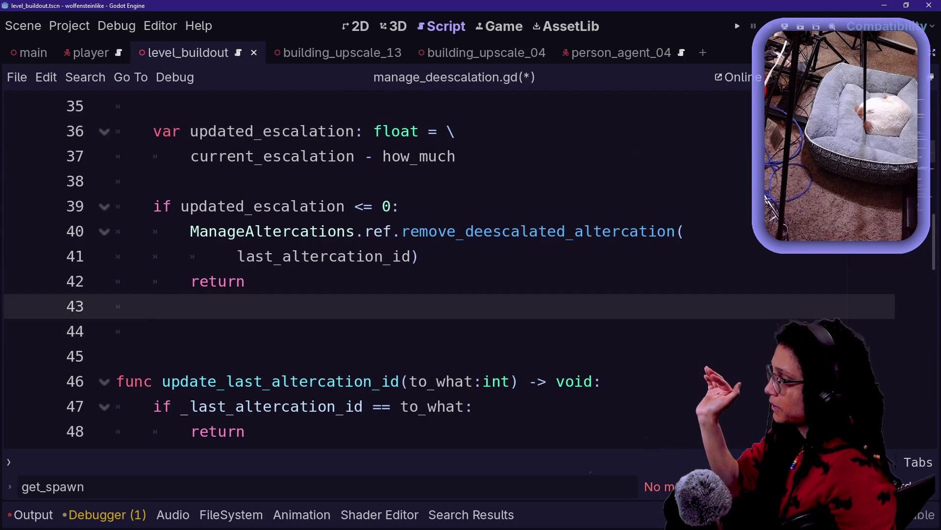
pyautogui.click(153, 331)
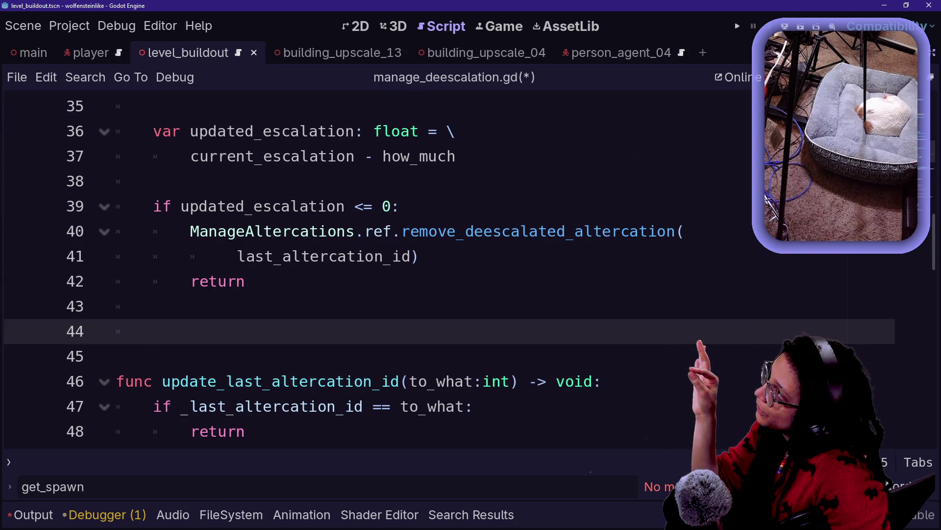
pyautogui.click(154, 306)
pyautogui.click(154, 206)
pyautogui.scroll(3, 387, 268)
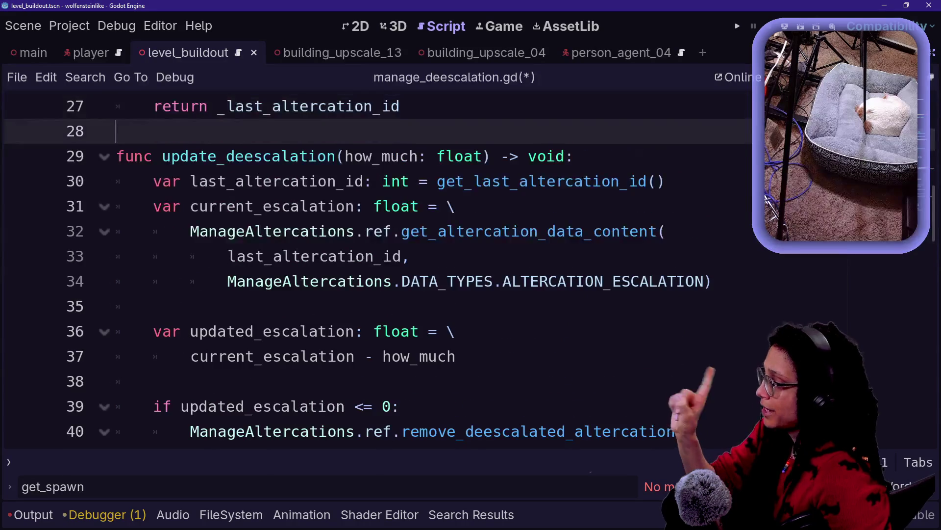
pyautogui.press('Down')
pyautogui.press('Down')
pyautogui.press('Down')
pyautogui.press('Up')
pyautogui.press('Up')
pyautogui.press('Up')
pyautogui.press('Up')
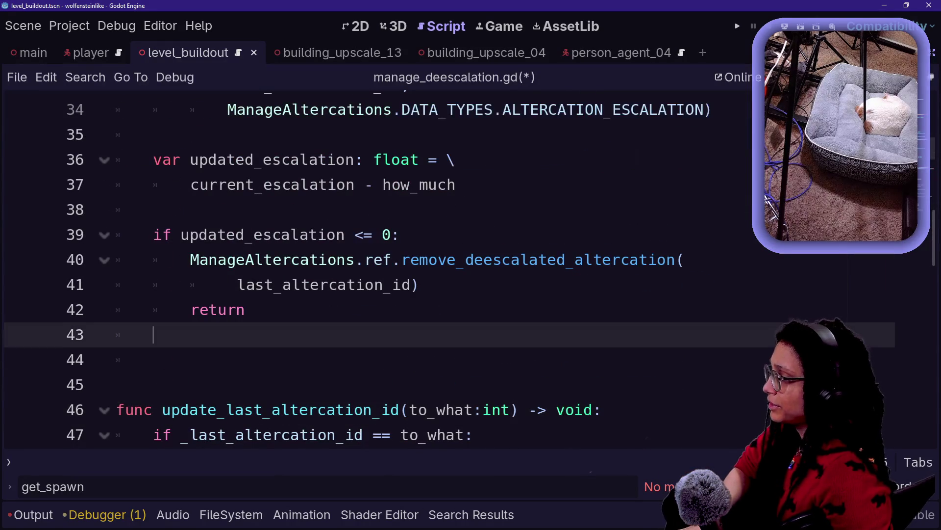
pyautogui.press('Down')
# Begin a new statement on line 44 containing just 'v'
pyautogui.write('va')
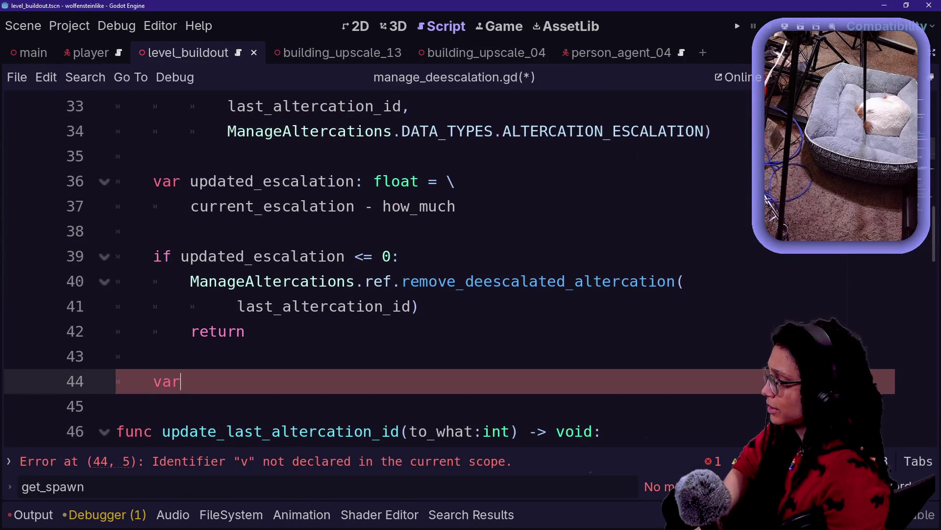
pyautogui.press('BackSpace')
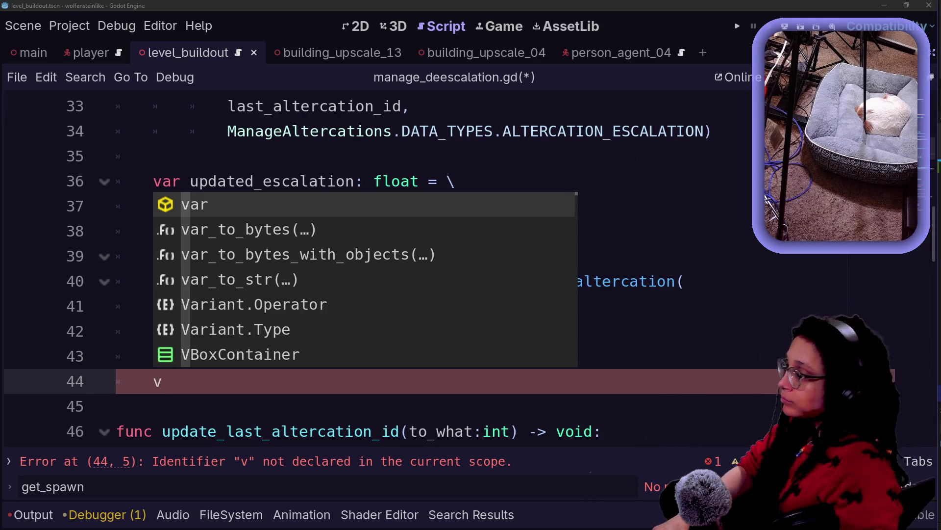
# On line 44, write ManageAltercations.ref.set_altercation_data(last_altercation_id using autocomplete
pyautogui.press('Escape')
pyautogui.press('Up')
pyautogui.press('Down')
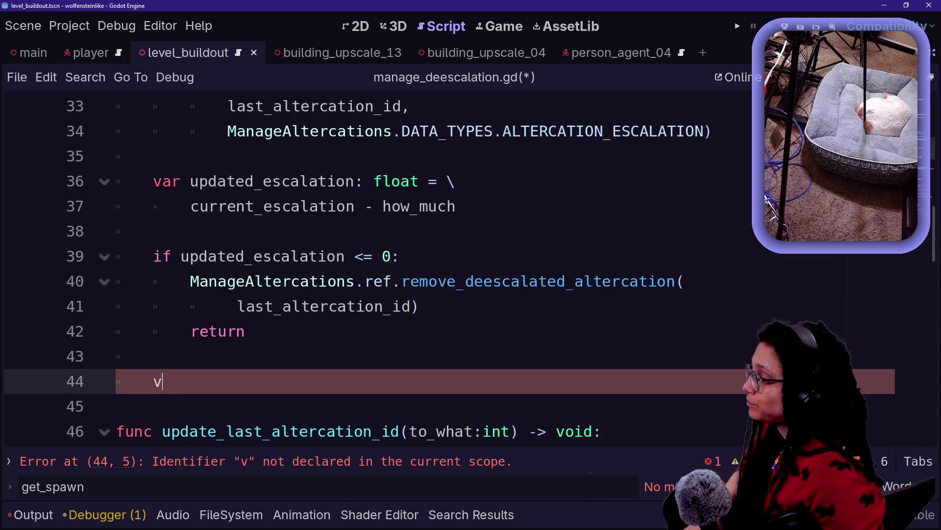
pyautogui.write('a')
pyautogui.press('BackSpace')
pyautogui.press('BackSpace')
pyautogui.write('anage')
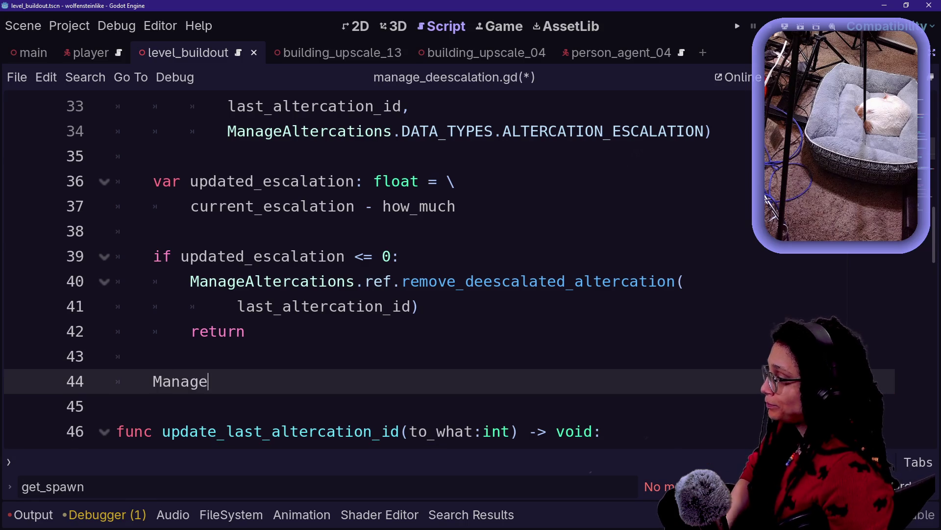
pyautogui.press('Return')
pyautogui.write('.')
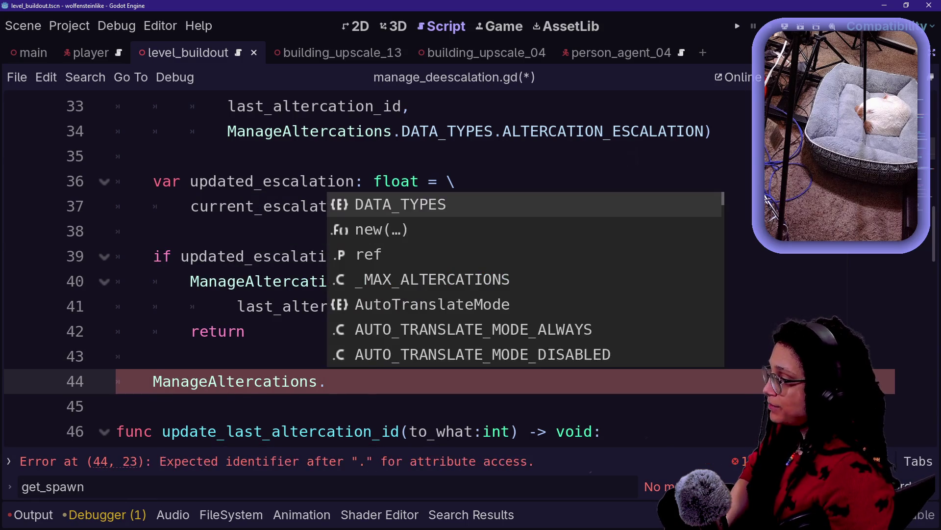
pyautogui.write('ref.s')
pyautogui.press('Return')
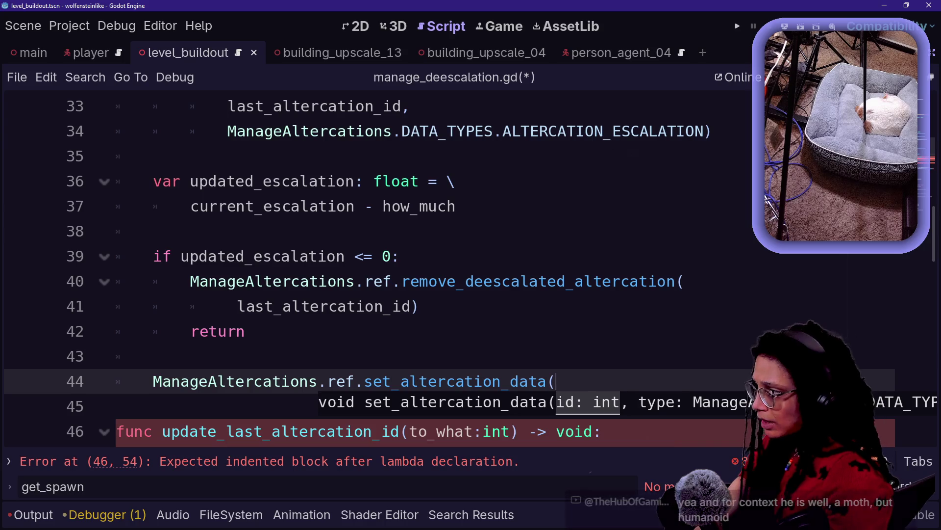
pyautogui.write('last')
pyautogui.press('Return')
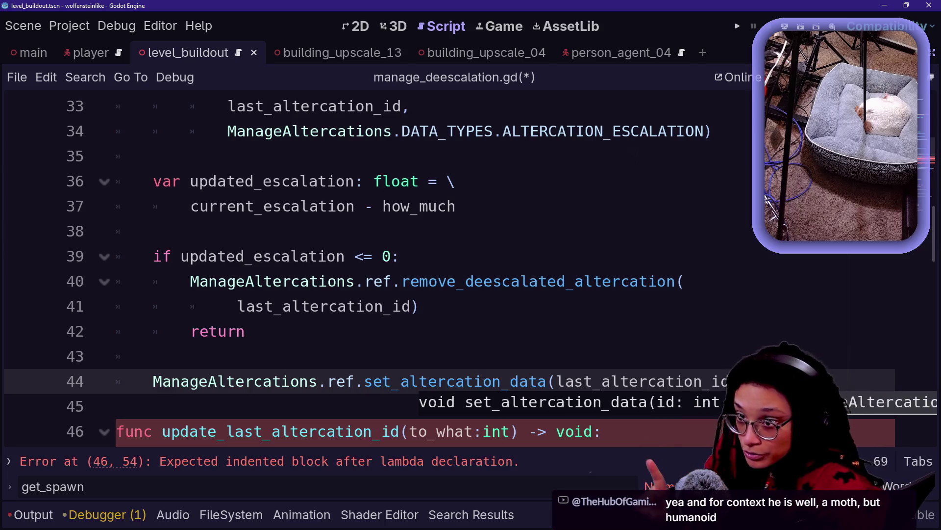
# Put the call's second argument on line 45 with a single indent
pyautogui.press('Return')
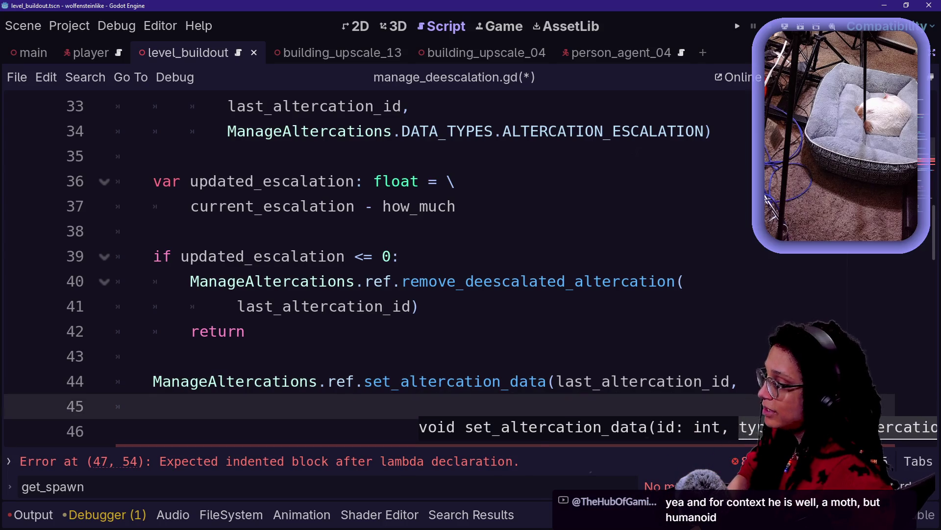
pyautogui.rightClick(326, 376)
pyautogui.press('Escape')
pyautogui.press('Down')
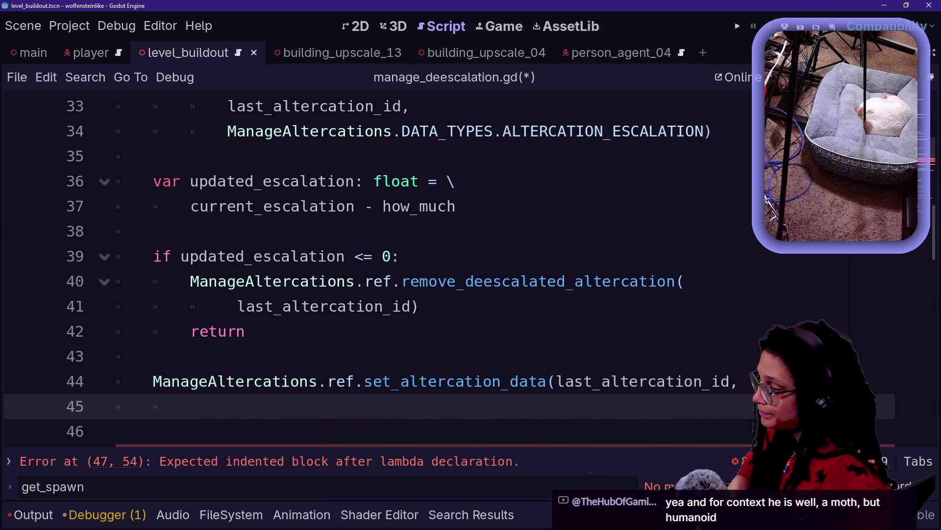
pyautogui.scroll(-2, 372, 270)
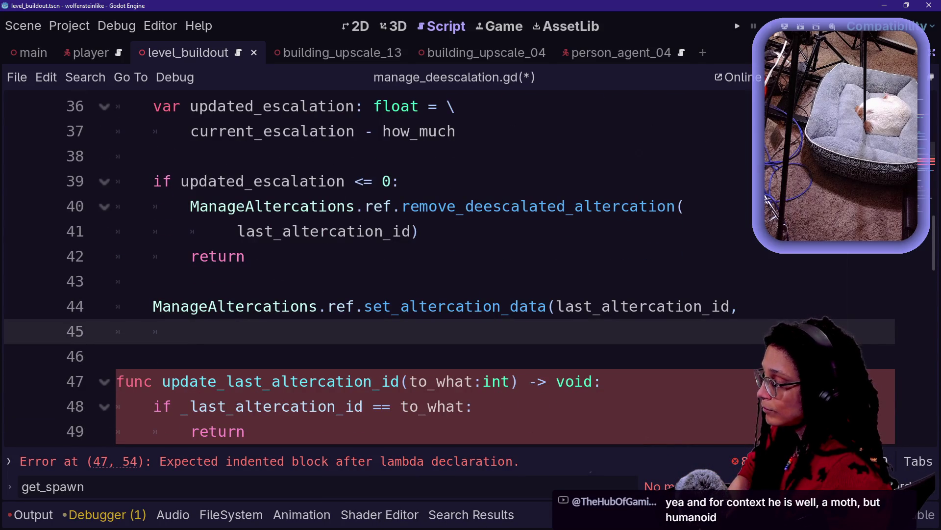
pyautogui.press('BackSpace')
pyautogui.press('BackSpace')
pyautogui.press('Return')
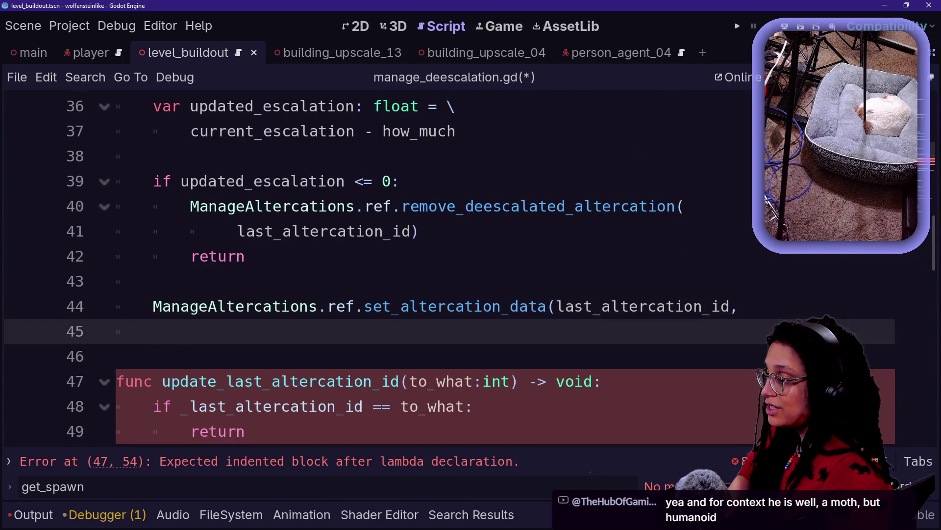
pyautogui.press('BackSpace')
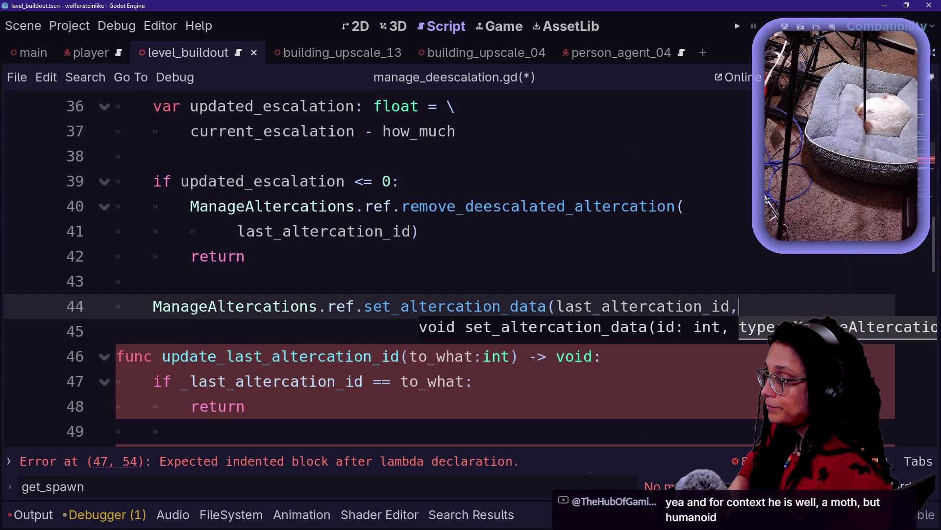
pyautogui.press('Return')
# Add ManageAltercations.DATA_TYPES.ALTERCATION_ESCALATION, as the second argument, then switch to the browser
pyautogui.write('M')
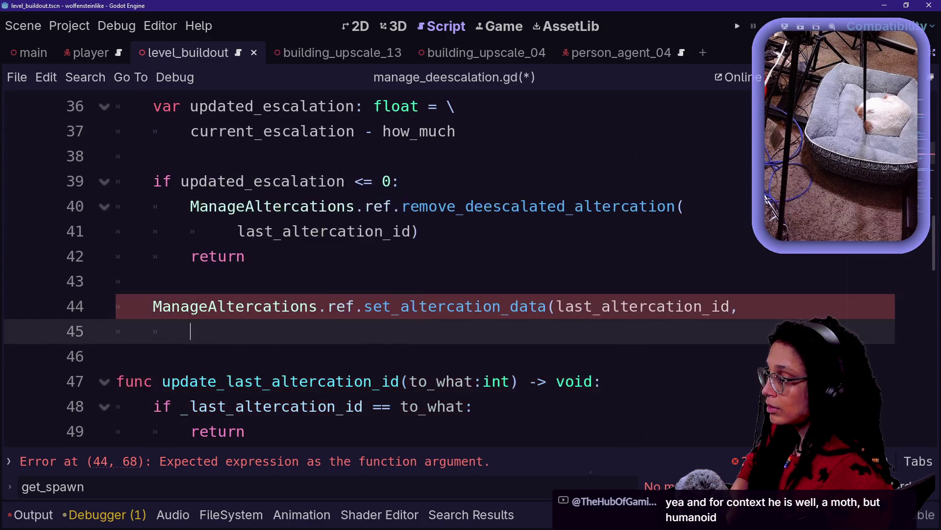
pyautogui.write('anage')
pyautogui.press('Return')
pyautogui.write('.')
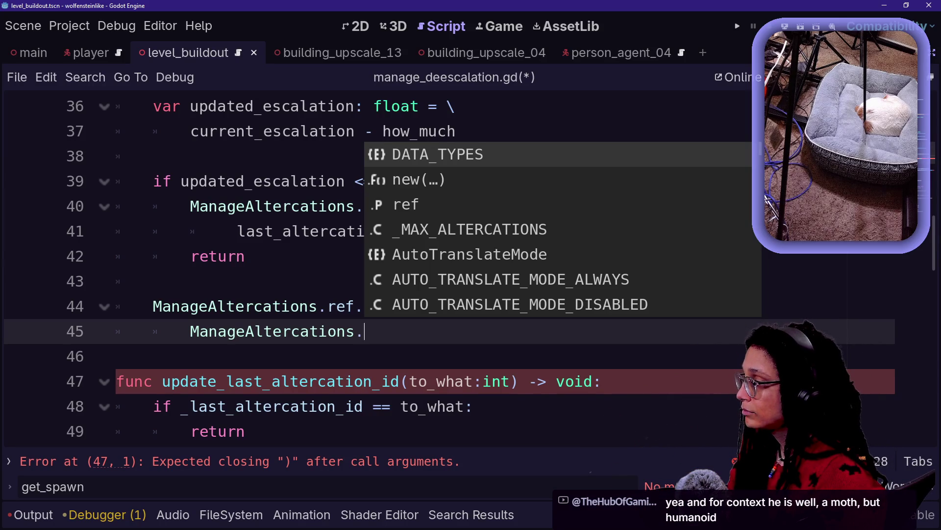
pyautogui.press('Return')
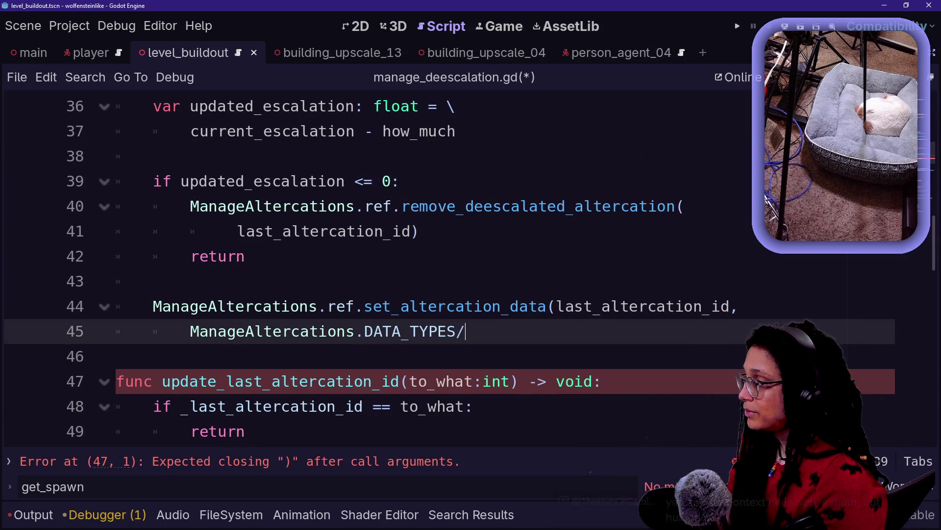
pyautogui.write('.')
pyautogui.press('Down')
pyautogui.press('Down')
pyautogui.press('Down')
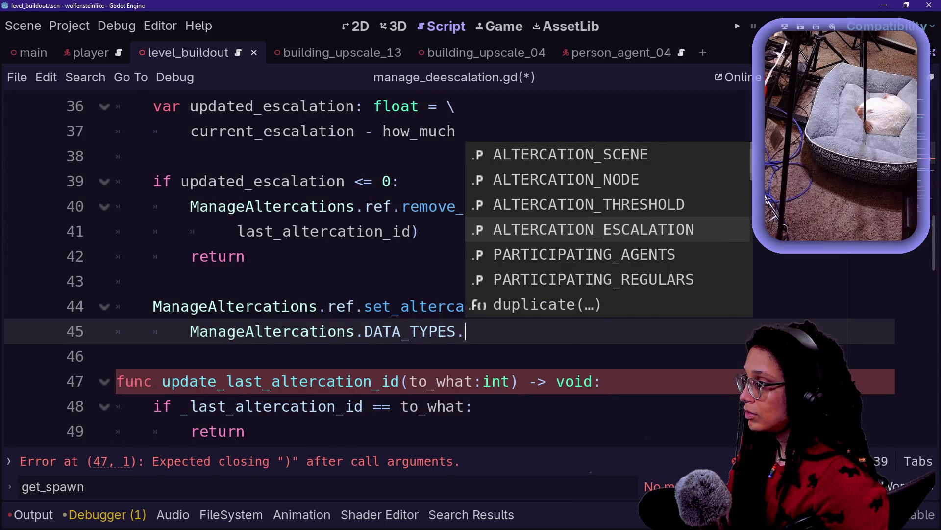
pyautogui.press('Return')
pyautogui.write('(')
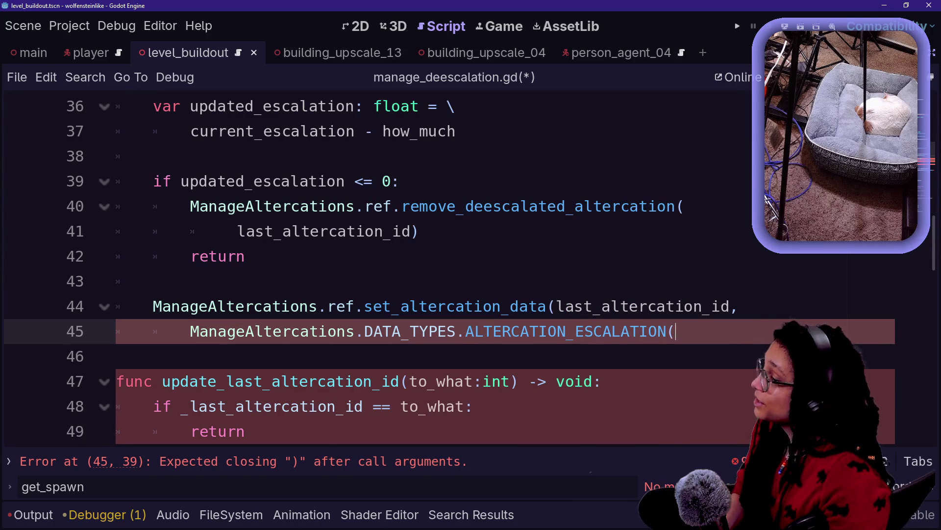
pyautogui.press('BackSpace')
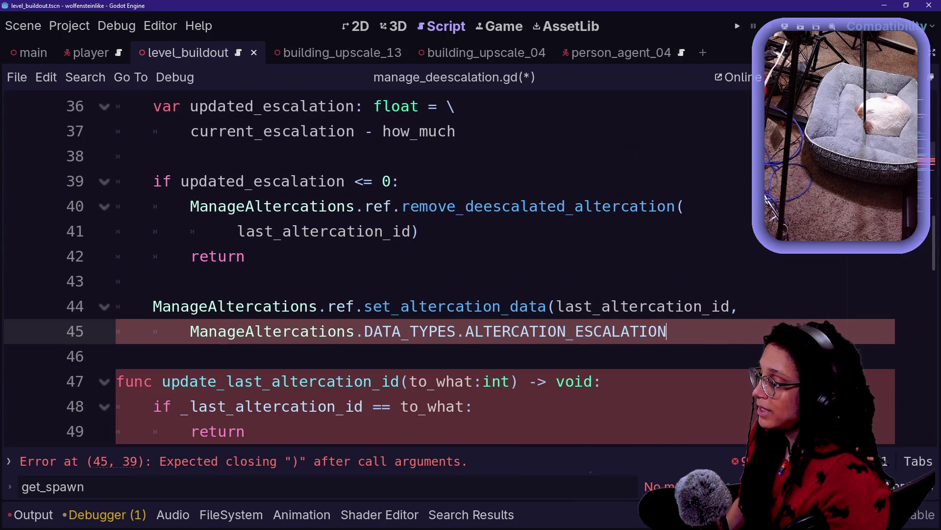
pyautogui.write(',')
pyautogui.press('Return')
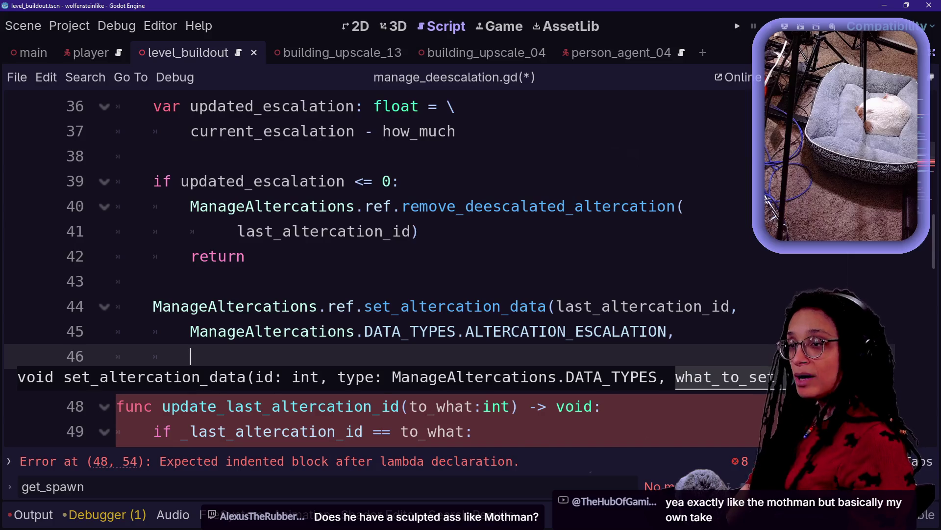
pyautogui.hotkey('alt', 'Tab')
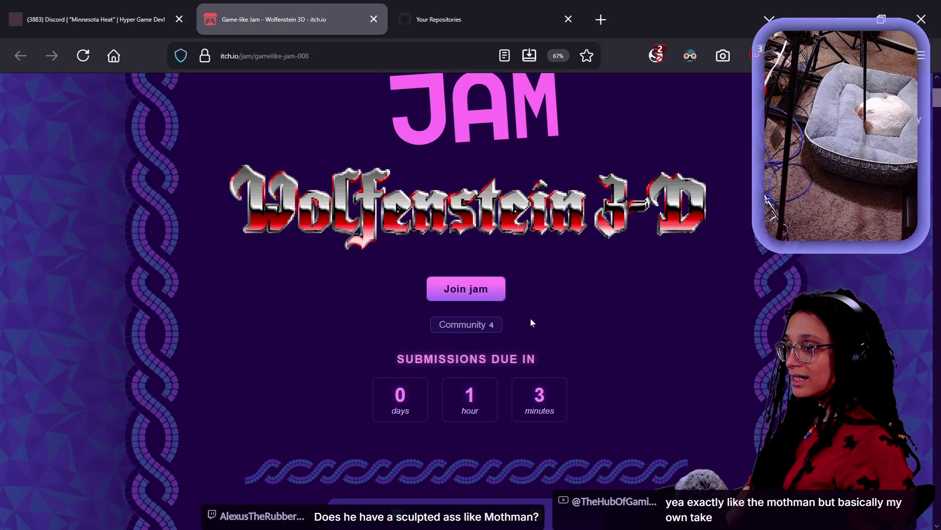
# In Tor Browser, run a Startpage search for 'mothman'
pyautogui.hotkey('alt', 'Tab')
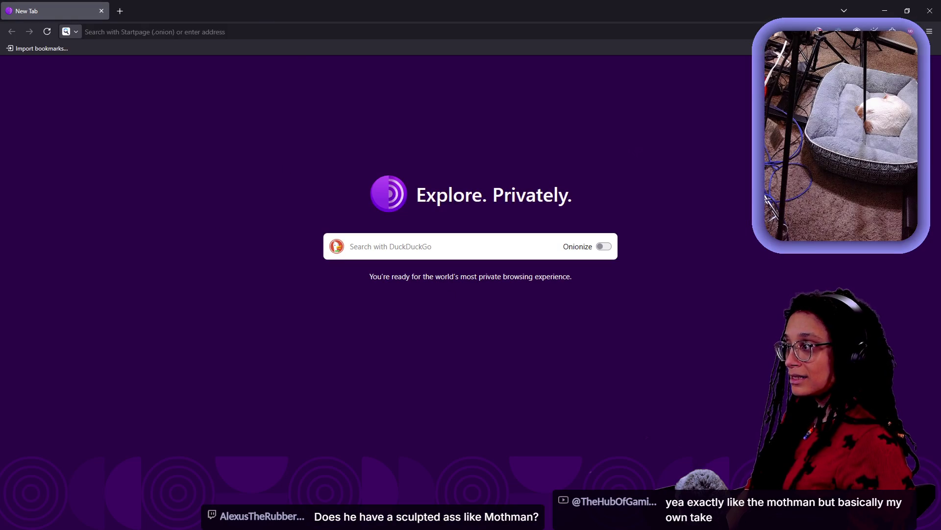
pyautogui.write('mothman')
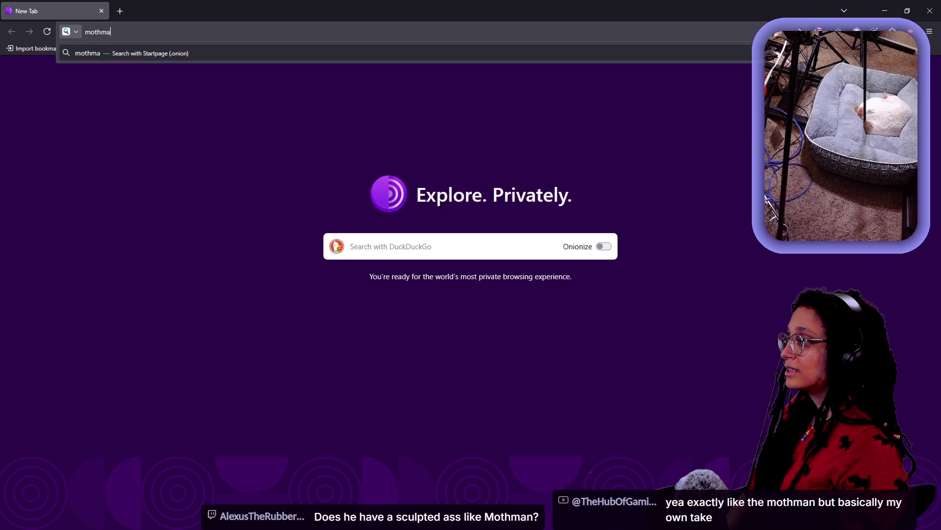
pyautogui.press('Return')
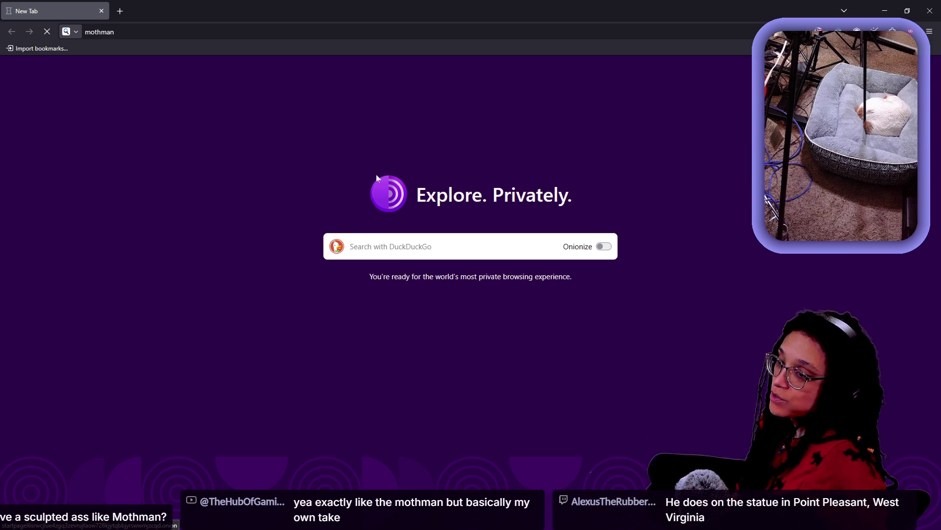
pyautogui.hotkey('ctrl', 'l')
pyautogui.write('statue')
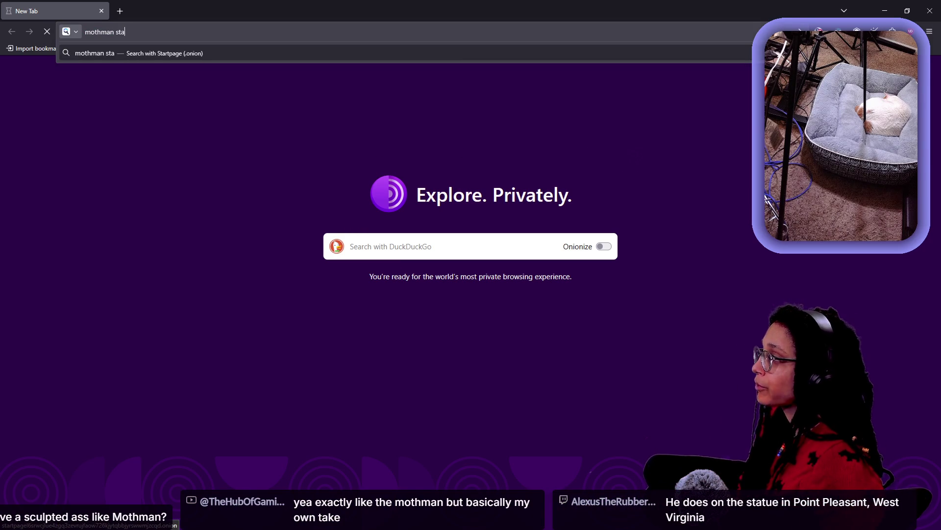
pyautogui.press('Escape')
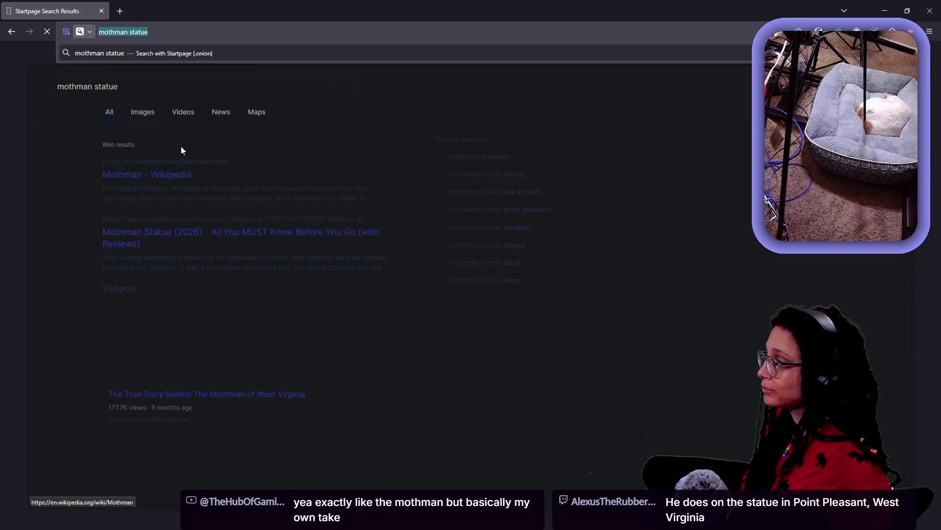
# Show the mothman statue image results and preview the 'Statue of Mothman' image
pyautogui.click(147, 122)
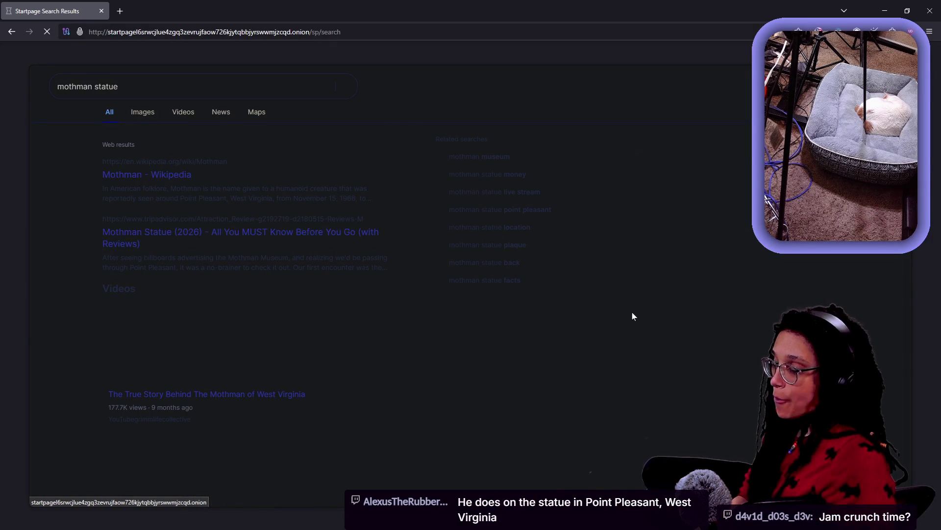
pyautogui.click(148, 113)
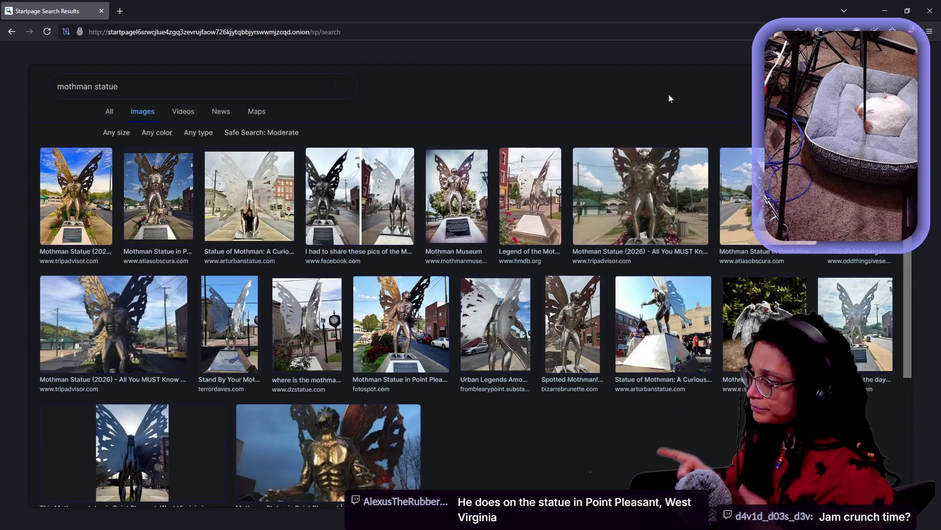
pyautogui.scroll(-3, 475, 128)
pyautogui.scroll(-1, 469, 176)
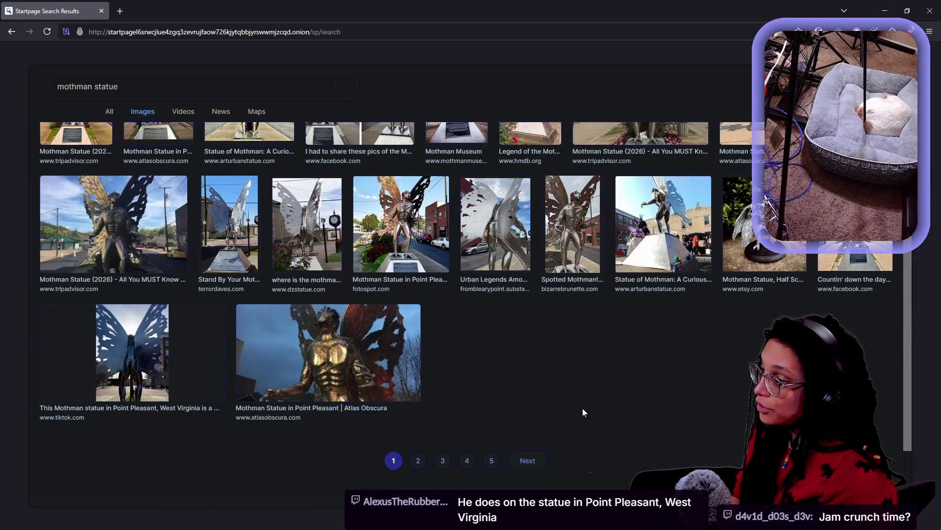
pyautogui.click(645, 218)
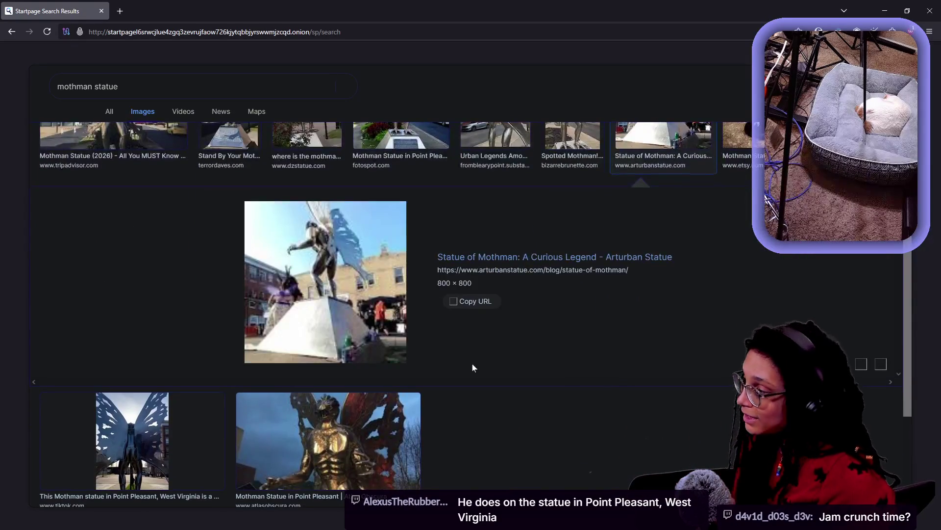
# Open the arturbanstatue.com 'Statue of Mothman' article in a new tab
pyautogui.rightClick(495, 255)
pyautogui.click(363, 281)
pyautogui.rightClick(363, 281)
pyautogui.click(505, 254)
pyautogui.doubleClick(505, 254)
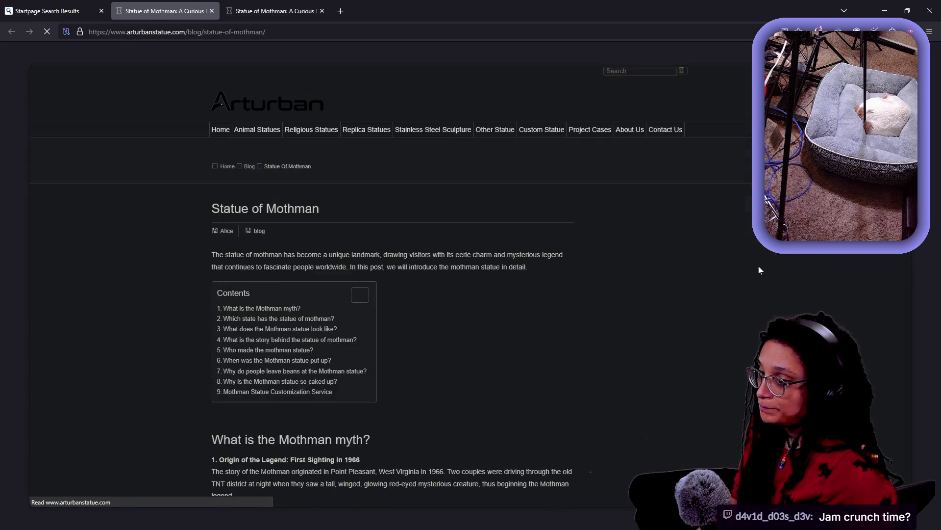
# Enlarge the article text and find 'st' matches for statue on the page
pyautogui.scroll(-3, 387, 276)
pyautogui.hotkey('ctrl', '+')
pyautogui.hotkey('ctrl', '+')
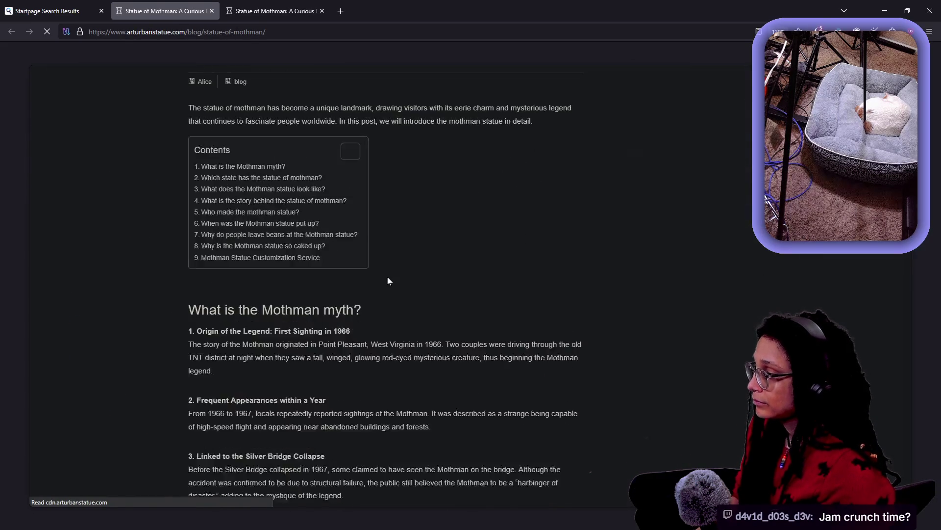
pyautogui.scroll(-8, 388, 280)
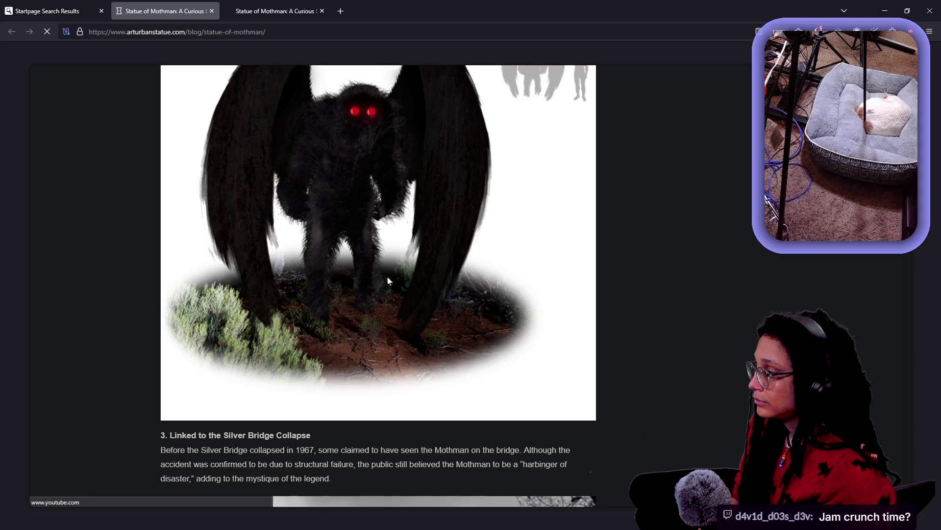
pyautogui.scroll(-10, 387, 280)
pyautogui.hotkey('ctrl', 'f')
pyautogui.write('sta')
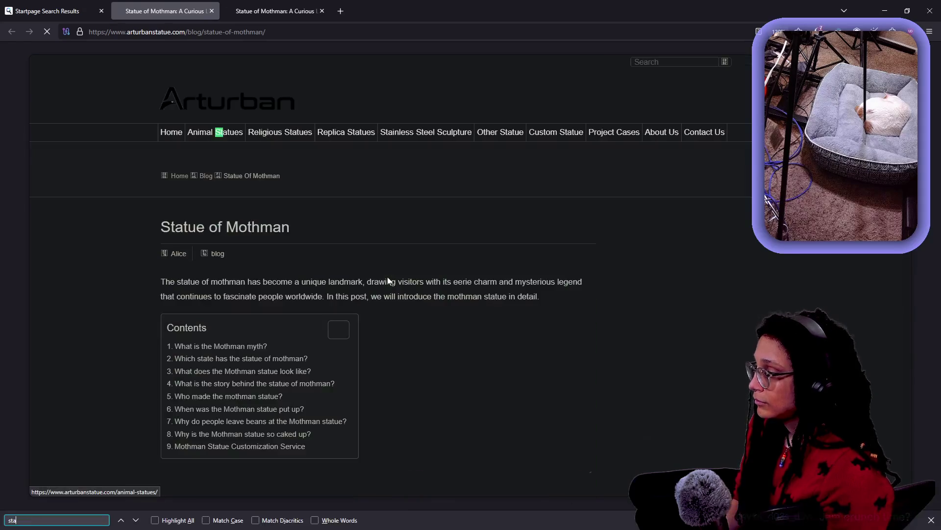
pyautogui.press('Return')
pyautogui.press('Return')
pyautogui.press('Return')
pyautogui.press('Return')
pyautogui.press('Return')
pyautogui.press('Return')
pyautogui.press('Return')
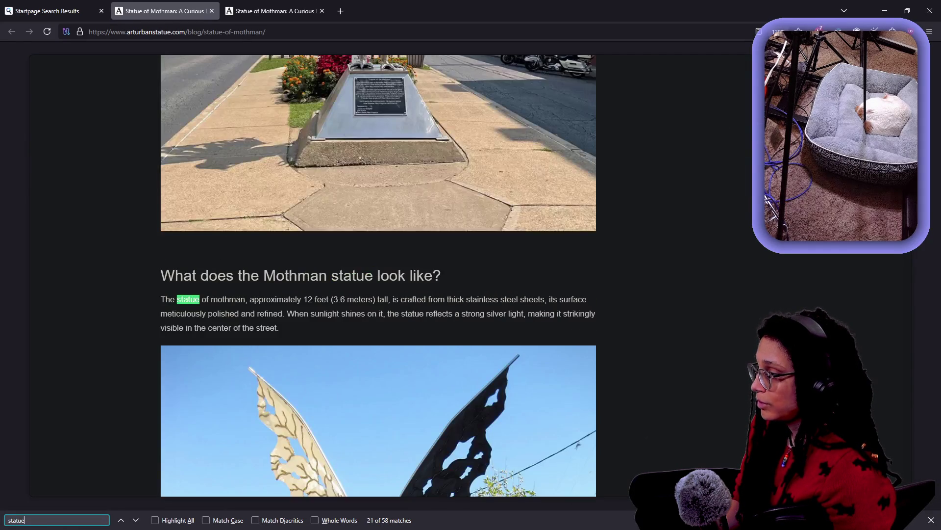
# Read down through the article photos to the beans at the statue, zoomed to 150%
pyautogui.scroll(4, 387, 280)
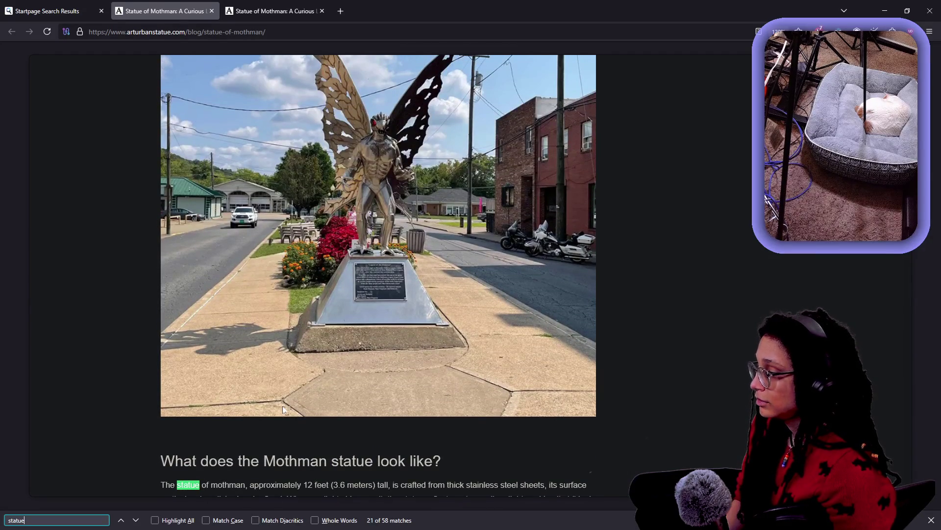
pyautogui.scroll(-10, 282, 406)
pyautogui.scroll(-7, 283, 408)
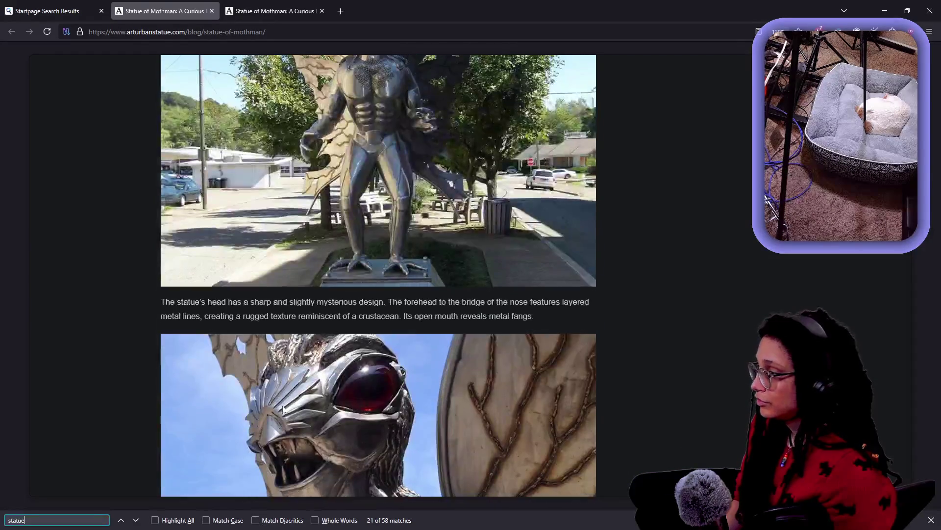
pyautogui.scroll(6, 283, 407)
pyautogui.scroll(-5, 283, 407)
pyautogui.scroll(-4, 283, 406)
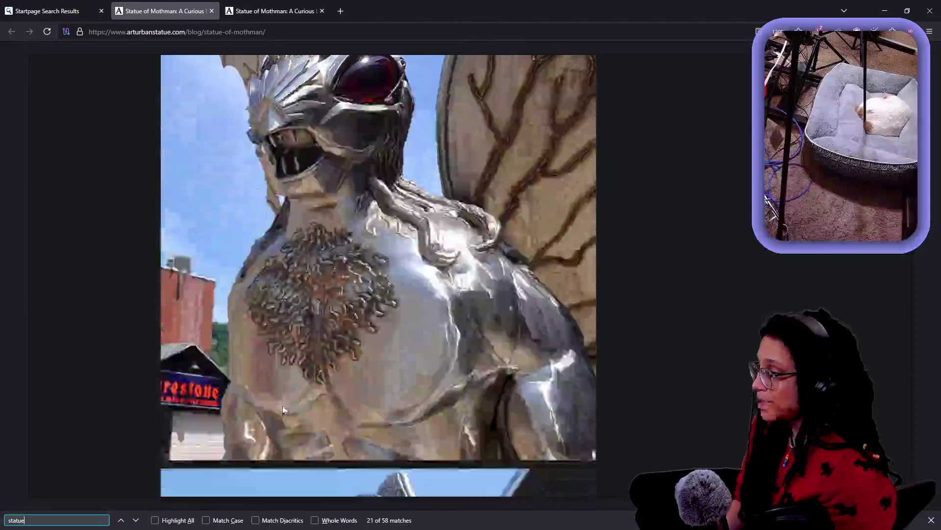
pyautogui.scroll(8, 282, 406)
pyautogui.scroll(1, 282, 406)
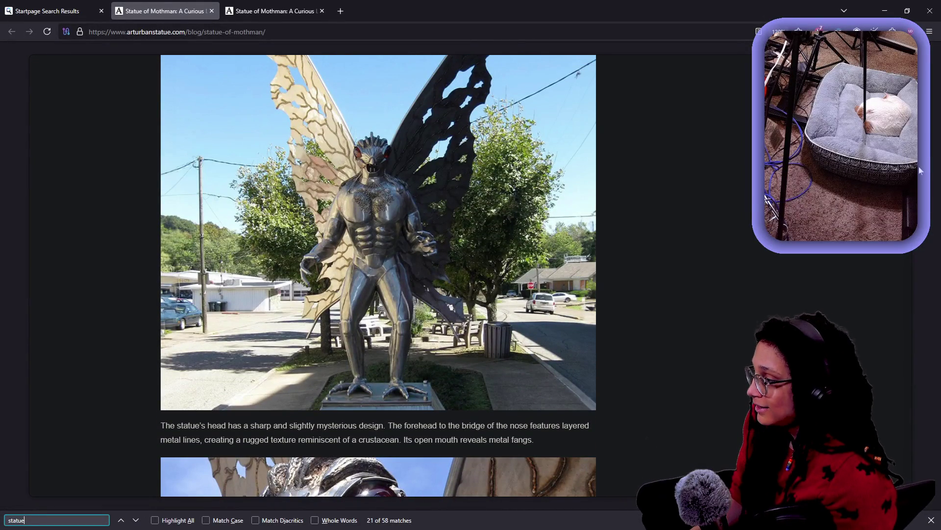
pyautogui.scroll(-4, 676, 256)
pyautogui.scroll(-10, 675, 253)
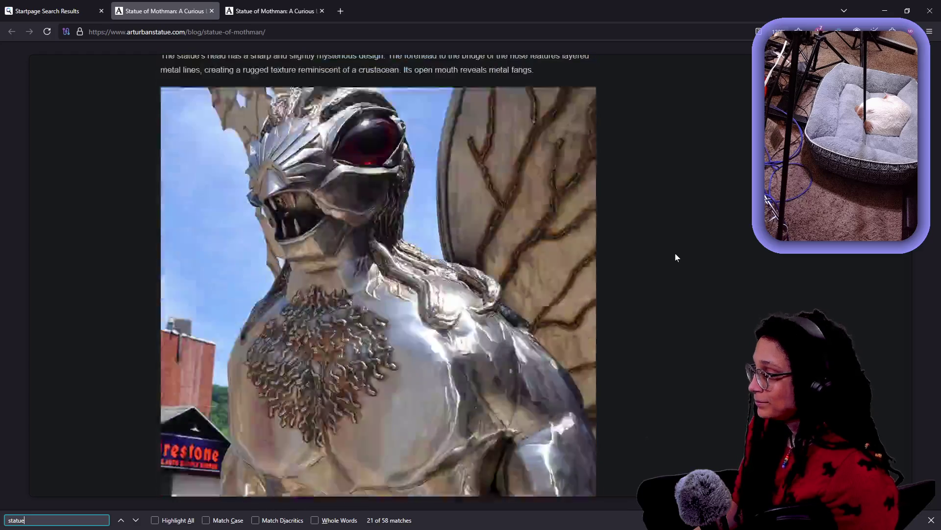
pyautogui.scroll(-10, 675, 253)
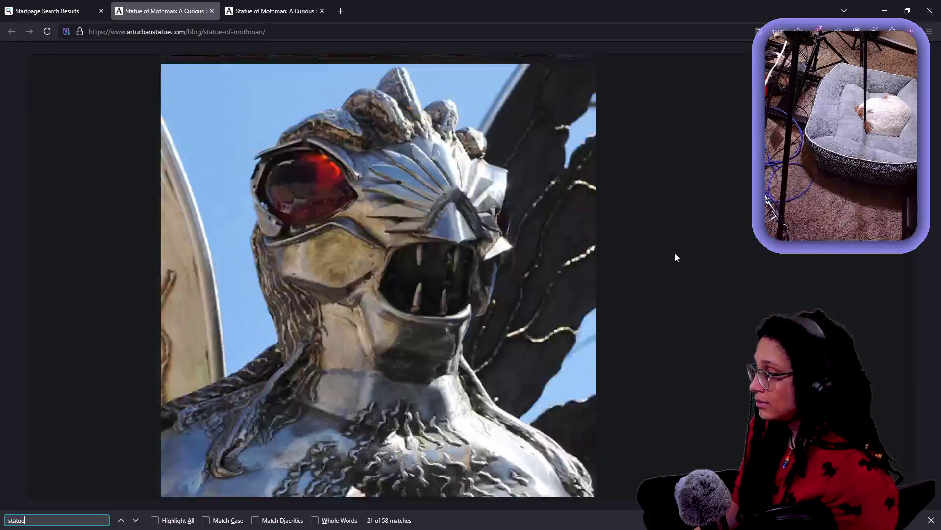
pyautogui.scroll(-10, 675, 253)
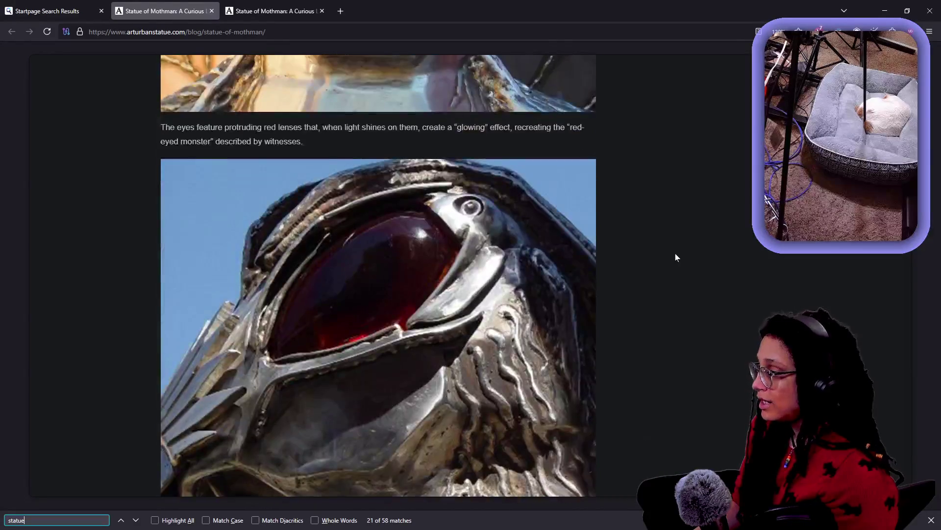
pyautogui.scroll(-14, 675, 254)
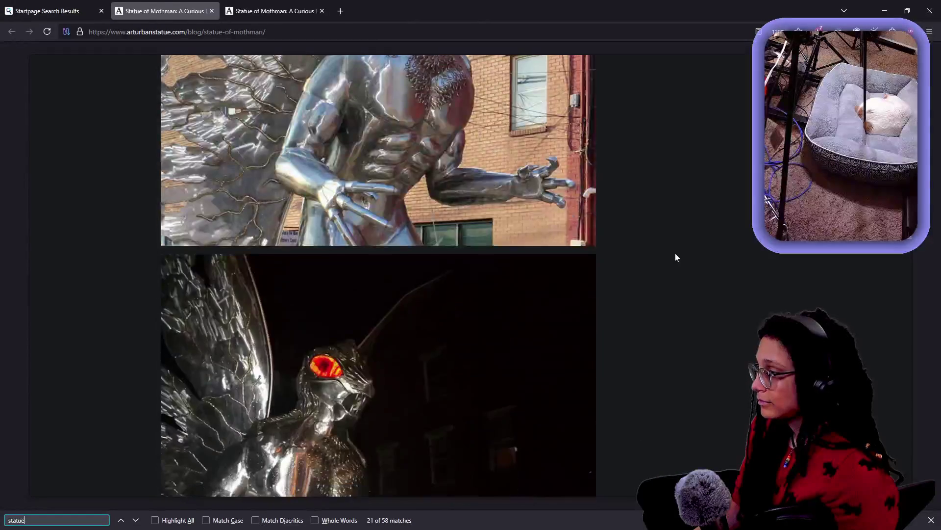
pyautogui.scroll(-13, 675, 253)
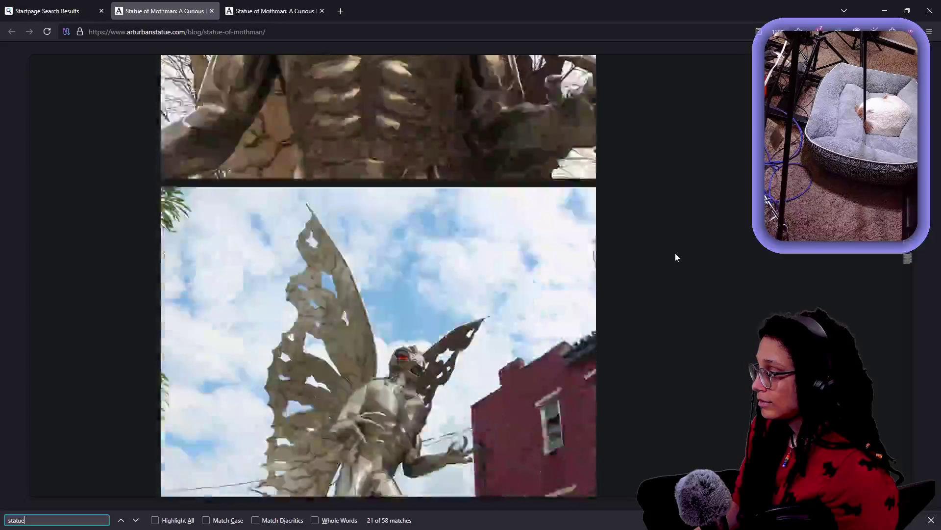
pyautogui.scroll(-13, 676, 257)
pyautogui.scroll(-11, 675, 256)
pyautogui.scroll(5, 675, 257)
pyautogui.scroll(7, 675, 255)
pyautogui.scroll(-6, 676, 255)
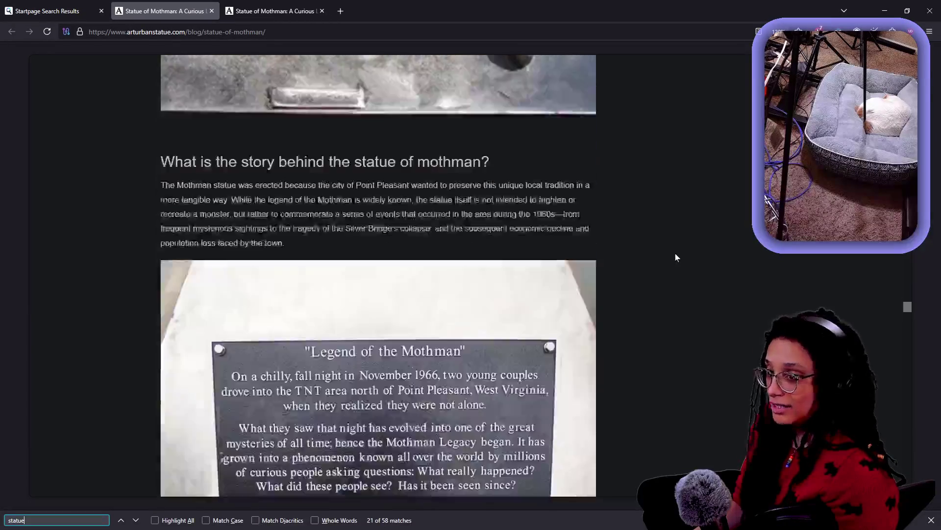
pyautogui.scroll(-15, 675, 257)
pyautogui.scroll(-20, 675, 257)
pyautogui.scroll(6, 675, 256)
pyautogui.scroll(-17, 675, 256)
pyautogui.scroll(2, 675, 256)
pyautogui.scroll(-8, 675, 257)
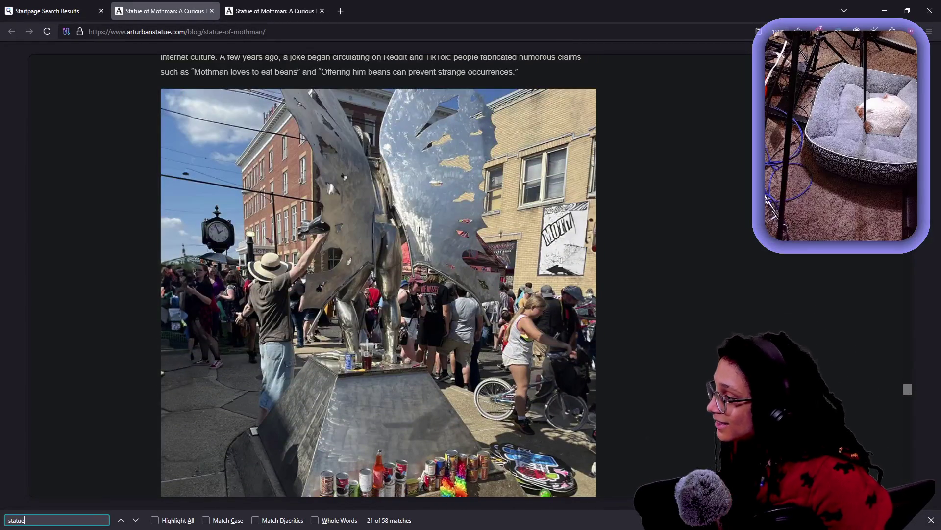
pyautogui.hotkey('ctrl', '+')
pyautogui.hotkey('ctrl', '+')
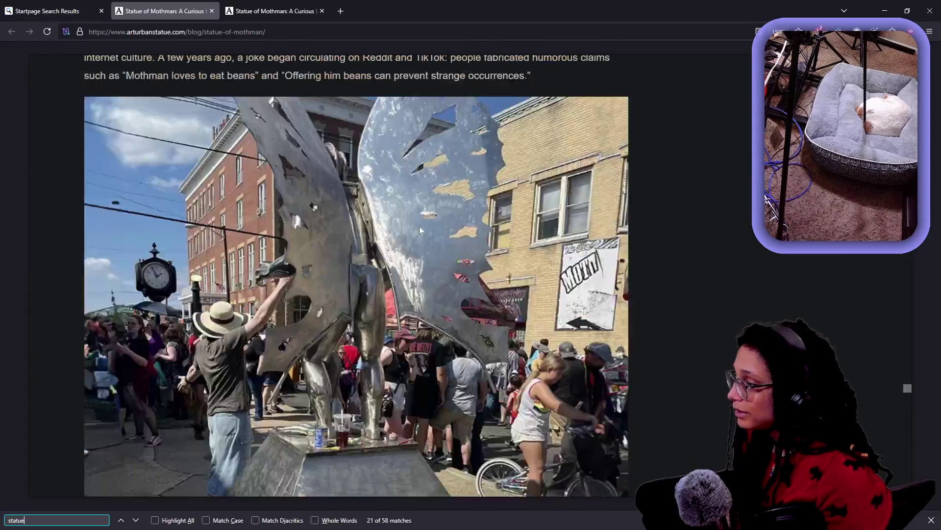
pyautogui.scroll(-1, 637, 265)
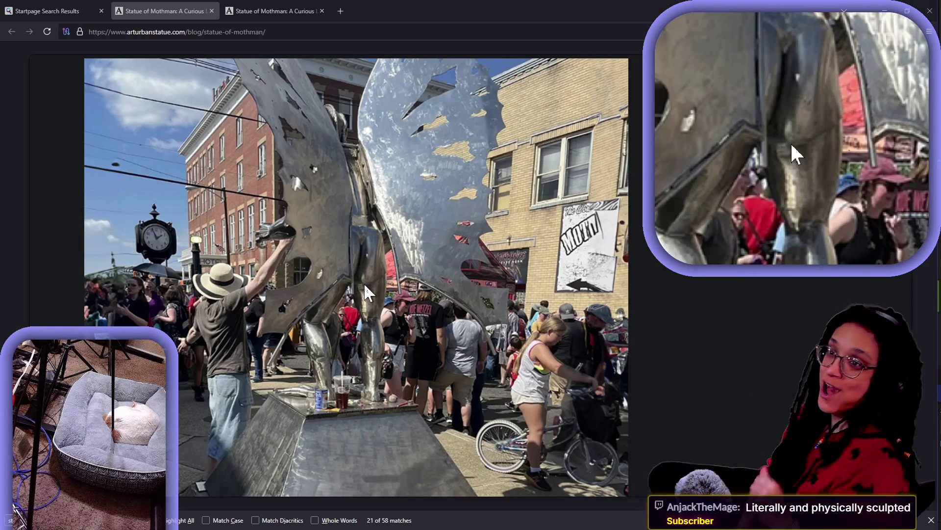
# View the photo of the fan beside the Mothman statue, then return to Godot
pyautogui.scroll(-10, 364, 283)
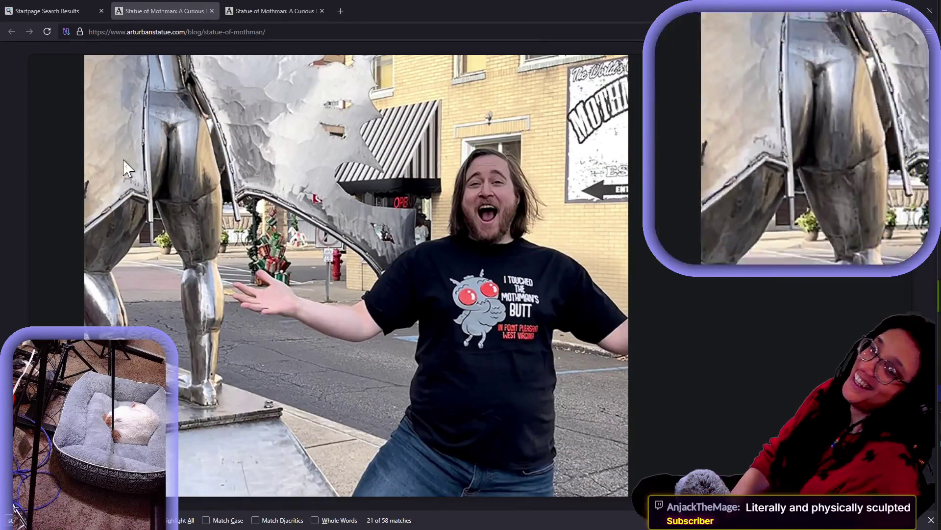
pyautogui.scroll(-6, 125, 167)
pyautogui.scroll(6, 122, 164)
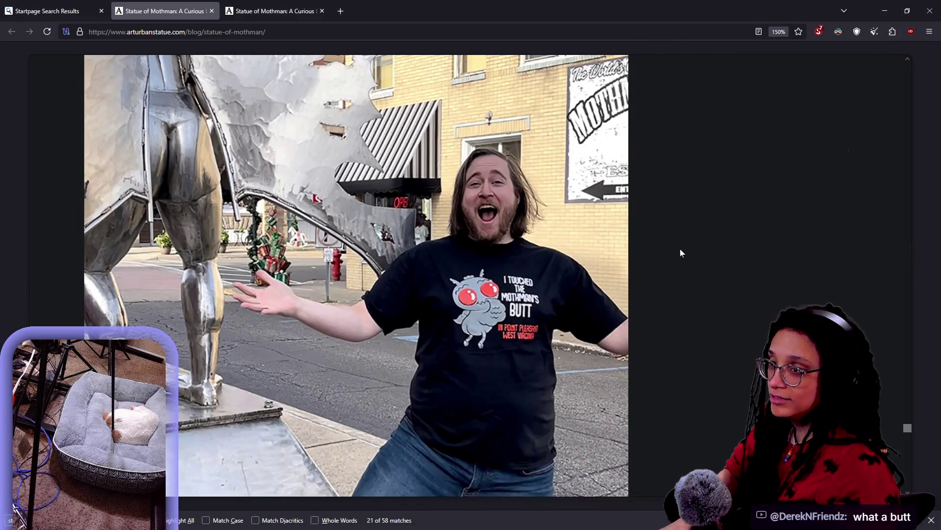
pyautogui.hotkey('alt', 'Tab')
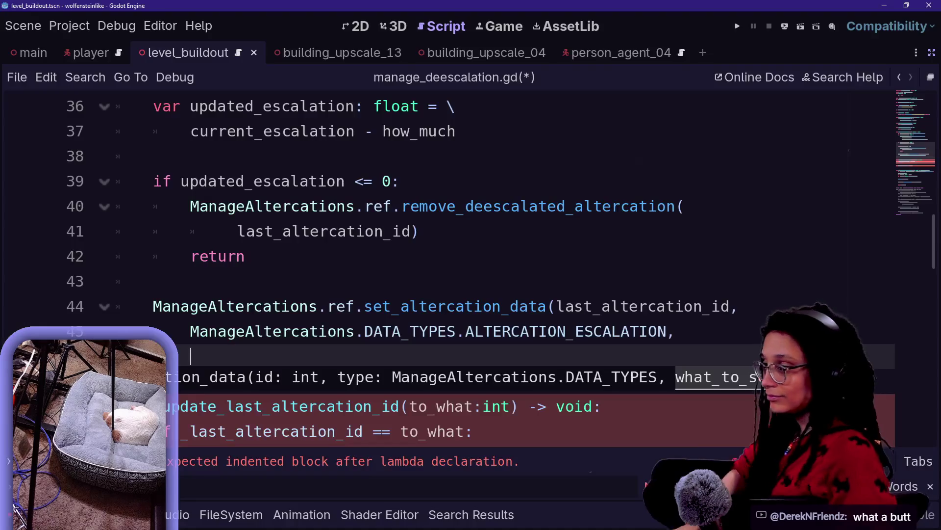
# After ALTERCATION_ESCALATION, add updated_escalation) as the last argument to close the call
pyautogui.click(189, 406)
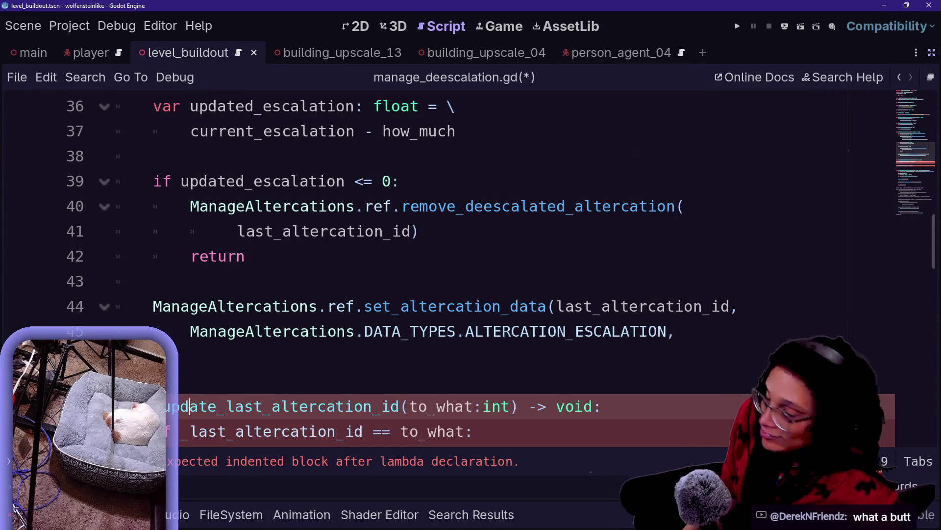
pyautogui.press('Up')
pyautogui.press('Up')
pyautogui.press('Up')
pyautogui.press('Down')
pyautogui.press('Down')
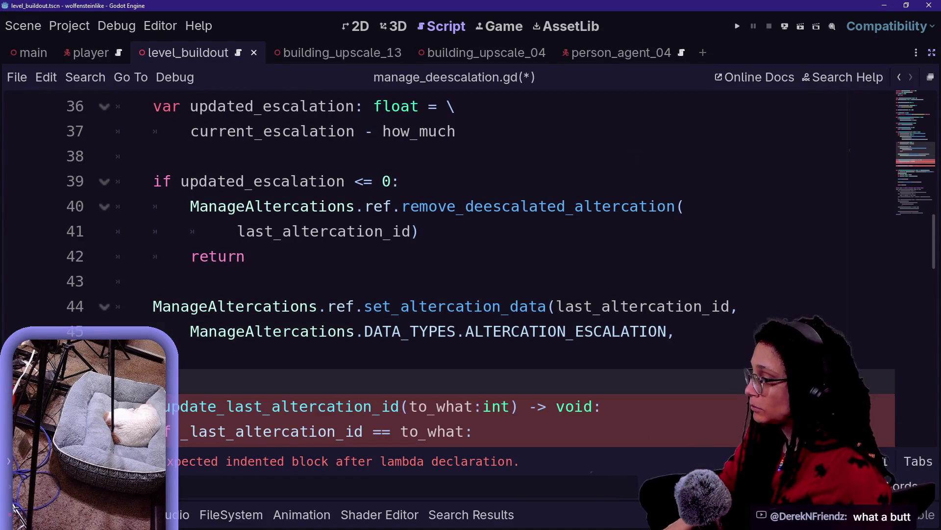
pyautogui.click(675, 332)
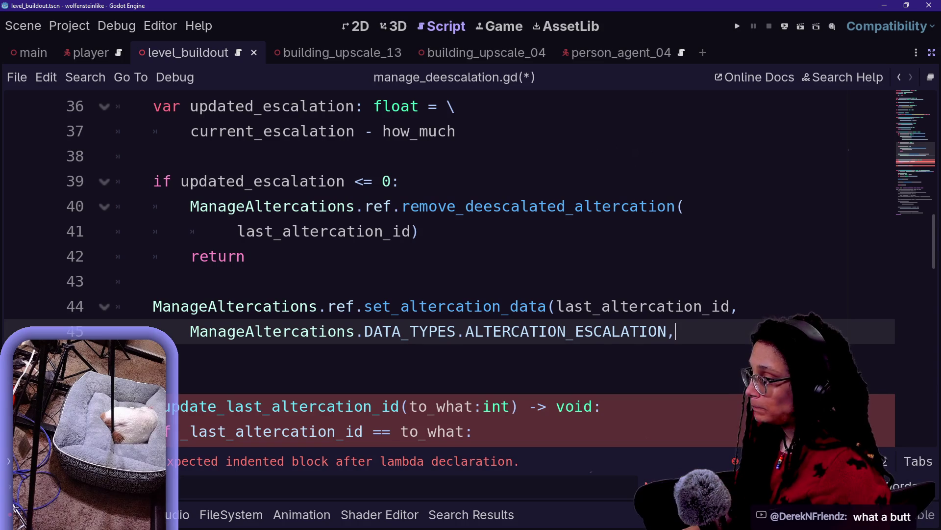
pyautogui.press('Return')
pyautogui.write('updated_escalation)')
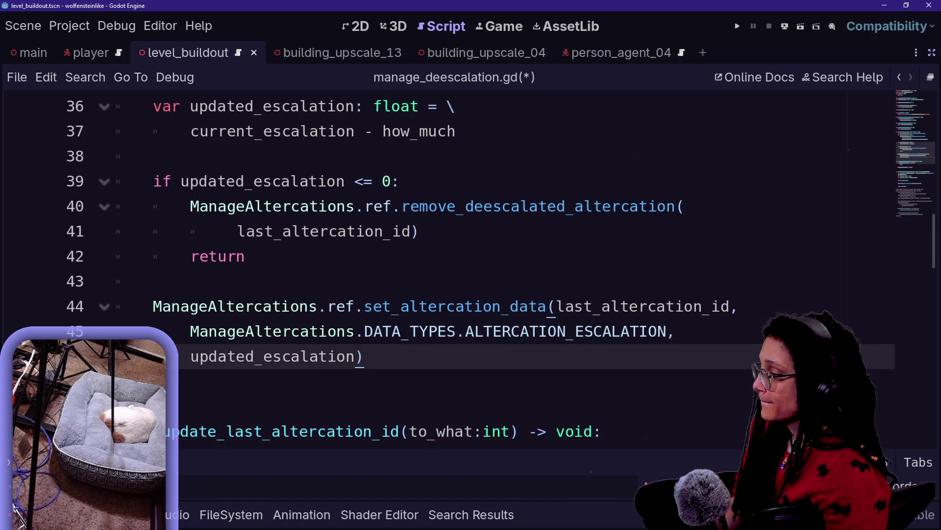
pyautogui.press('Return')
pyautogui.press('Return')
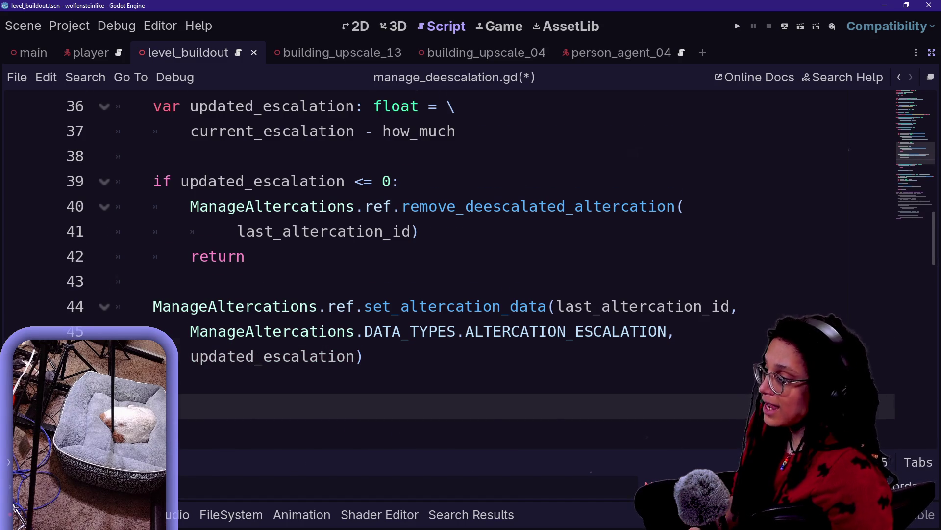
# Place the caret on blank line 48 below the finished call
pyautogui.scroll(-2, 449, 268)
pyautogui.press('Up')
pyautogui.click(153, 256)
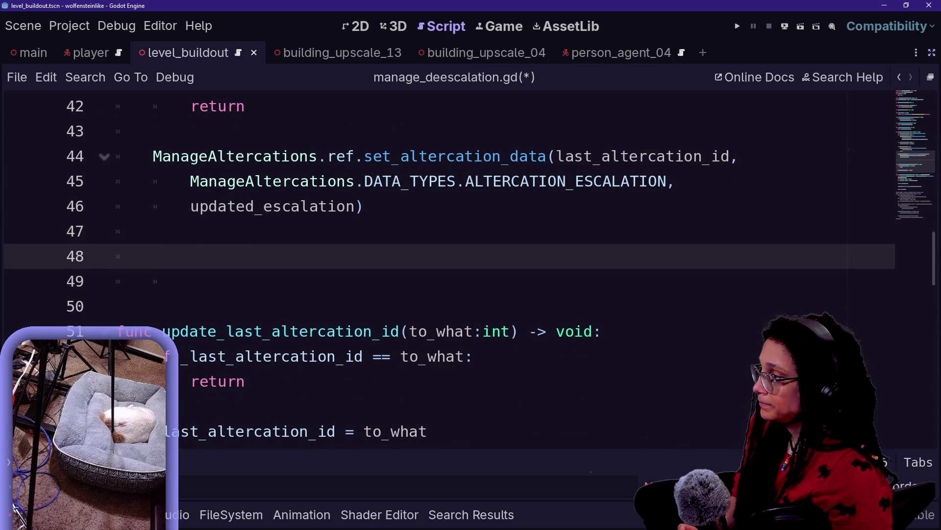
pyautogui.moveTo(123, 155); pyautogui.dragTo(295, 181)
pyautogui.click(153, 256)
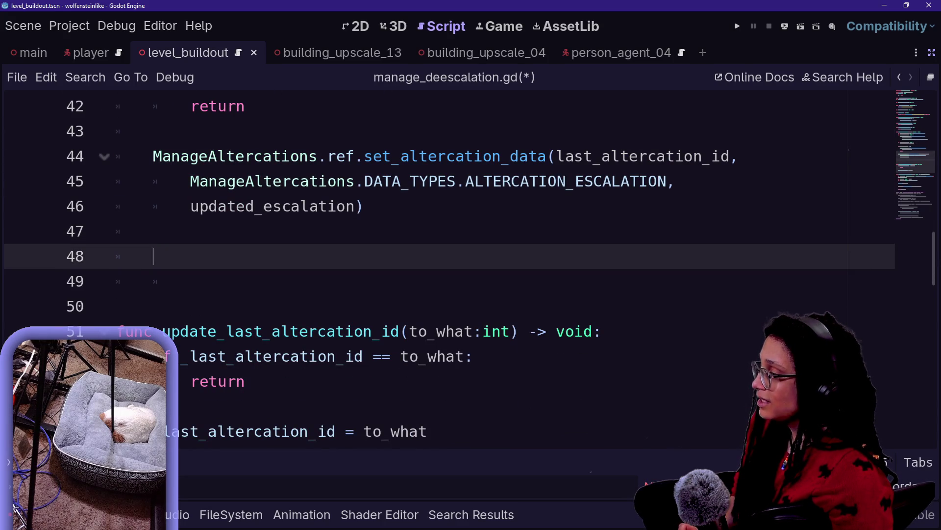
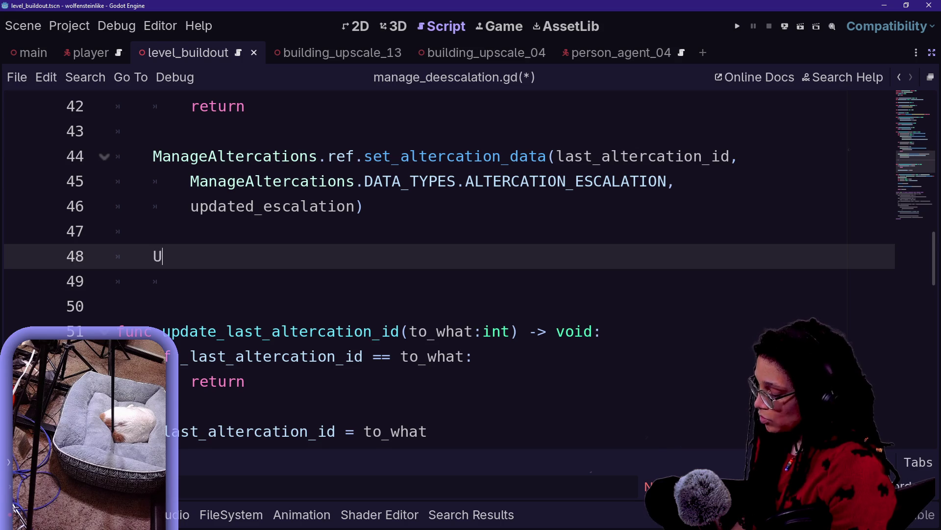
# Type UI_Altercation.ref. on line 48 and browse the members it offers
pyautogui.write('I')
pyautogui.press('Return')
pyautogui.write('.')
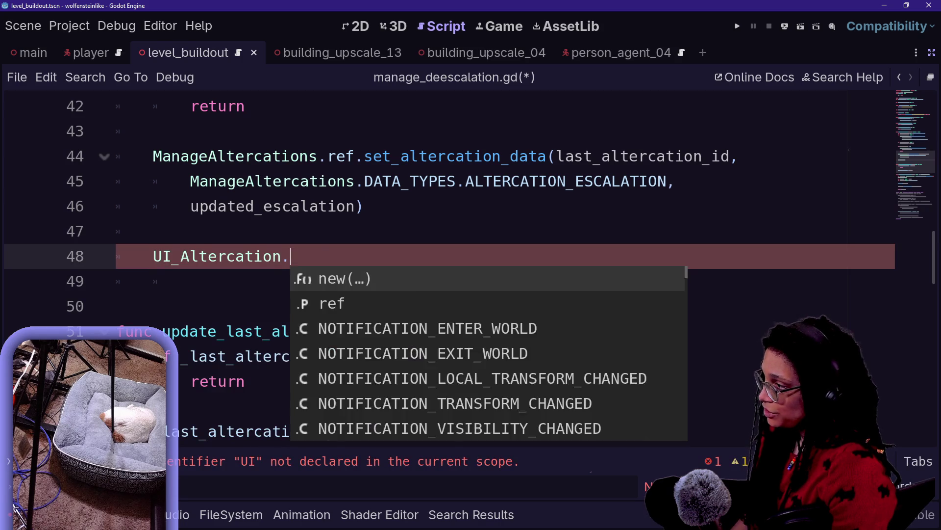
pyautogui.write('ref.')
pyautogui.press('Down')
pyautogui.press('Down')
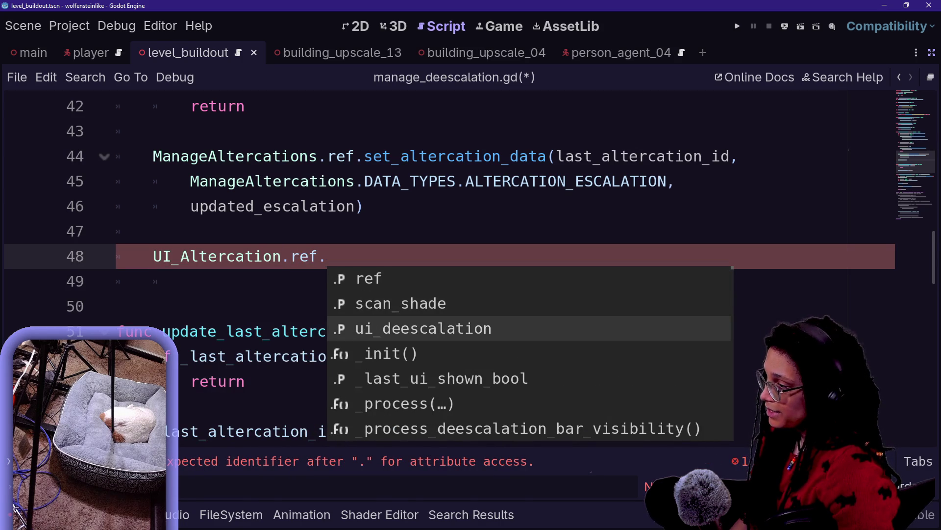
pyautogui.press('Up')
pyautogui.press('Down')
pyautogui.press('Up')
pyautogui.press('Up')
pyautogui.press('Down')
pyautogui.press('Up')
pyautogui.press('Down')
pyautogui.press('Up')
pyautogui.press('Down')
pyautogui.press('Down')
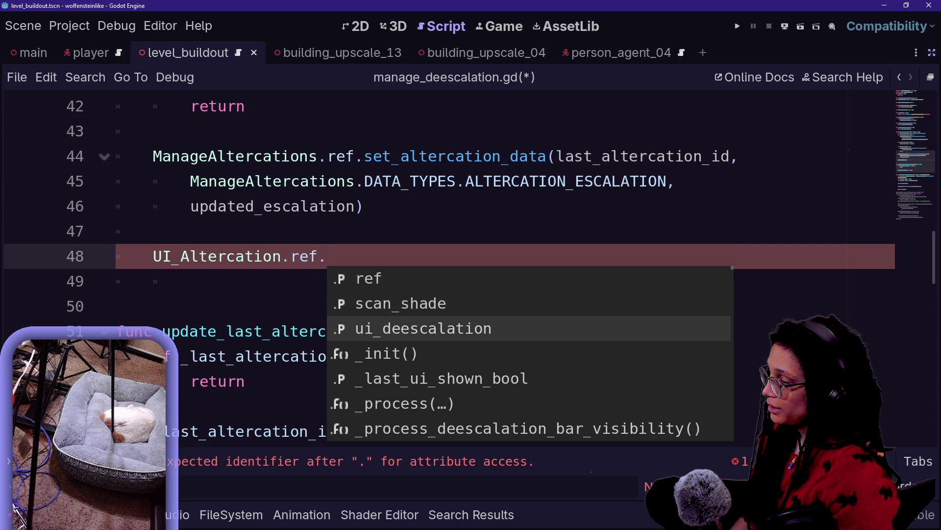
pyautogui.press('Up')
pyautogui.press('Down')
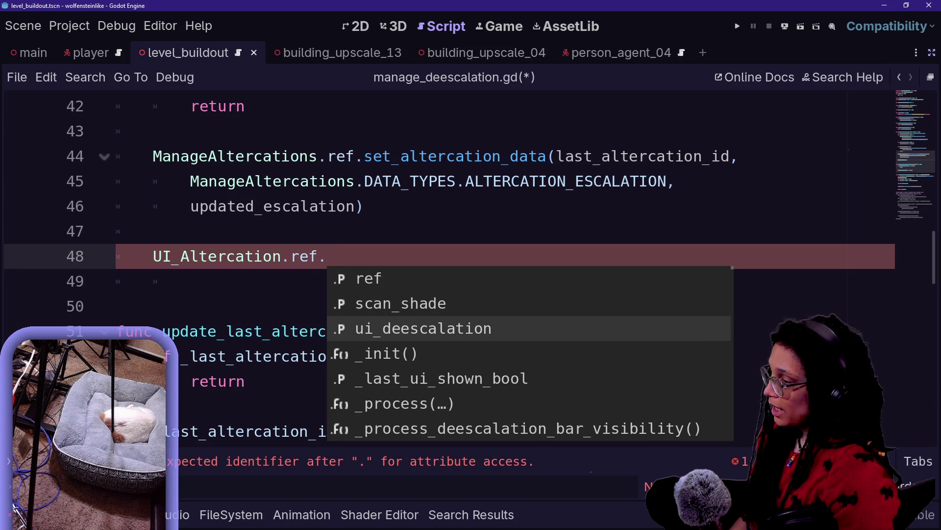
pyautogui.press('Down')
pyautogui.press('Down')
pyautogui.press('Up')
pyautogui.press('Up')
pyautogui.press('Up')
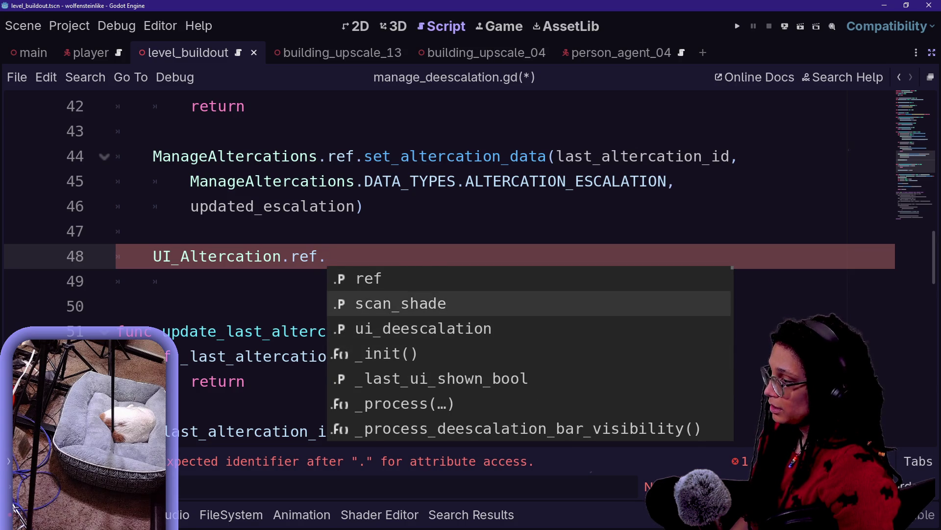
pyautogui.press('Down')
pyautogui.press('Down')
pyautogui.press('Down')
pyautogui.press('Down')
pyautogui.press('Down')
pyautogui.press('Down')
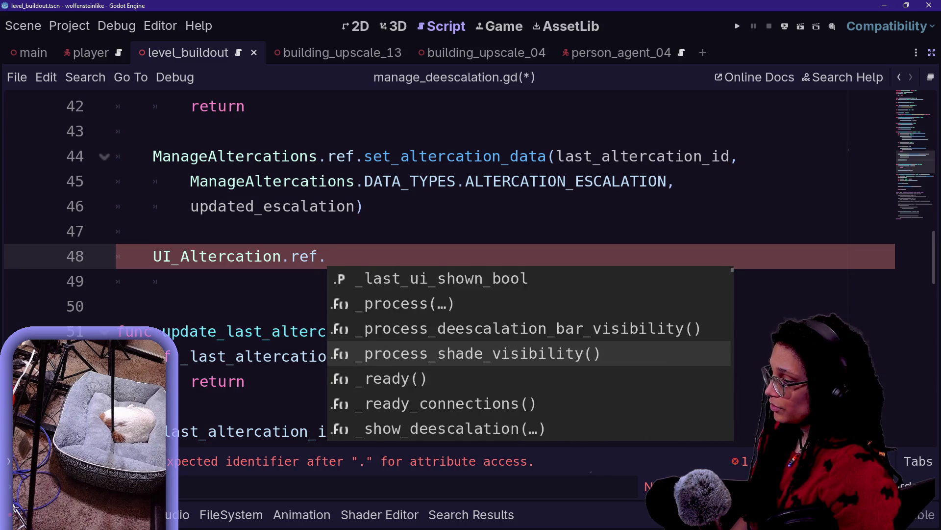
# Replace it with UI_Deescalation.ref. and browse that class's ref members
pyautogui.press('BackSpace')
pyautogui.press('BackSpace')
pyautogui.press('BackSpace')
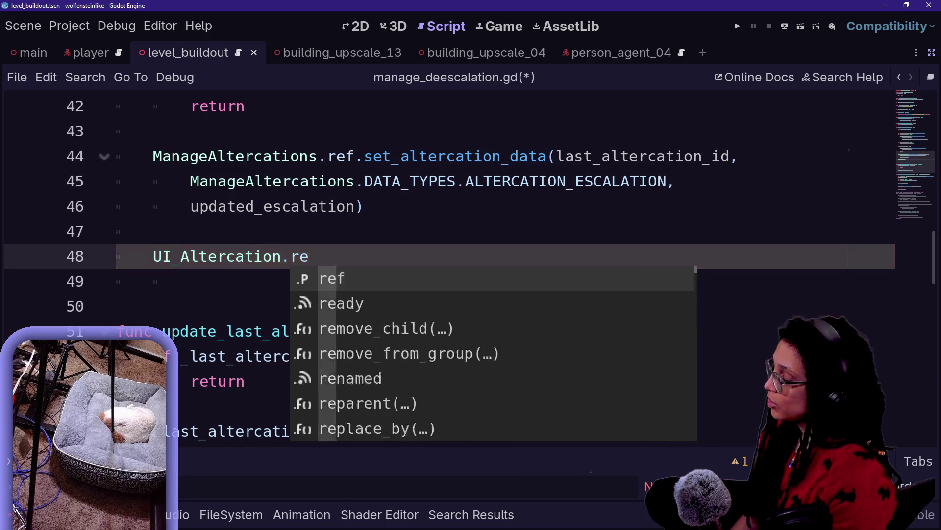
pyautogui.write('D')
pyautogui.press('Return')
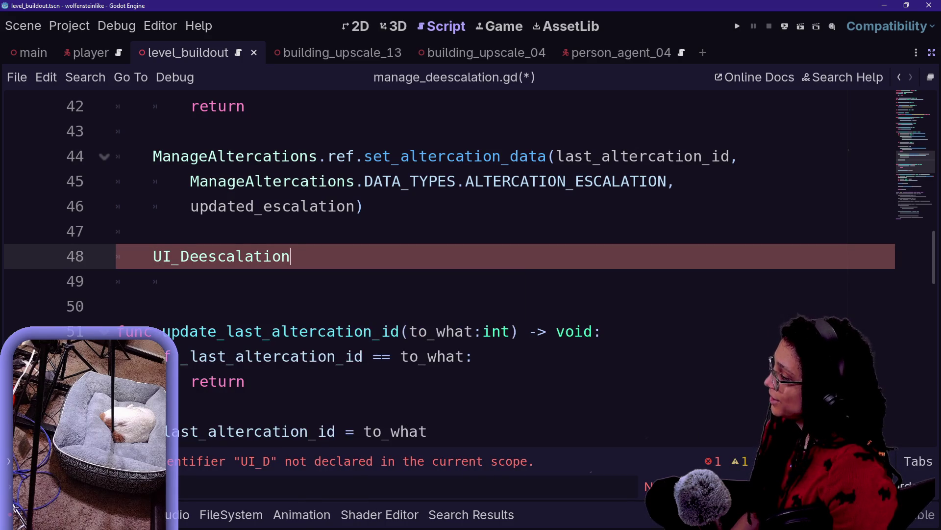
pyautogui.write('.ref.')
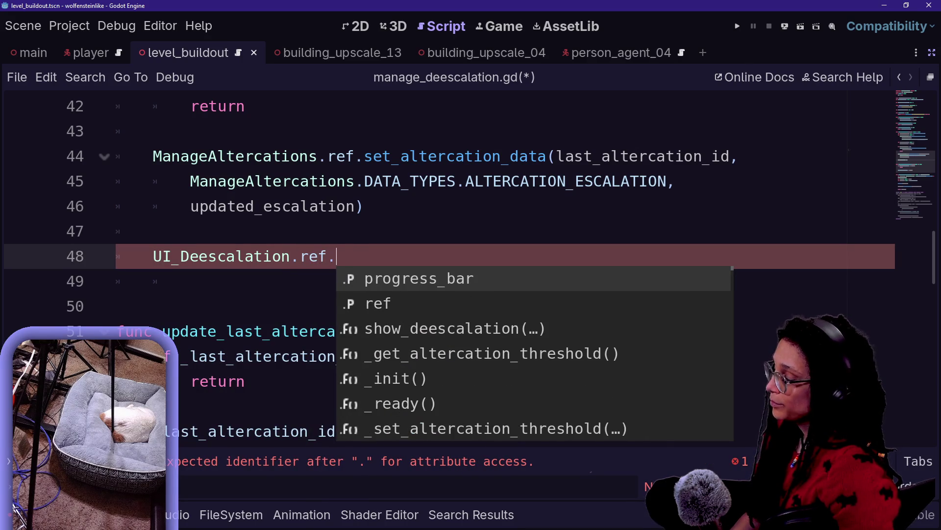
pyautogui.press('Down')
pyautogui.press('Up')
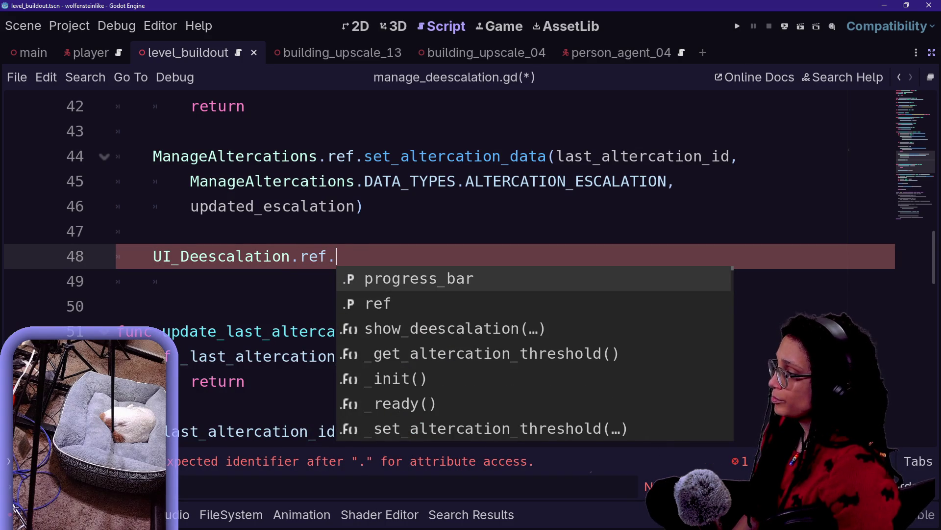
pyautogui.press('Escape')
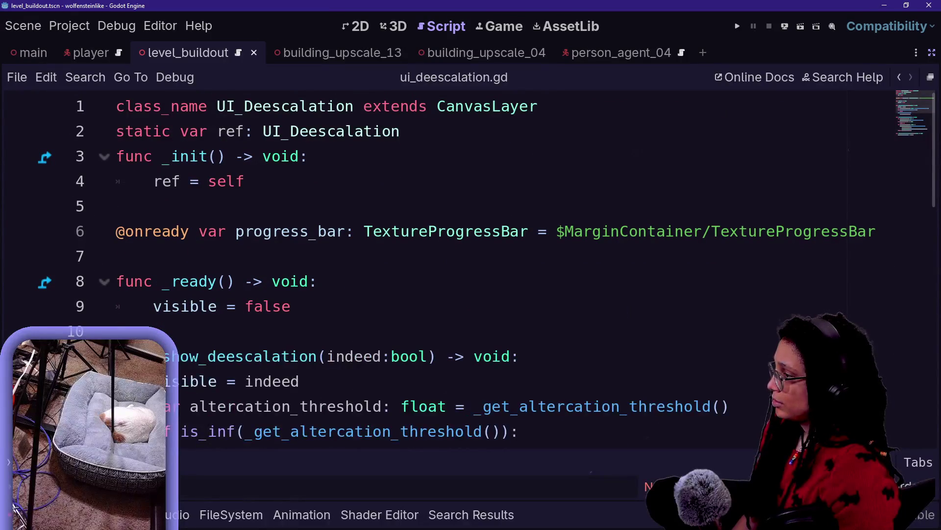
# Rename progress_bar to _progress_bar on lines 6 and 31, then save the script
pyautogui.click(235, 231)
pyautogui.write('_')
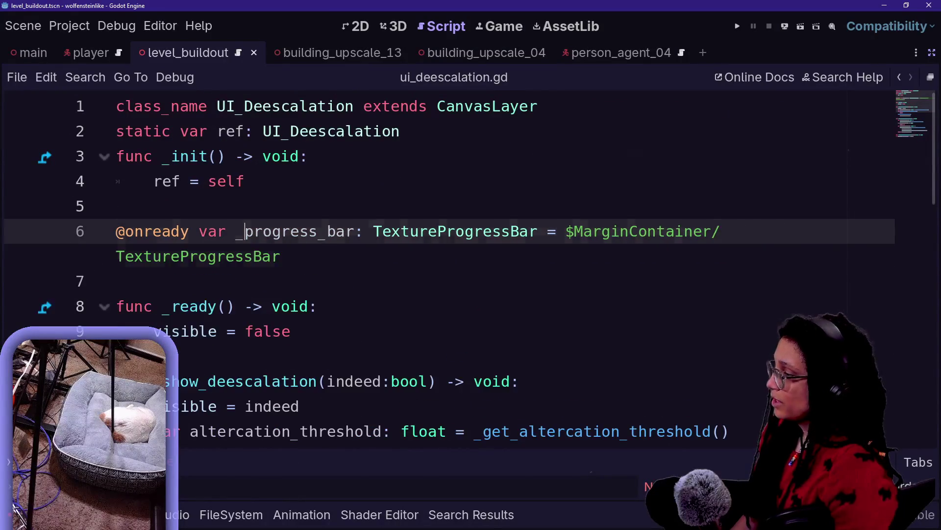
pyautogui.scroll(-9, 471, 270)
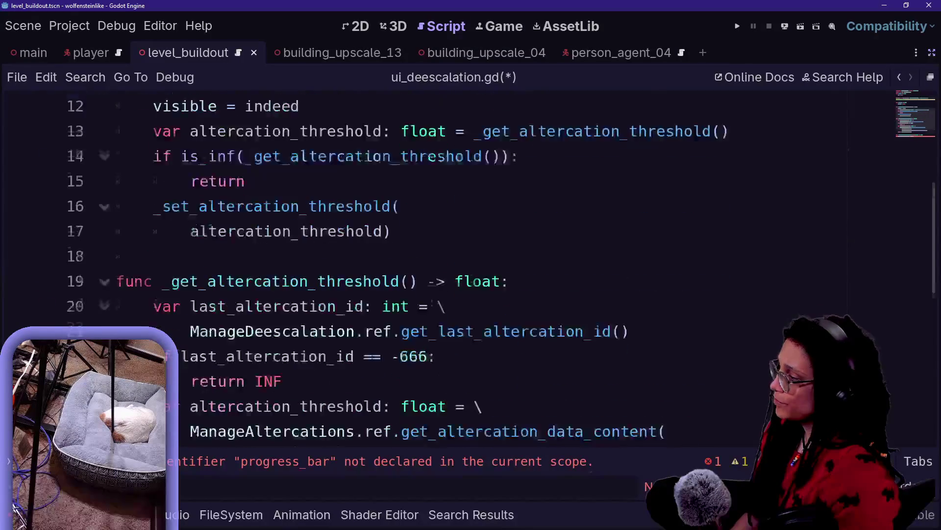
pyautogui.click(153, 206)
pyautogui.write('_')
pyautogui.scroll(9, 471, 269)
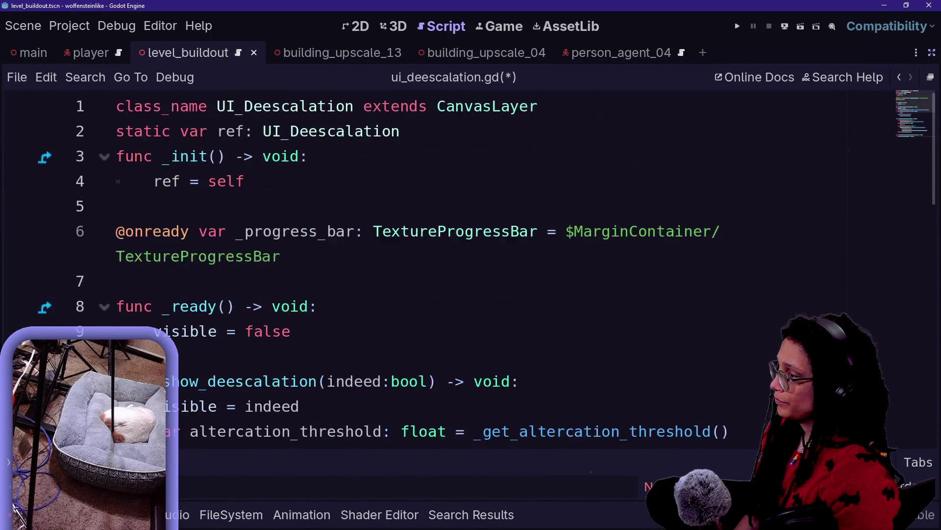
pyautogui.hotkey('ctrl', 's')
# Quick-open manage_deescalation.gd from the file finder
pyautogui.hotkey('shift', 'alt', 'o')
pyautogui.press('Down')
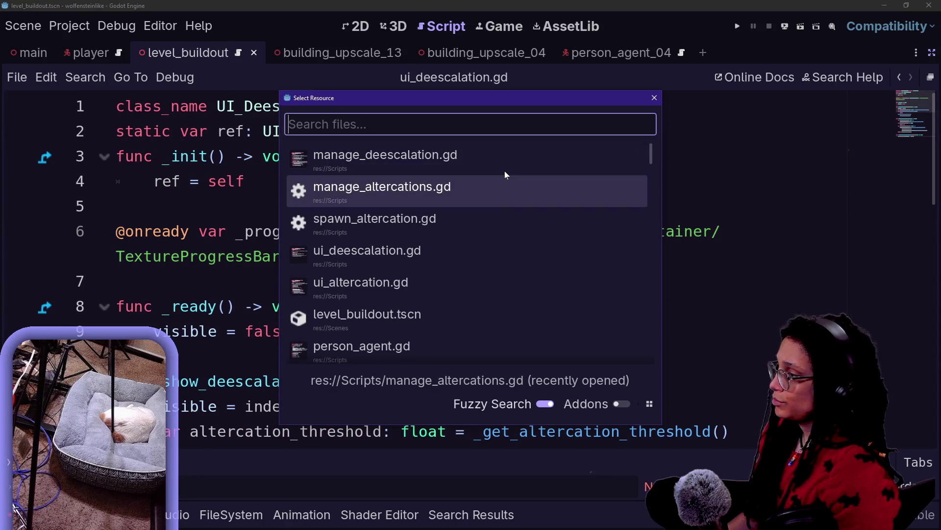
pyautogui.press('Up')
pyautogui.press('Return')
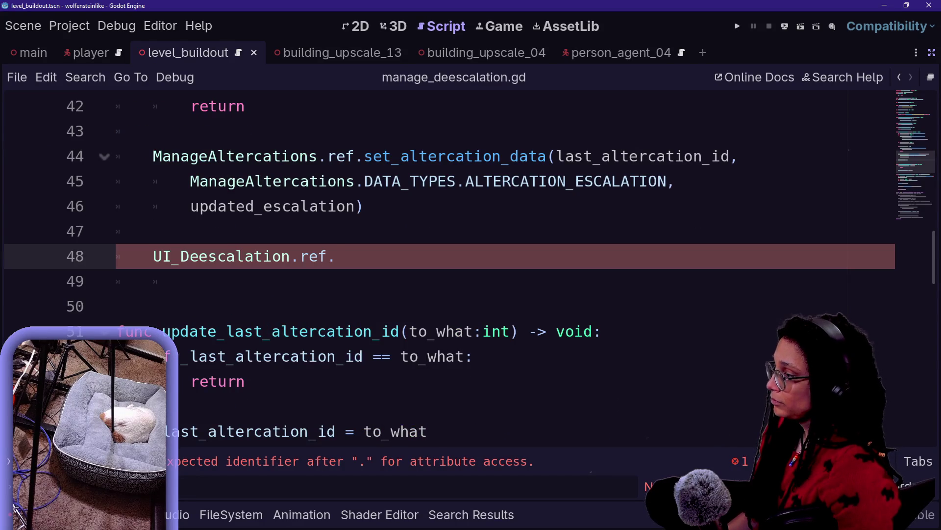
# Try show_deescalation and other ref members on line 48, revert to ref., then return to the error
pyautogui.press('BackSpace')
pyautogui.write('.')
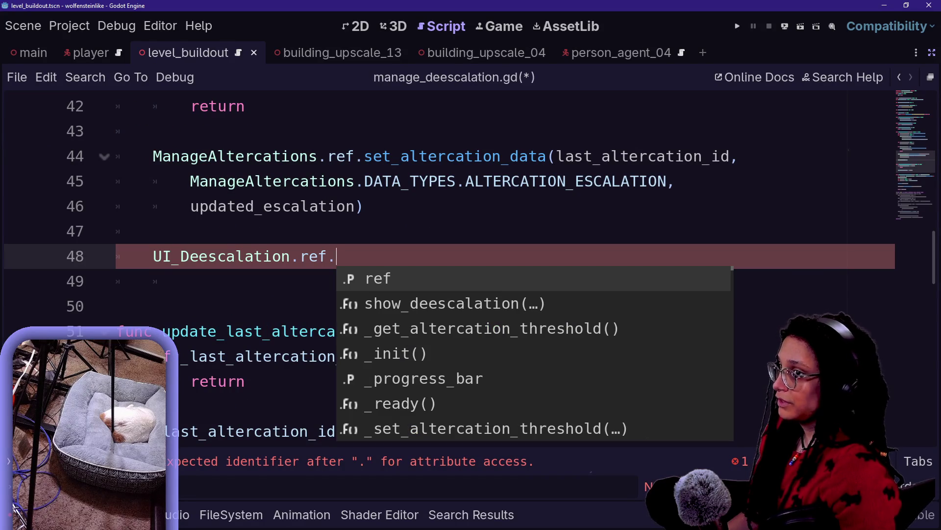
pyautogui.click(390, 310)
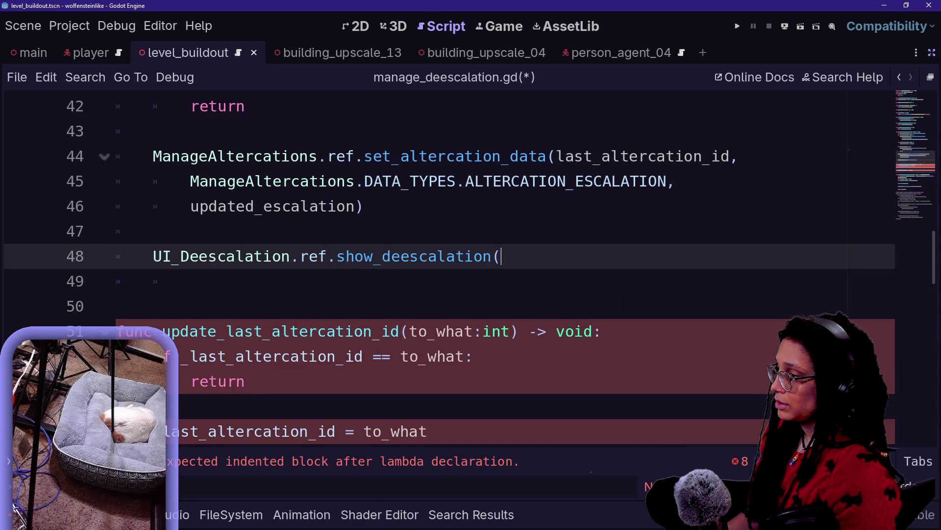
pyautogui.press('BackSpace')
pyautogui.press('BackSpace')
pyautogui.press('BackSpace')
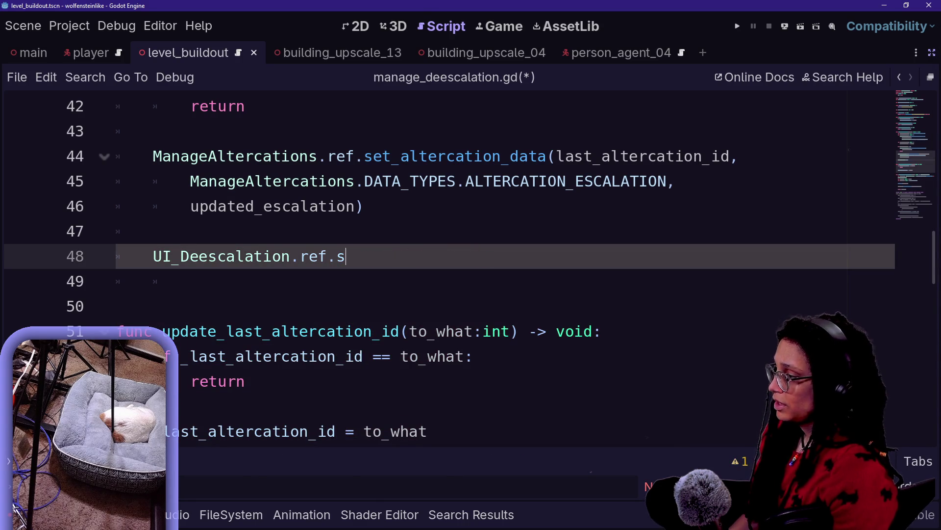
pyautogui.write('.set')
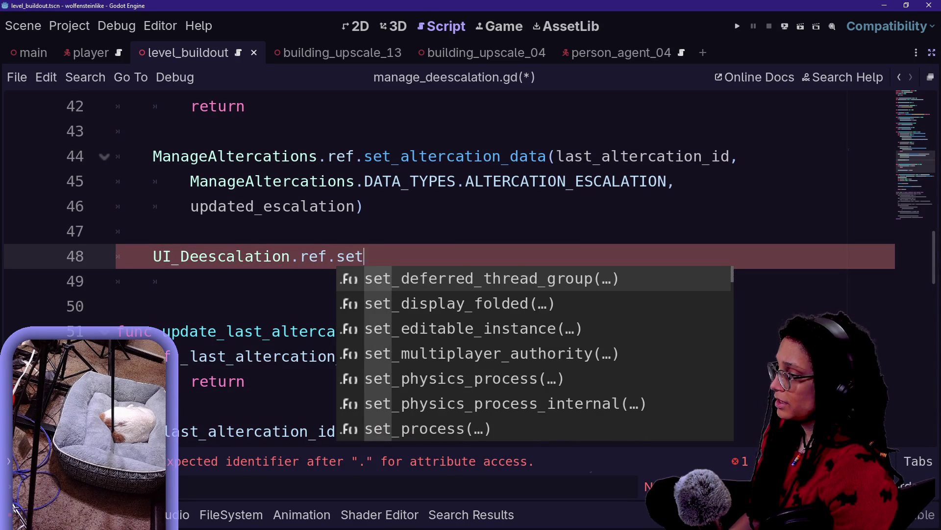
pyautogui.press('BackSpace')
pyautogui.press('BackSpace')
pyautogui.press('BackSpace')
pyautogui.write('dee')
pyautogui.press('BackSpace')
pyautogui.press('BackSpace')
pyautogui.press('BackSpace')
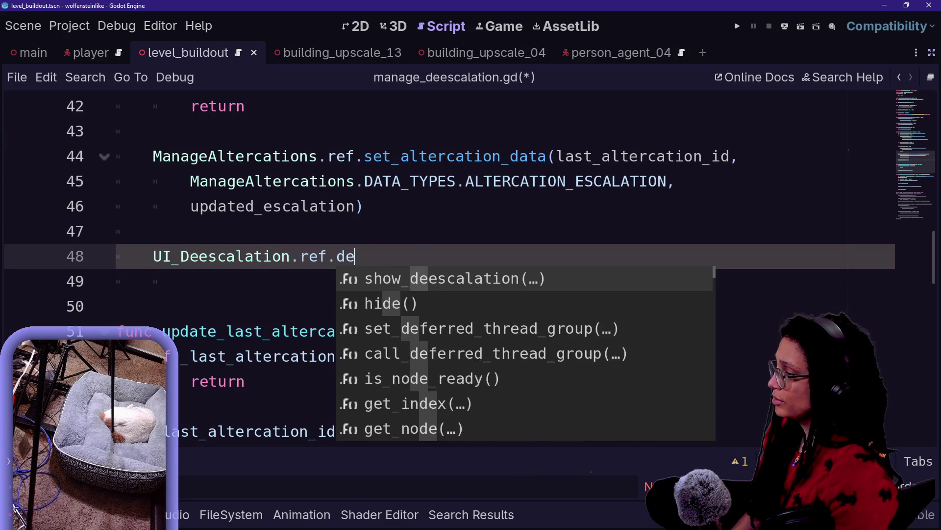
pyautogui.hotkey('alt', 'Left')
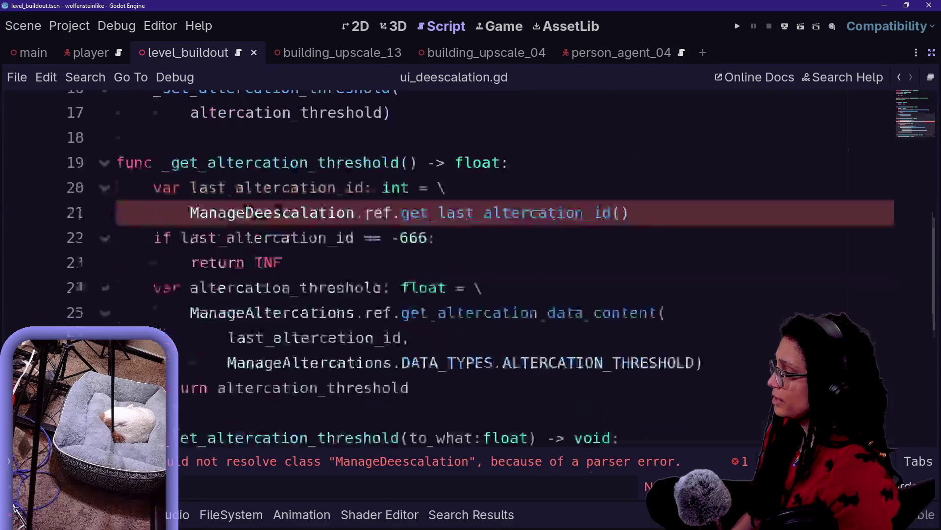
# Add the header update_escalation_progress(by_what: float) on a new line below line 17
pyautogui.click(346, 331)
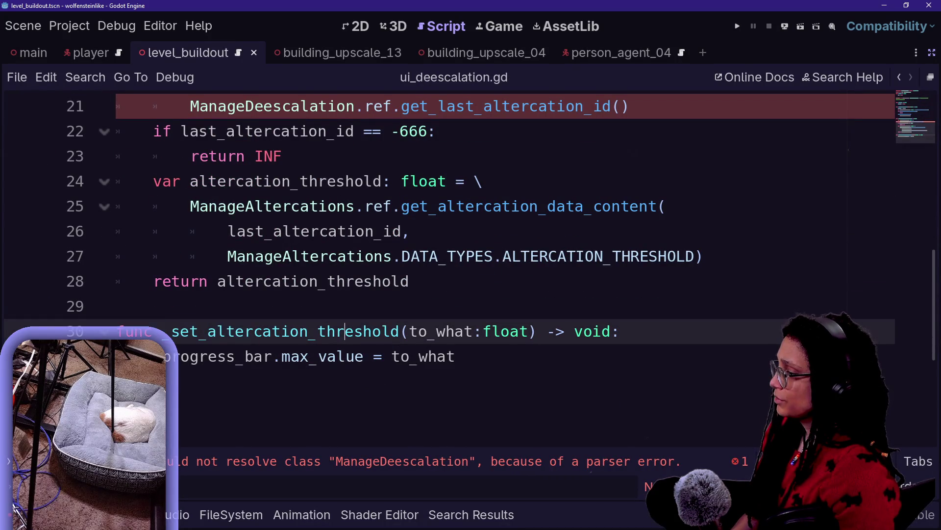
pyautogui.scroll(2, 346, 331)
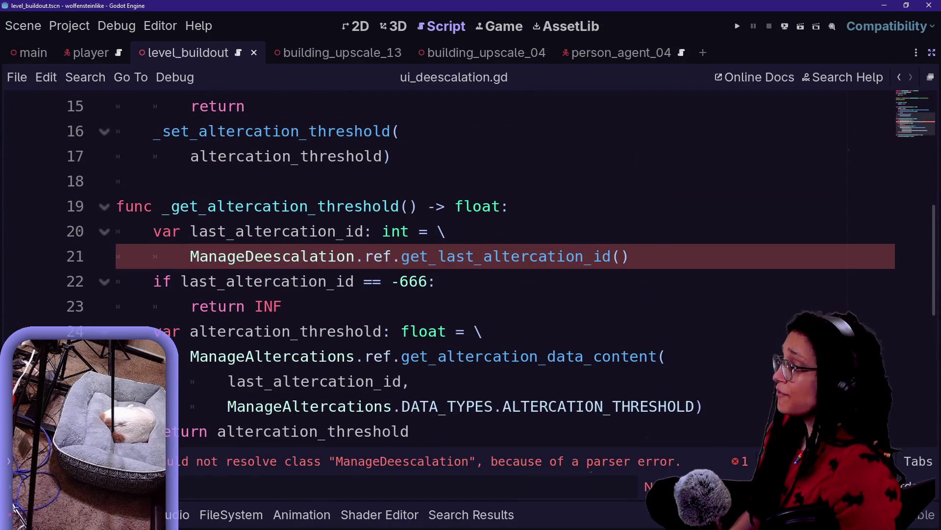
pyautogui.scroll(-2, 346, 331)
pyautogui.scroll(5, 345, 330)
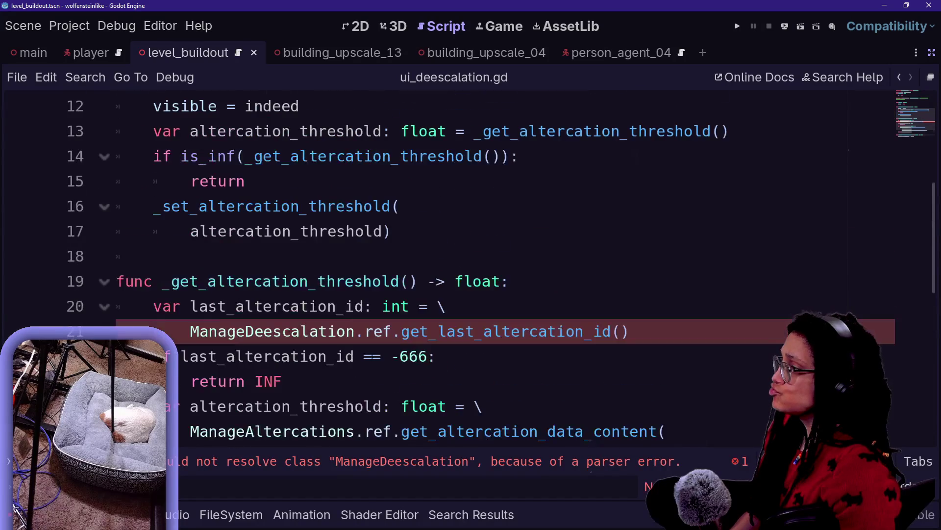
pyautogui.click(391, 381)
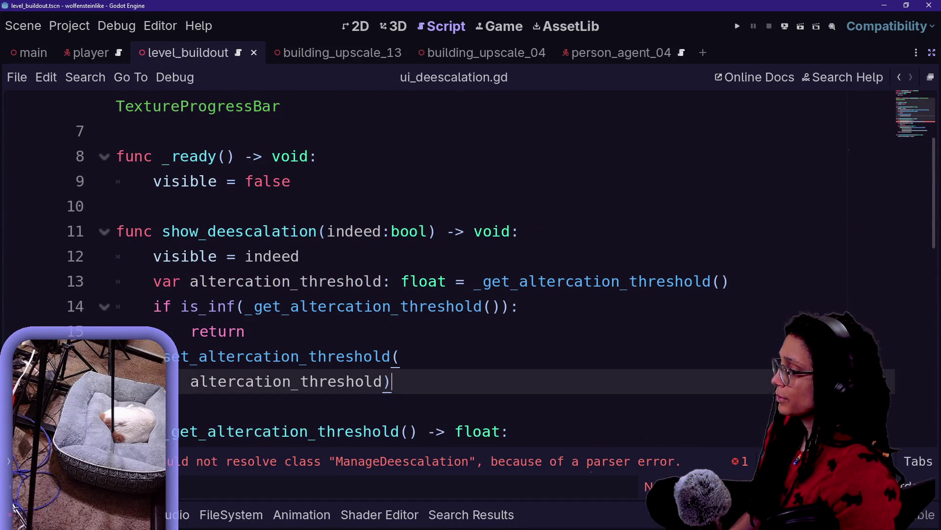
pyautogui.press('Down')
pyautogui.press('Down')
pyautogui.hotkey('ctrl', 'x')
pyautogui.write('update')
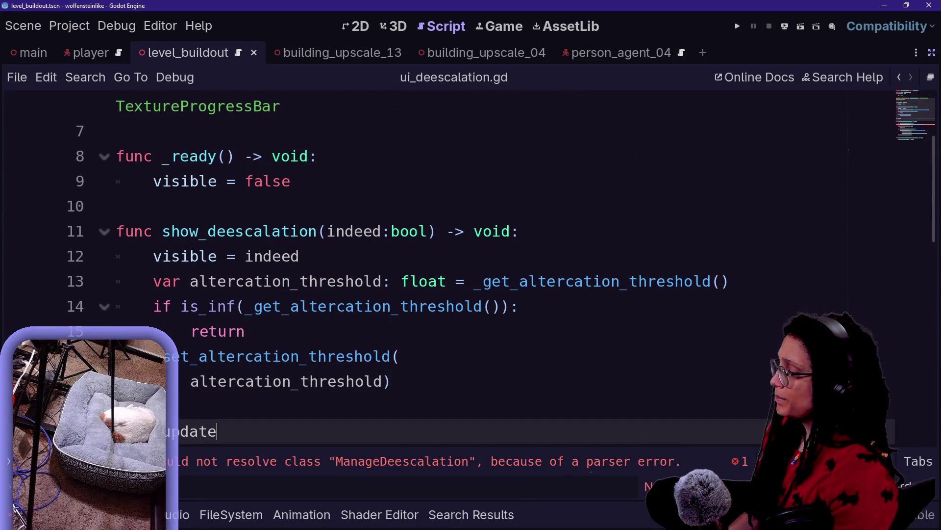
pyautogui.scroll(-1, 471, 269)
pyautogui.write('_escalation_progress(by')
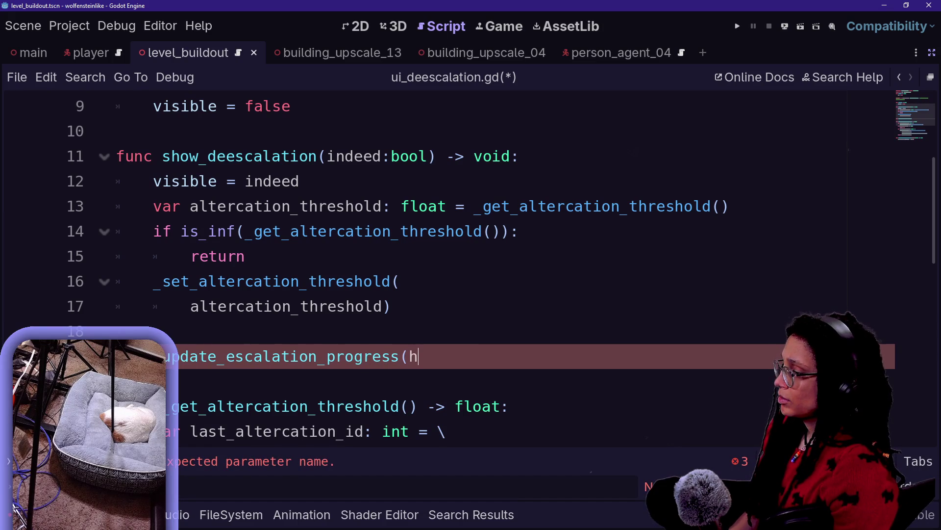
pyautogui.write('_what:fl')
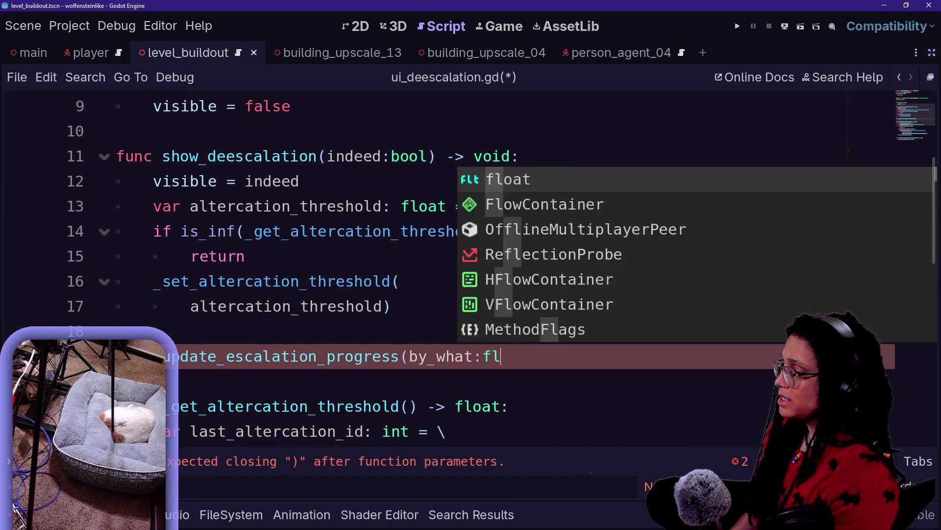
pyautogui.press('Return')
pyautogui.write(') -> void')
pyautogui.write(':')
# Write the body progress_bar.value += by_what and save the script
pyautogui.press('Return')
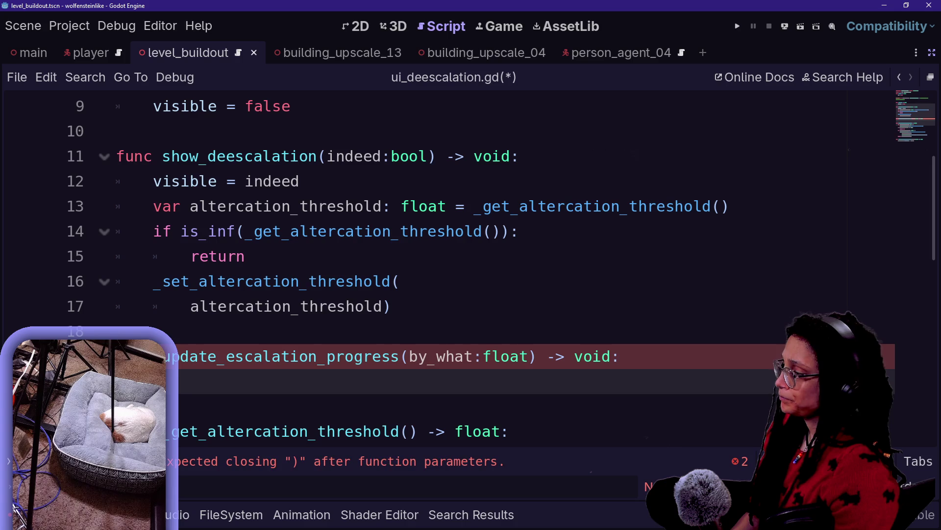
pyautogui.write('p')
pyautogui.press('Return')
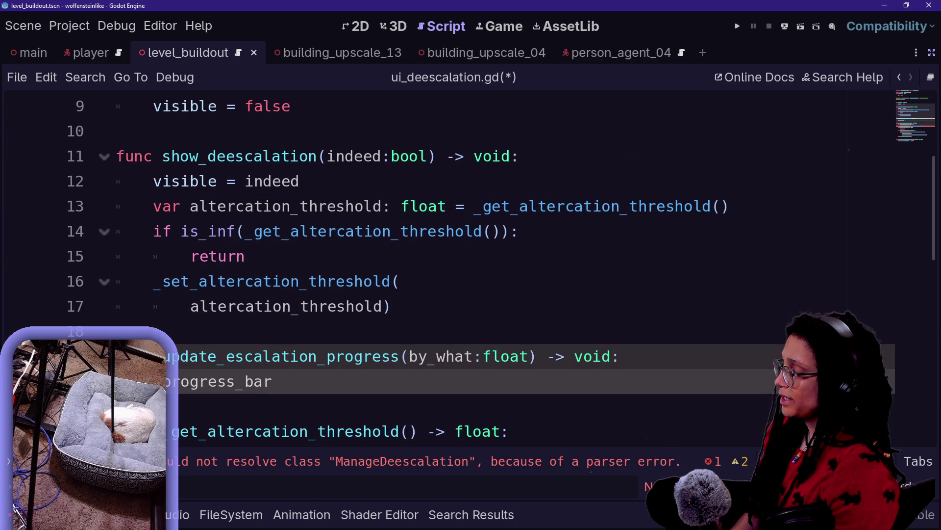
pyautogui.write('.va')
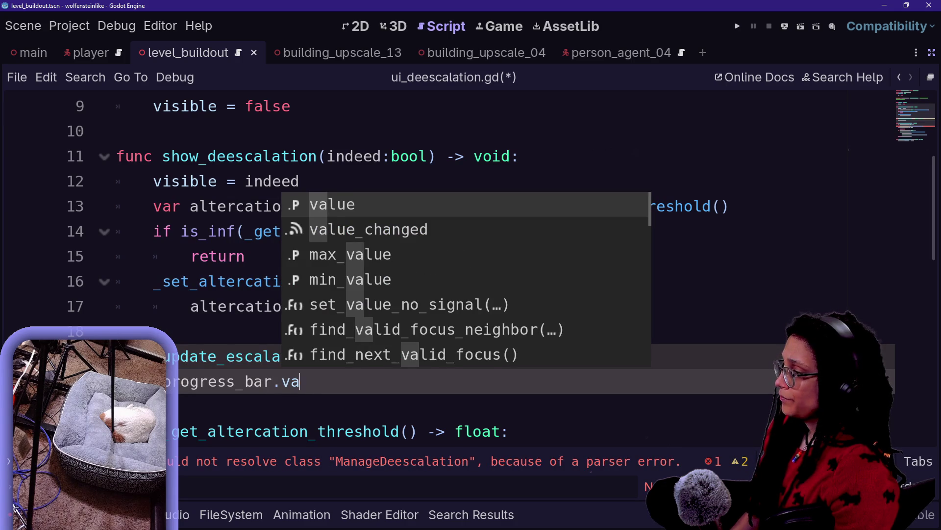
pyautogui.write('lue += by_')
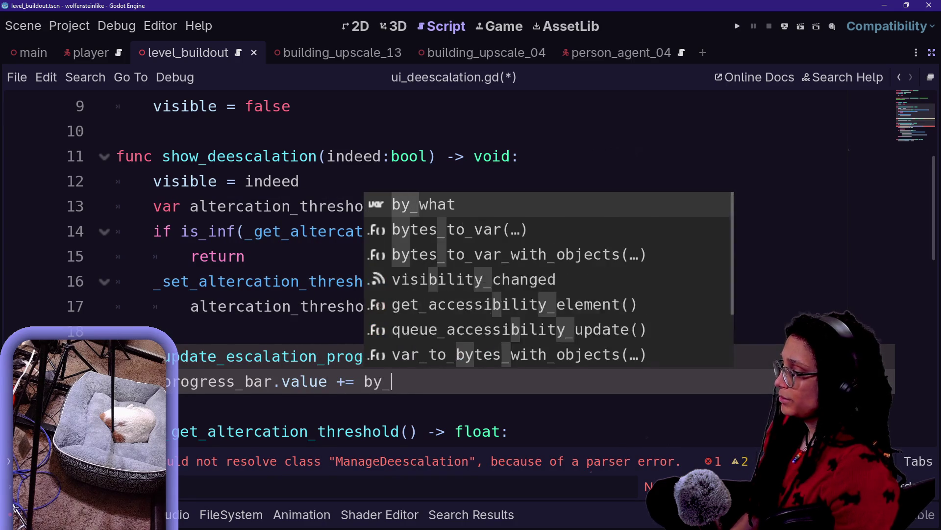
pyautogui.press('Return')
pyautogui.click(245, 256)
pyautogui.moveTo(217, 306); pyautogui.dragTo(547, 356)
pyautogui.hotkey('ctrl', 's')
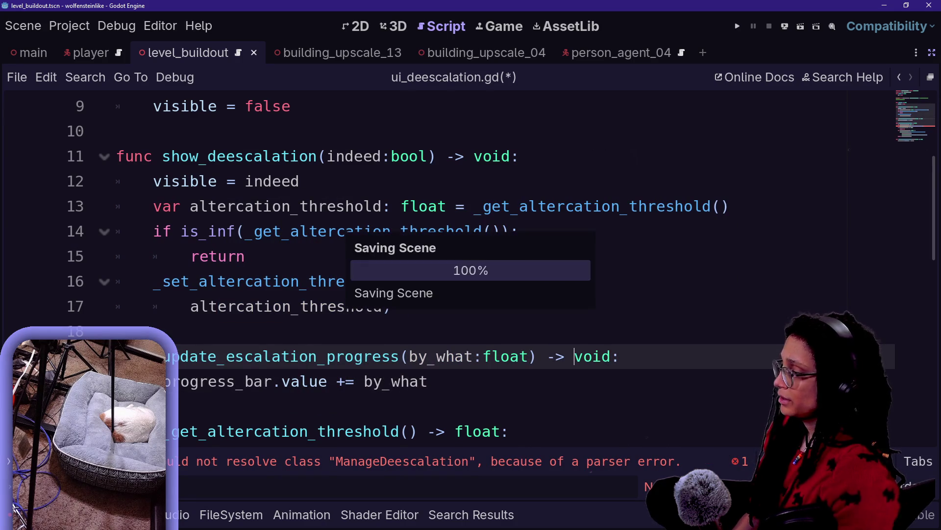
# Reopen manage_deescalation.gd, glance at the stream chat, and return to the end of line 48
pyautogui.hotkey('shift', 'alt', 'o')
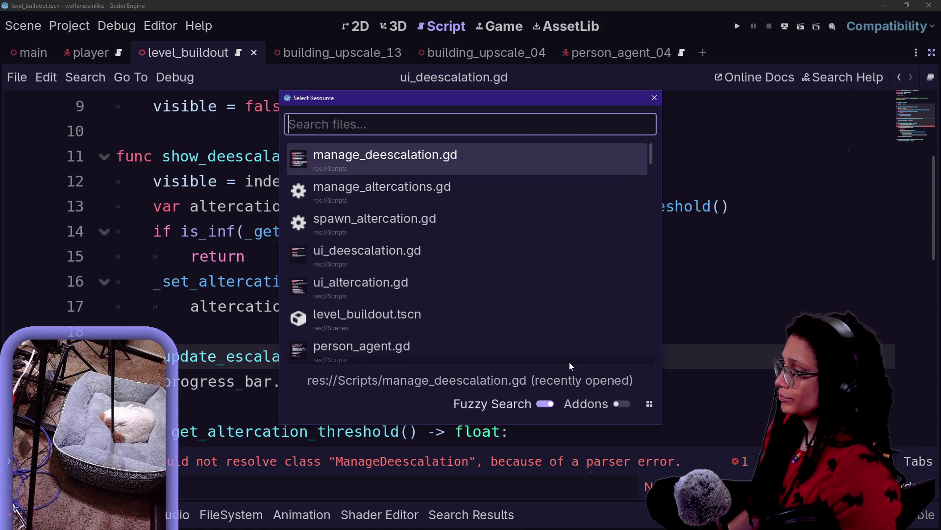
pyautogui.press('Return')
pyautogui.hotkey('alt', 'Tab')
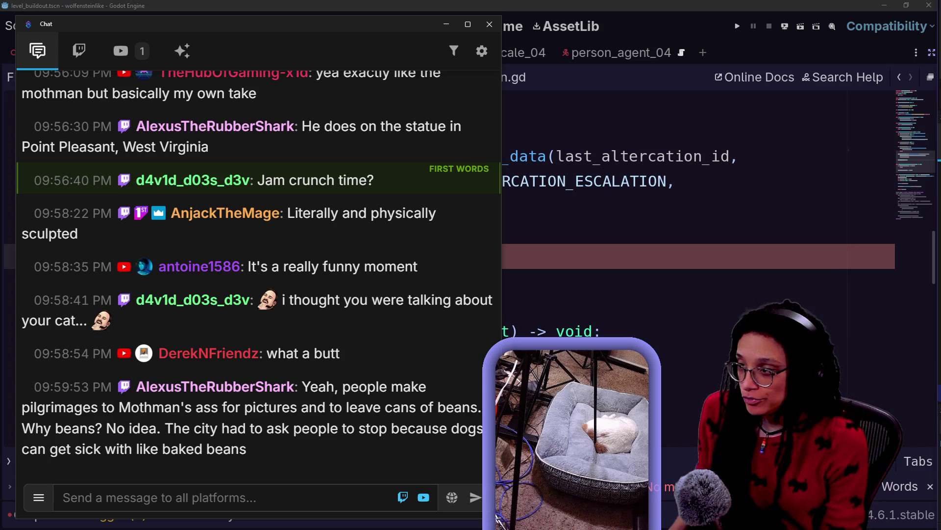
pyautogui.hotkey('alt', 'Tab')
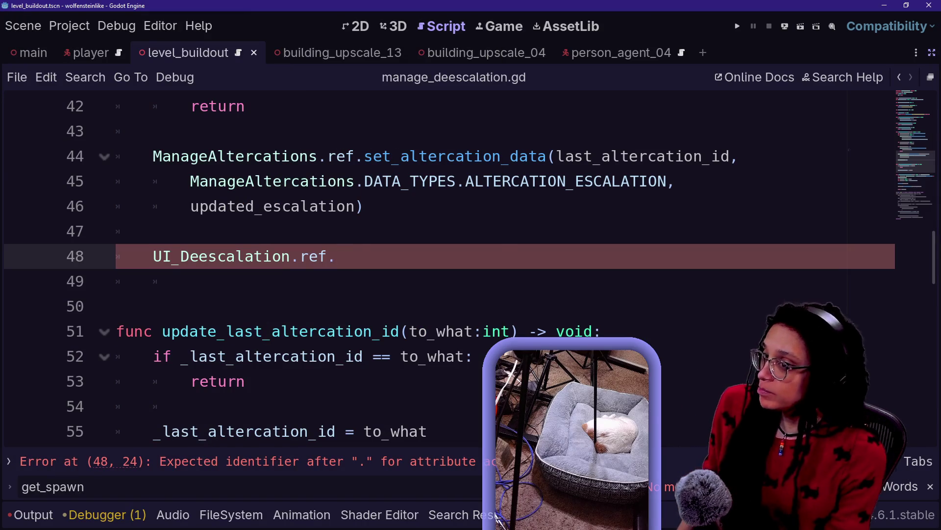
pyautogui.hotkey('alt', 'Tab')
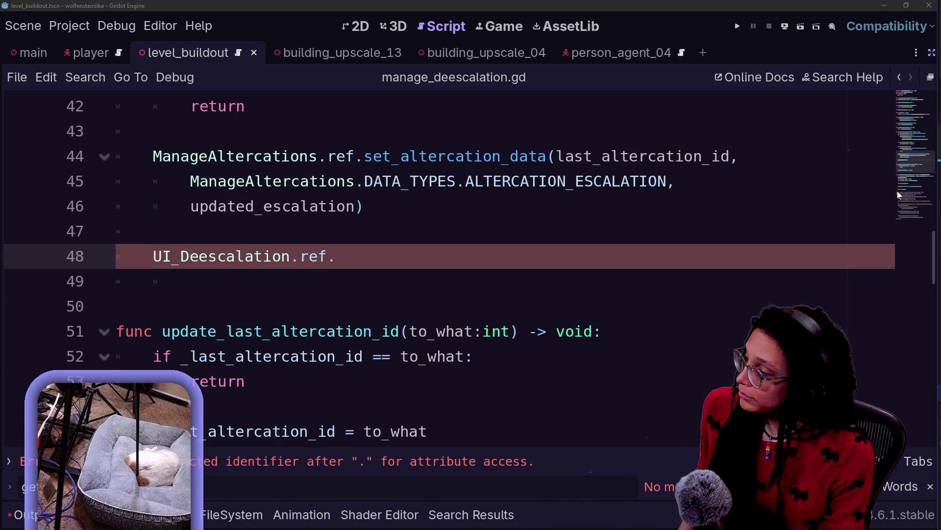
pyautogui.press('Down')
pyautogui.press('Down')
pyautogui.press('Down')
pyautogui.press('Up')
pyautogui.press('Up')
pyautogui.press('Up')
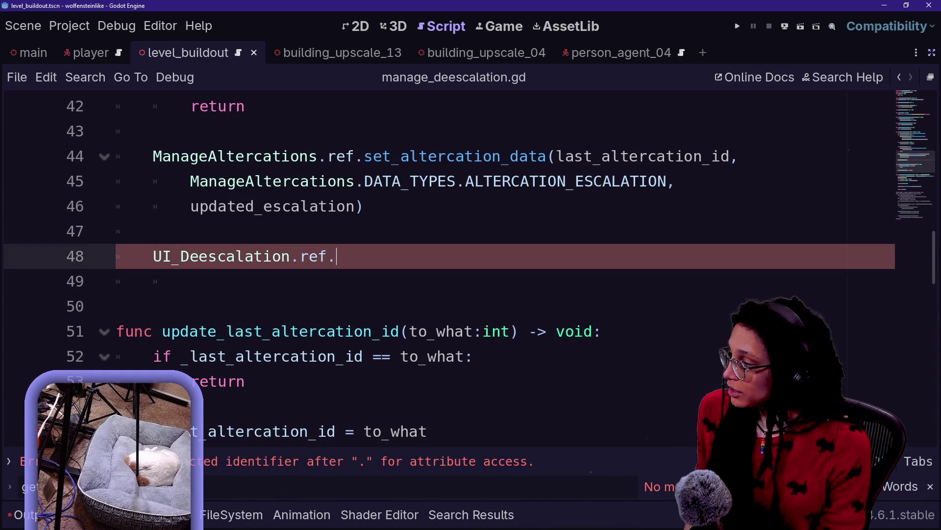
# Complete line 48 as UI_Deescalation.ref.update_escalation_progress( and comment it out with Ctrl+K
pyautogui.write('.')
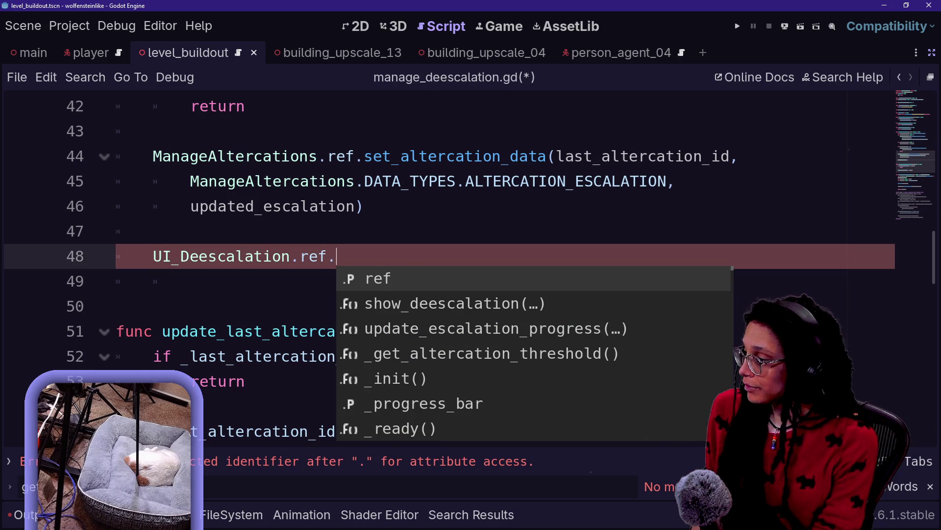
pyautogui.press('Down')
pyautogui.press('Down')
pyautogui.press('Return')
pyautogui.press('Return')
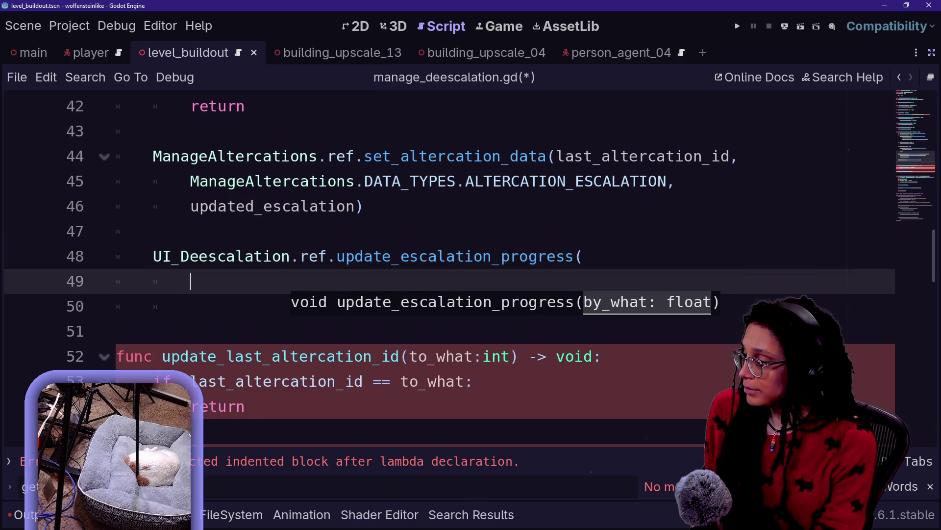
pyautogui.write('up')
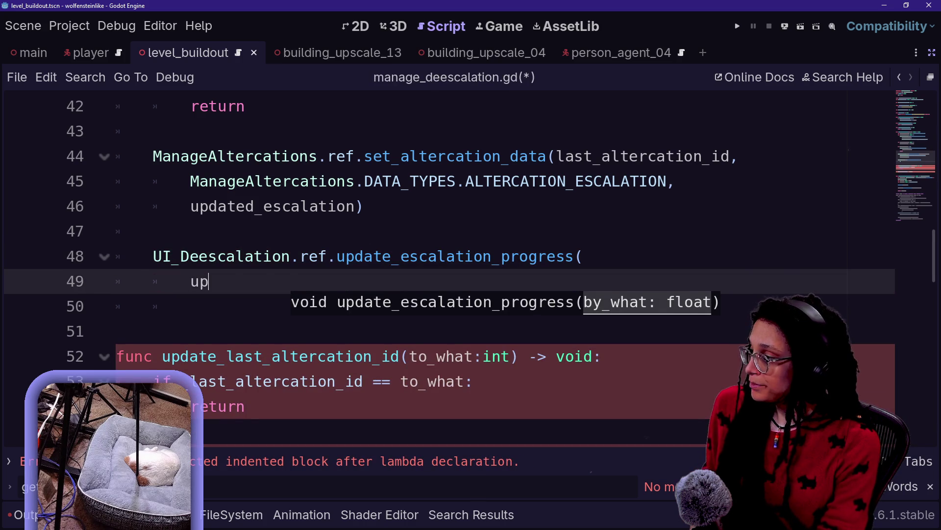
pyautogui.press('BackSpace')
pyautogui.press('BackSpace')
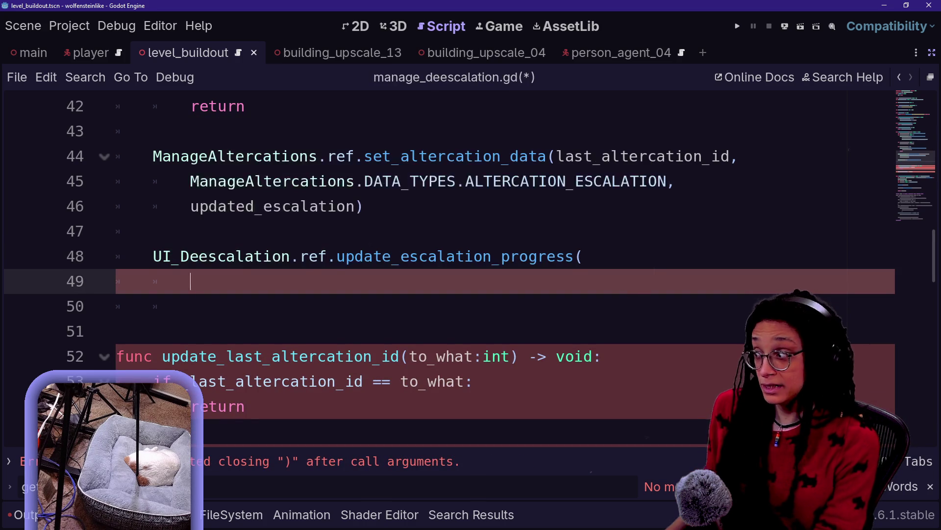
pyautogui.click(395, 263)
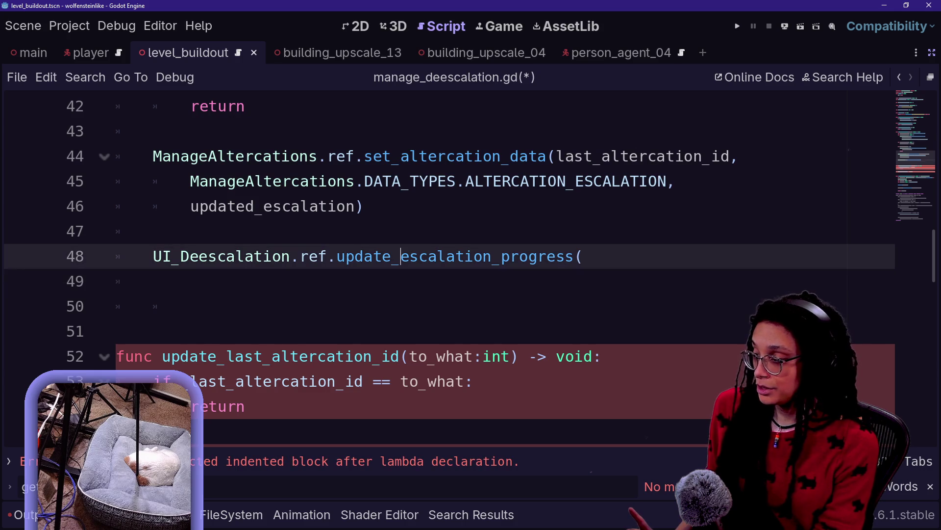
pyautogui.hotkey('ctrl', 'k')
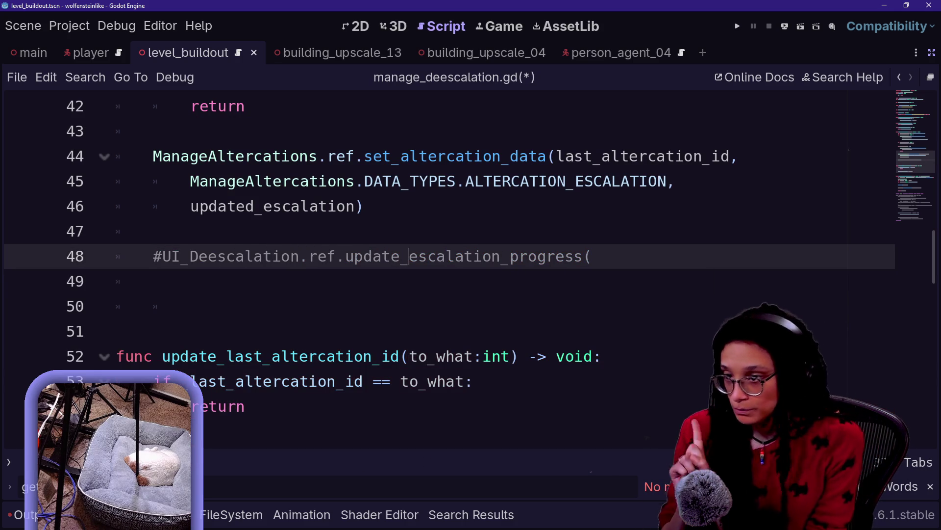
# Review the update_deescalation function from its header down to line 46
pyautogui.press('Up')
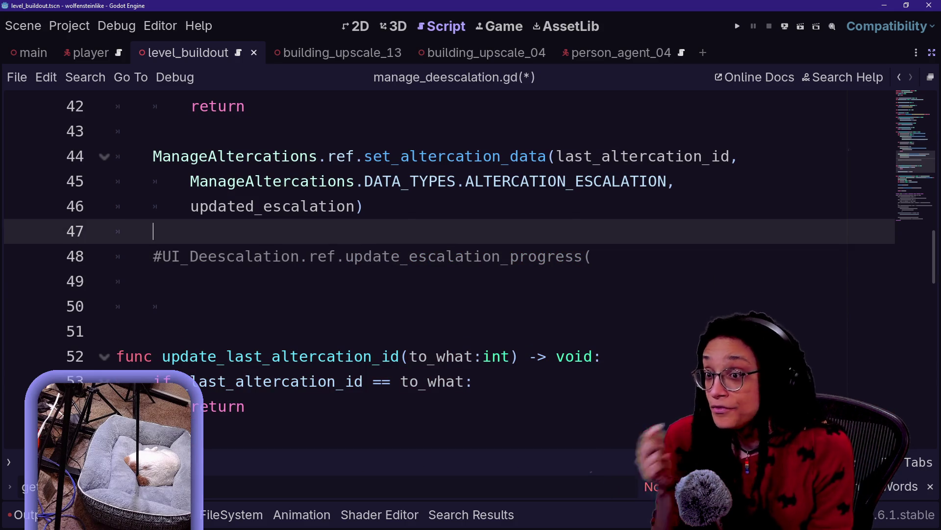
pyautogui.click(364, 207)
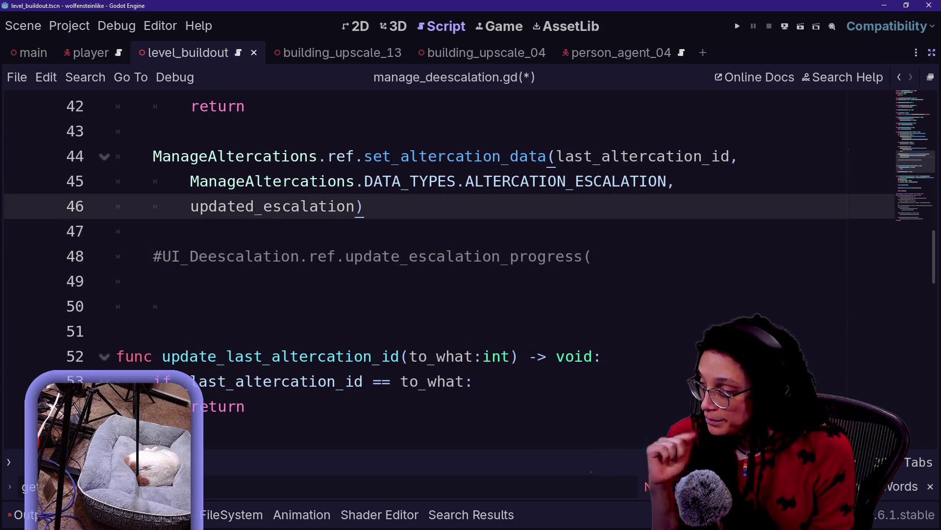
pyautogui.press('Up')
pyautogui.press('Up')
pyautogui.press('Up')
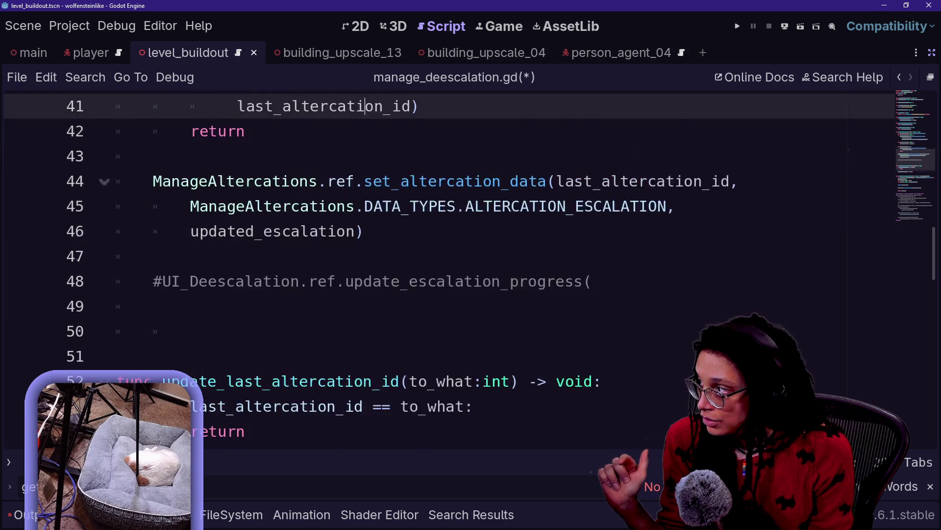
pyautogui.press('Up')
pyautogui.press('Up')
pyautogui.press('Up')
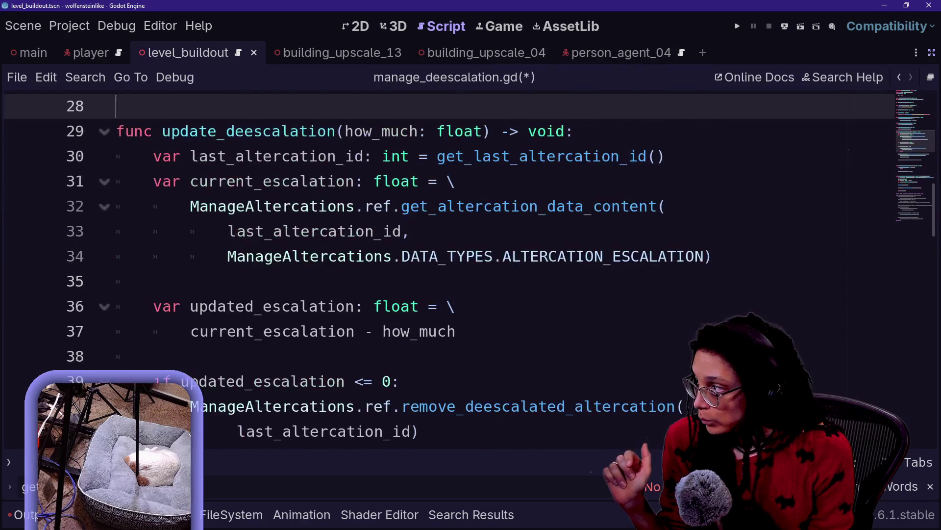
pyautogui.press('Down')
pyautogui.press('Down')
pyautogui.press('Down')
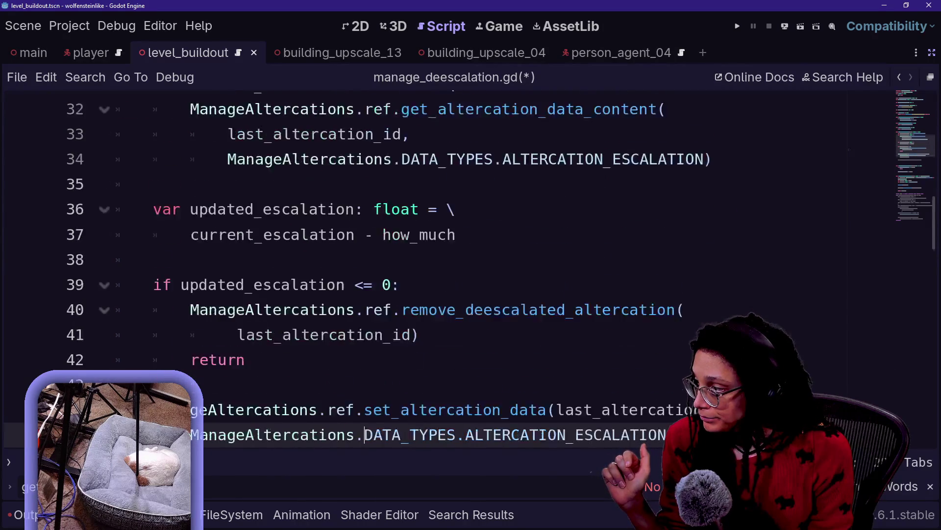
# Begin line 48 with var altercation_threshold: float = \ continuing onto the next line
pyautogui.press('Up')
pyautogui.press('Down')
pyautogui.press('Down')
pyautogui.write('var ')
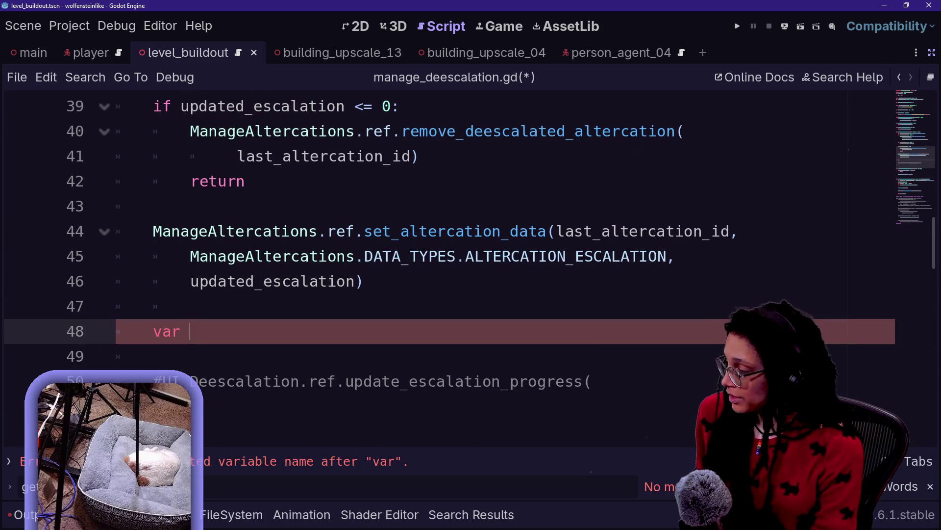
pyautogui.write('alterca')
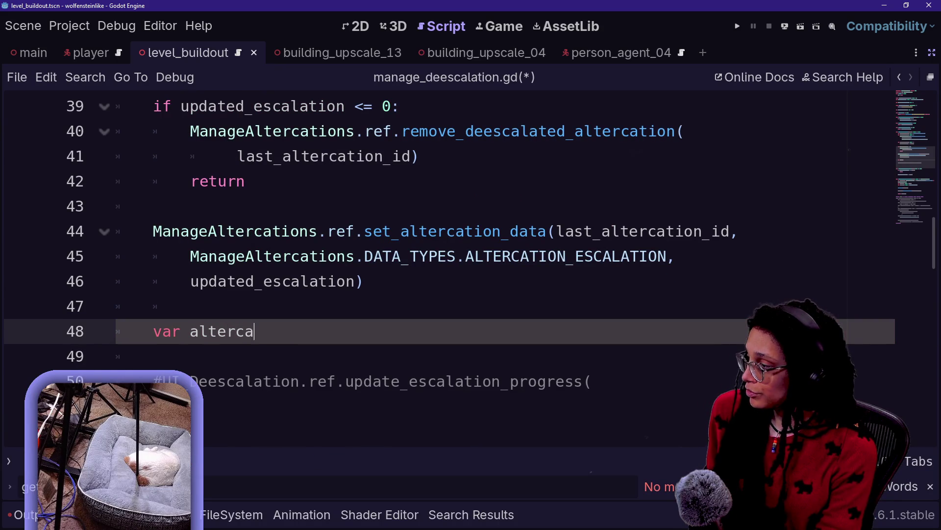
pyautogui.write('tion_thresho')
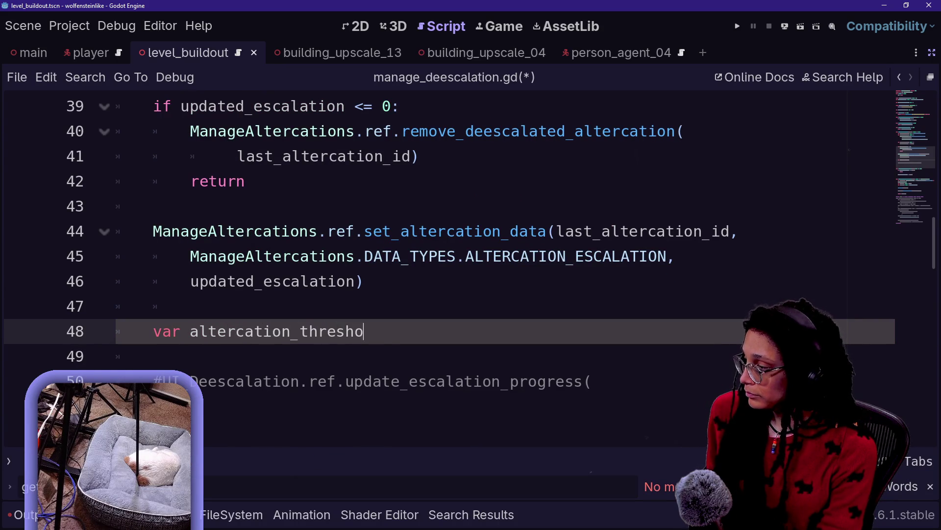
pyautogui.write('ld: float -')
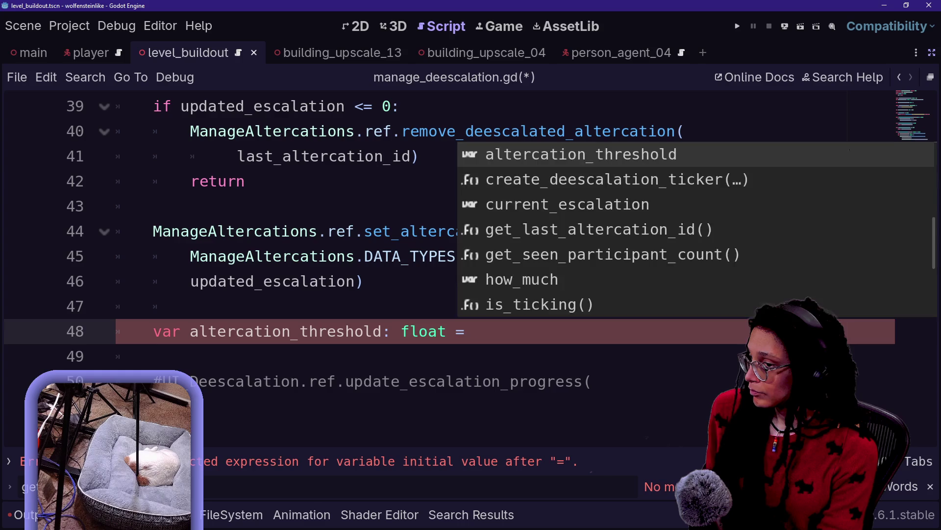
pyautogui.write(' \\')
pyautogui.press('Return')
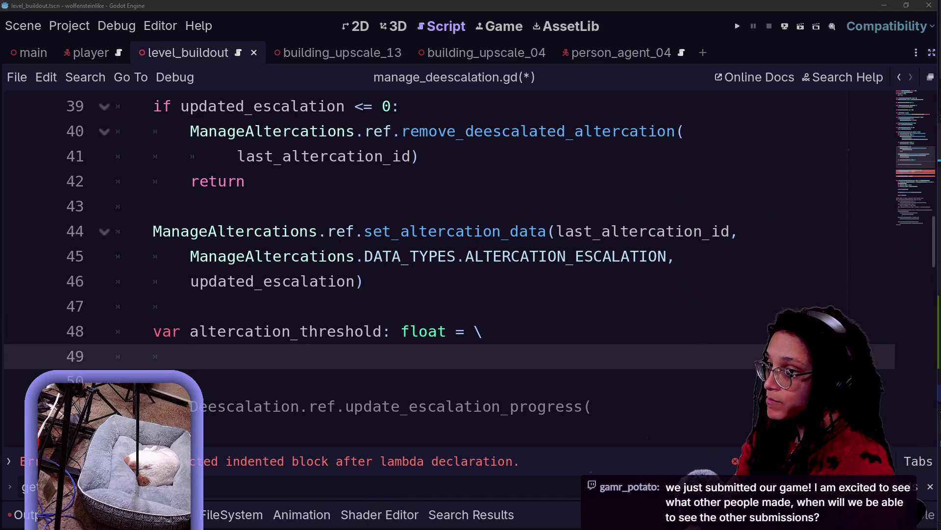
pyautogui.hotkey('alt', 'Tab')
# Read the Game-like Jam countdown showing 52 minutes left until submissions close
pyautogui.doubleClick(539, 409)
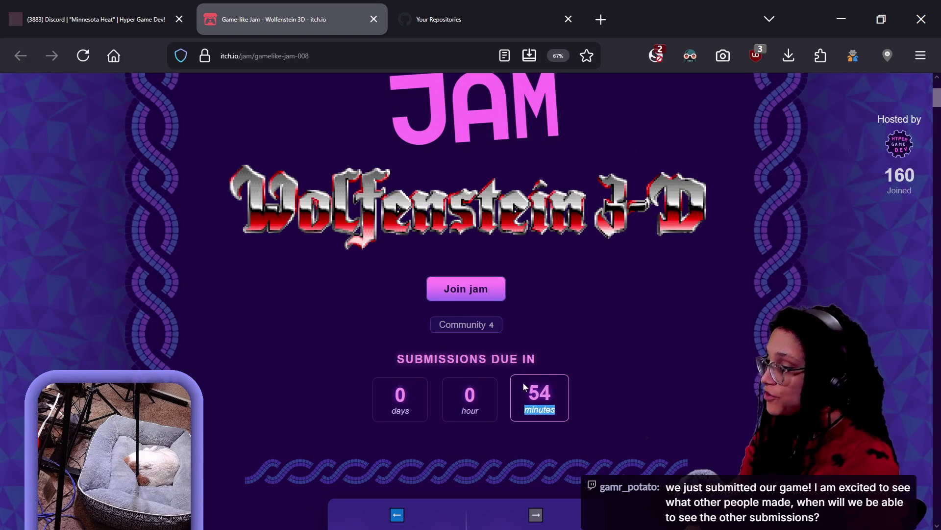
pyautogui.click(643, 387)
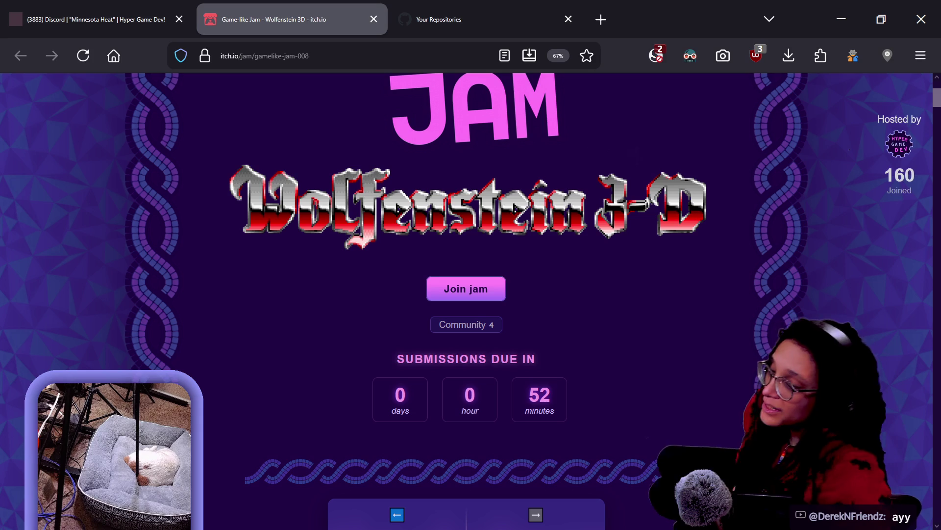
pyautogui.scroll(2, 471, 301)
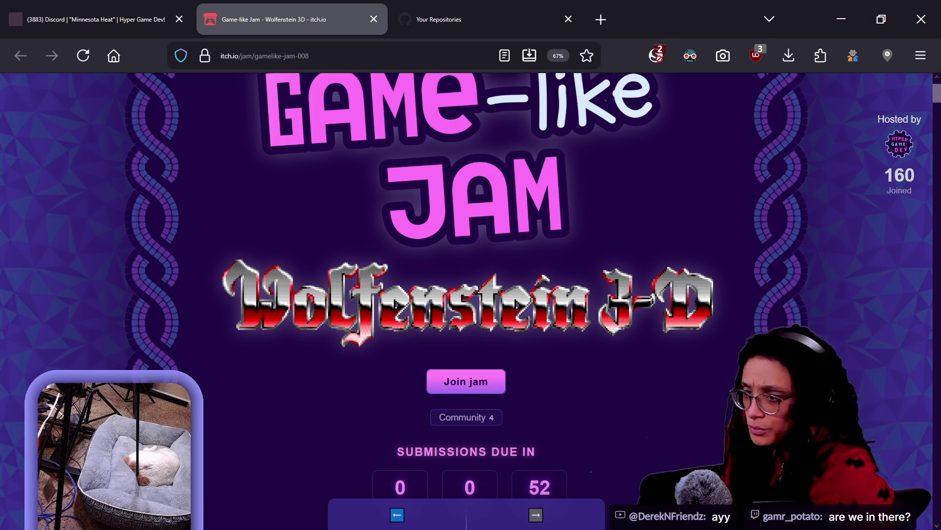
# Switch to the multi-platform stream chat window over the jam page
pyautogui.hotkey('alt', 'Tab')
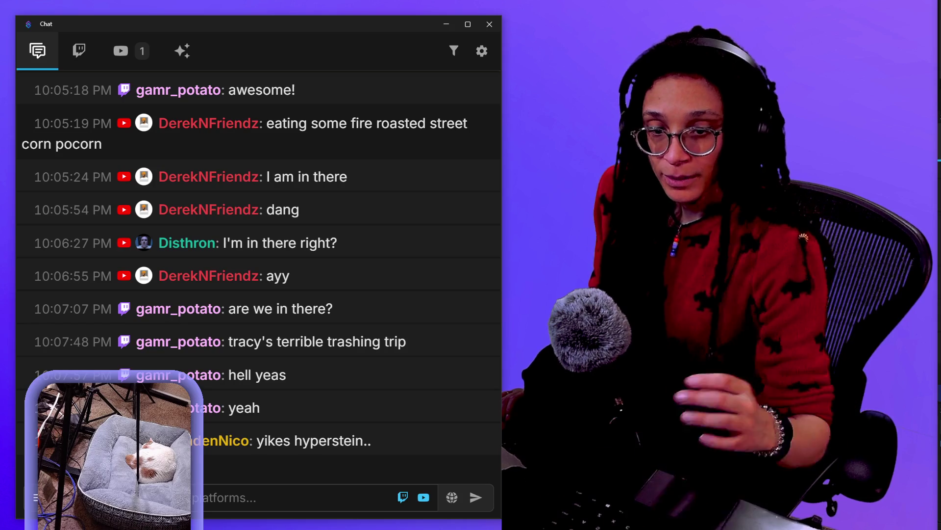
# Leave the chat window and return to manage_deescalation.gd in the Godot editor
pyautogui.hotkey('alt', 'Tab')
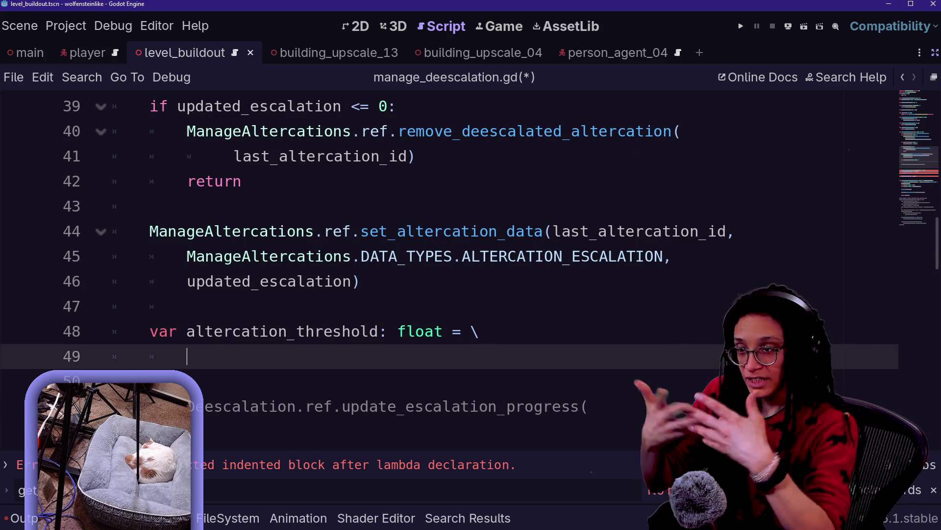
# On line 49 write ManageAltercations.ref.get_altercation_data_content(last_altercation_id, via autocomplete
pyautogui.click(150, 206)
pyautogui.click(188, 306)
pyautogui.click(189, 355)
pyautogui.click(150, 380)
pyautogui.click(187, 356)
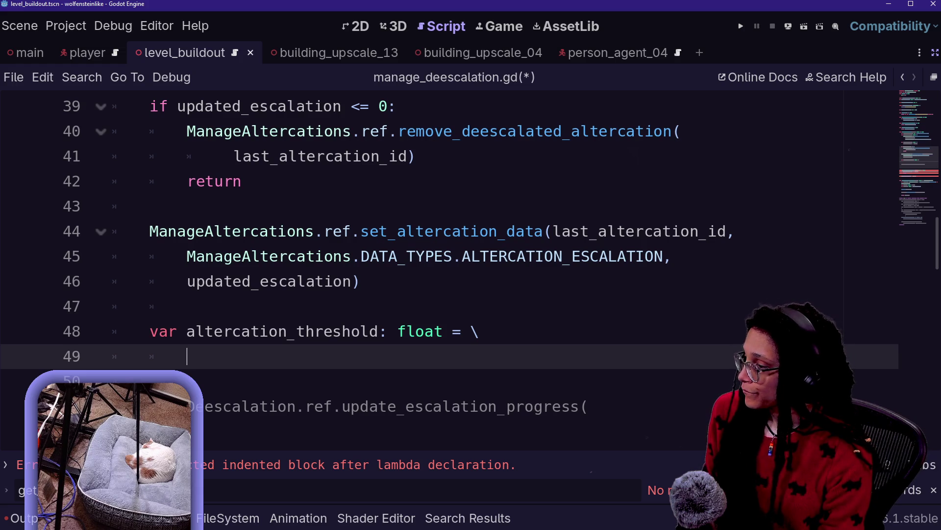
pyautogui.write('ManageAlt')
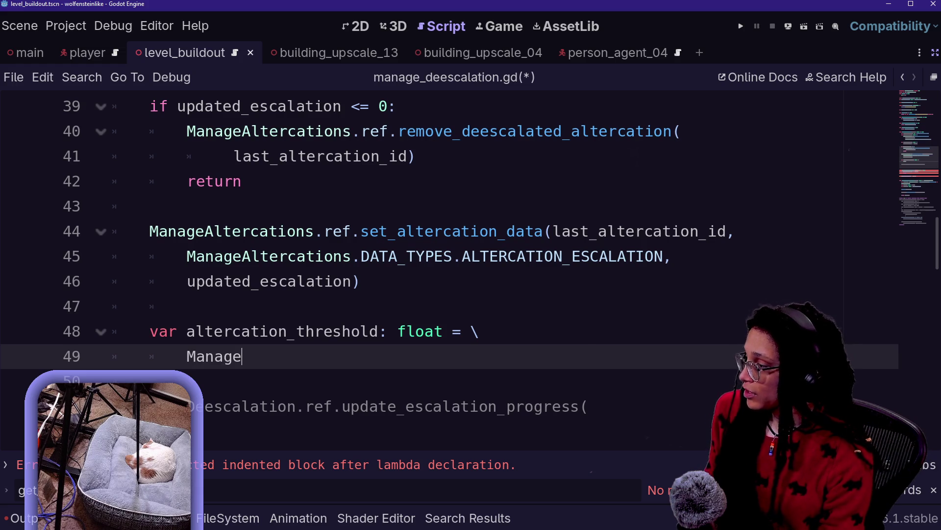
pyautogui.press('Return')
pyautogui.write('.get')
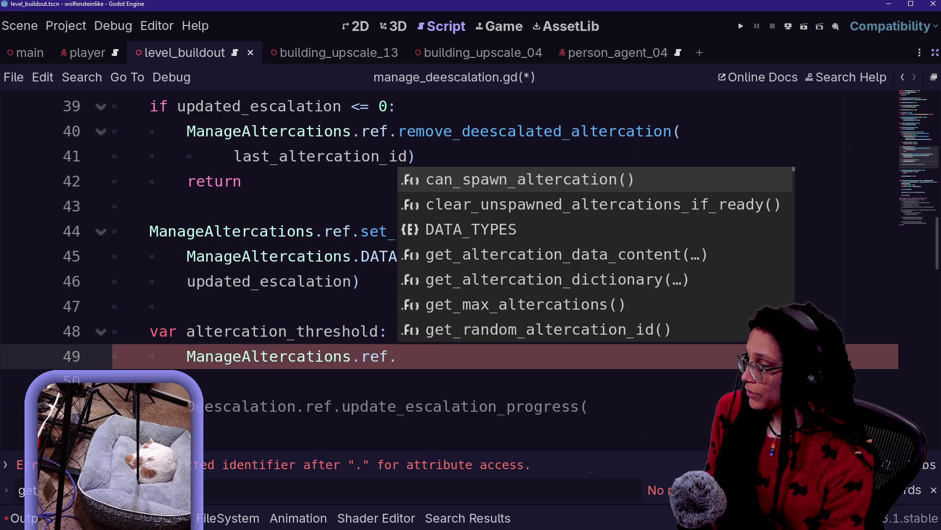
pyautogui.press('Return')
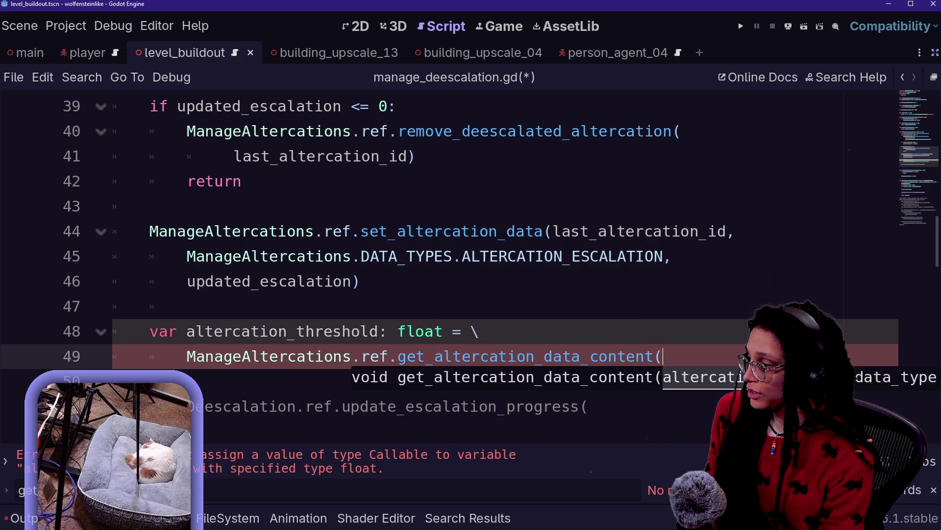
pyautogui.write('last')
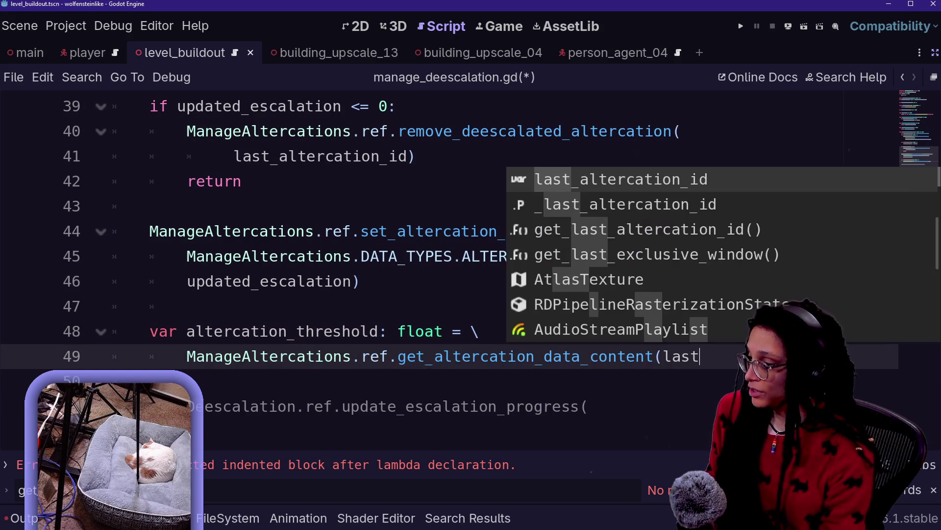
pyautogui.press('Return')
pyautogui.press('Return')
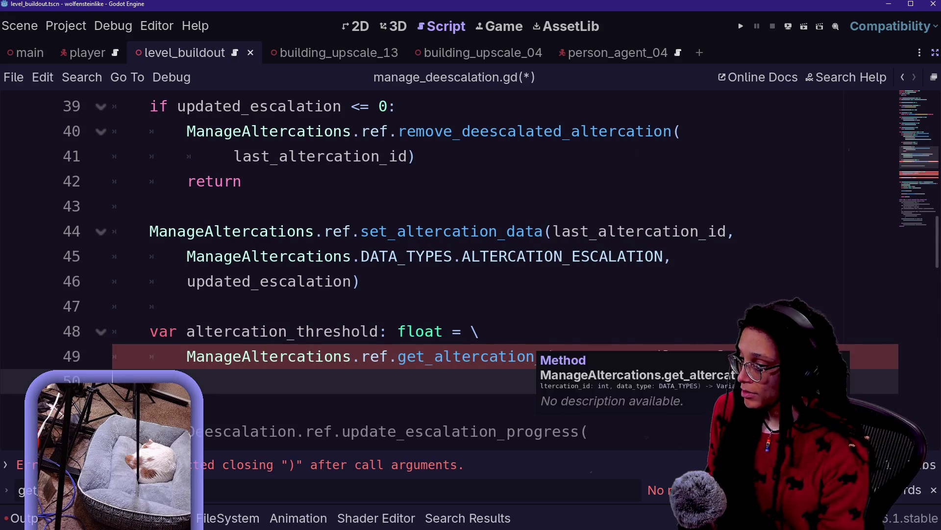
pyautogui.press('Tab')
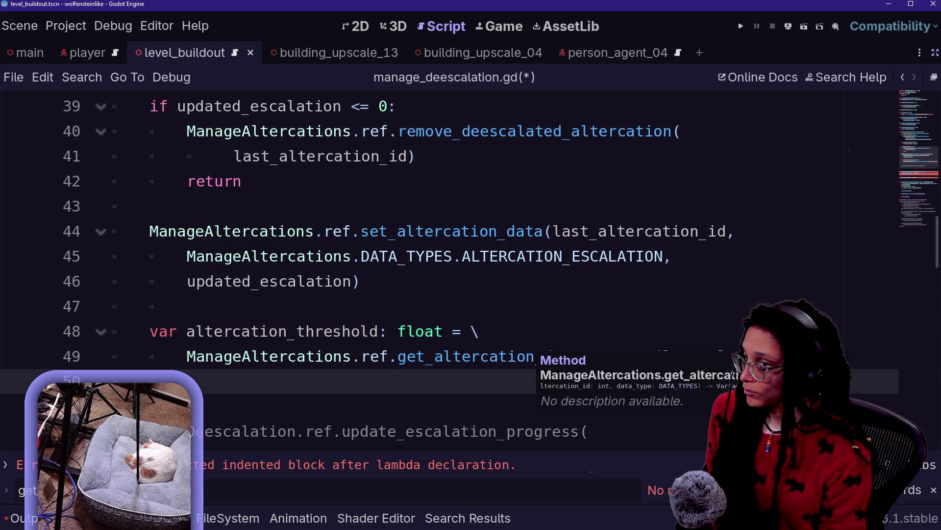
pyautogui.scroll(-2, 534, 356)
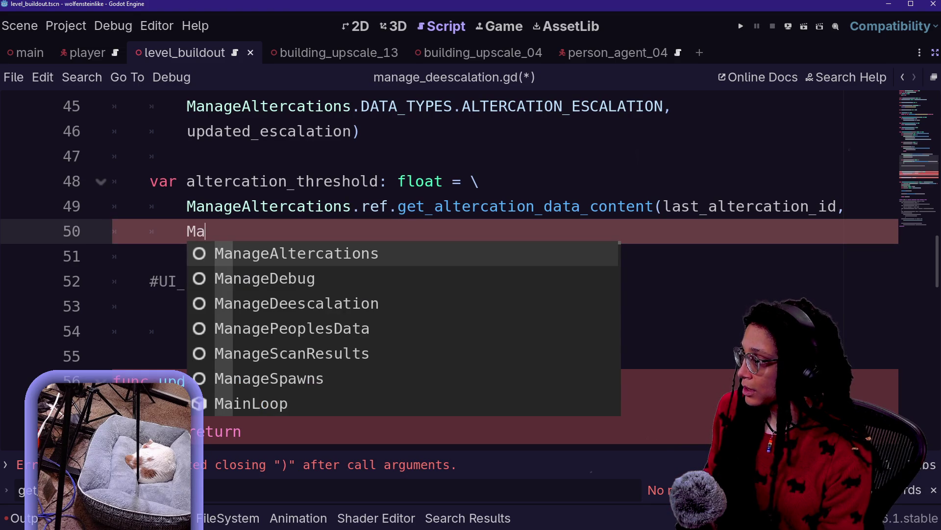
# Add ManageAltercations.DATA_TYPES.ALTERCATION_THRESHOLD as the second argument and fix indentation on lines 46 and 50
pyautogui.press('BackSpace')
pyautogui.press('BackSpace')
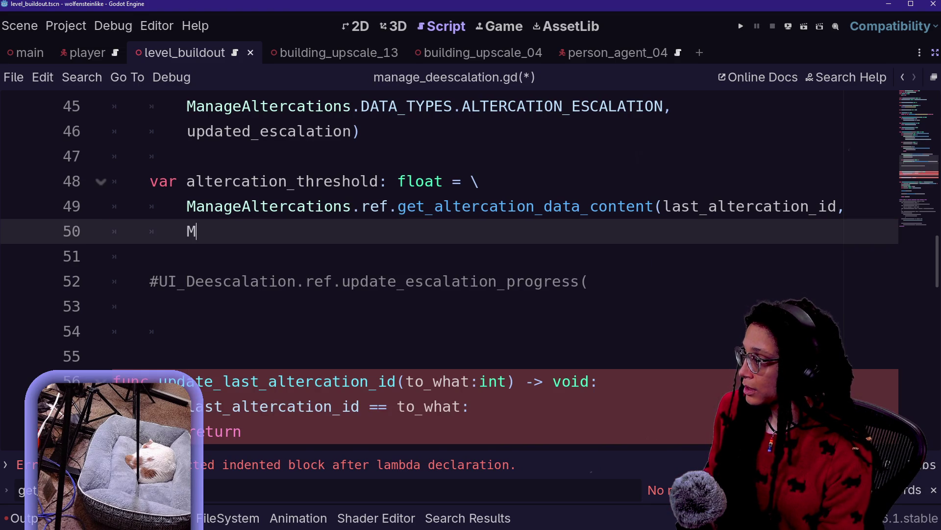
pyautogui.write('anage')
pyautogui.press('Return')
pyautogui.click(150, 130)
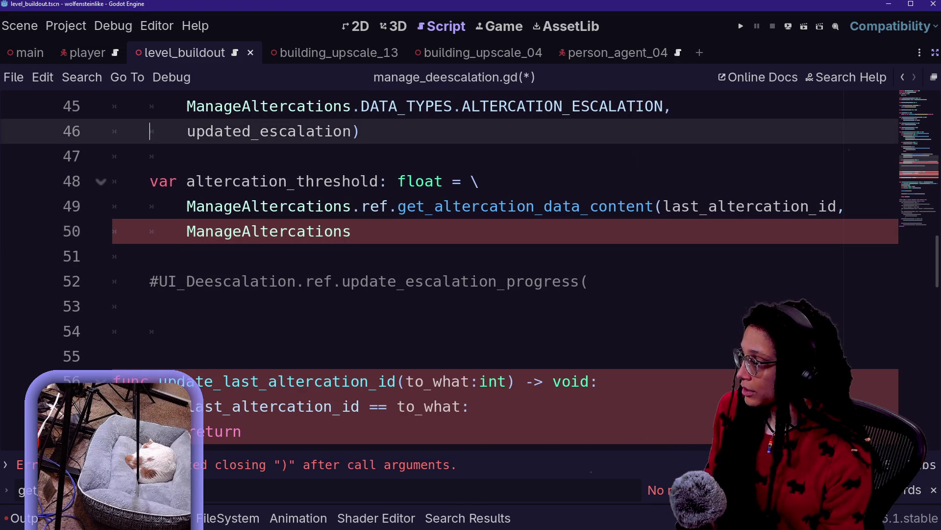
pyautogui.press('Tab')
pyautogui.click(150, 230)
pyautogui.press('Tab')
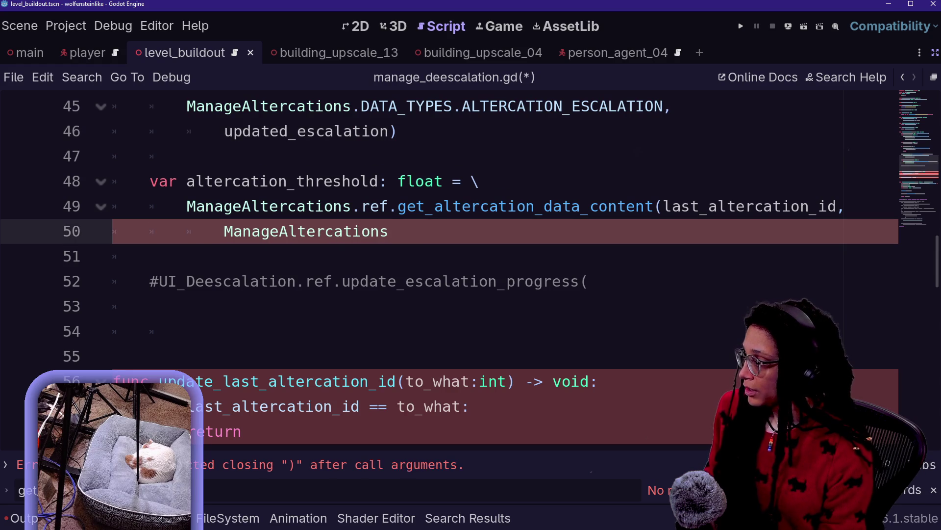
pyautogui.write('.')
pyautogui.press('Return')
pyautogui.write('.')
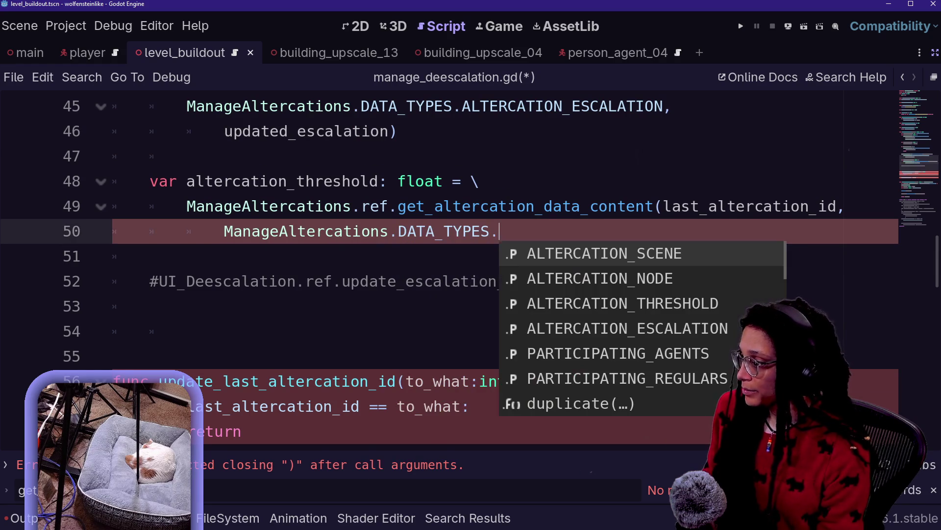
pyautogui.press('Down')
pyautogui.press('Down')
pyautogui.press('Down')
pyautogui.press('Up')
pyautogui.press('Return')
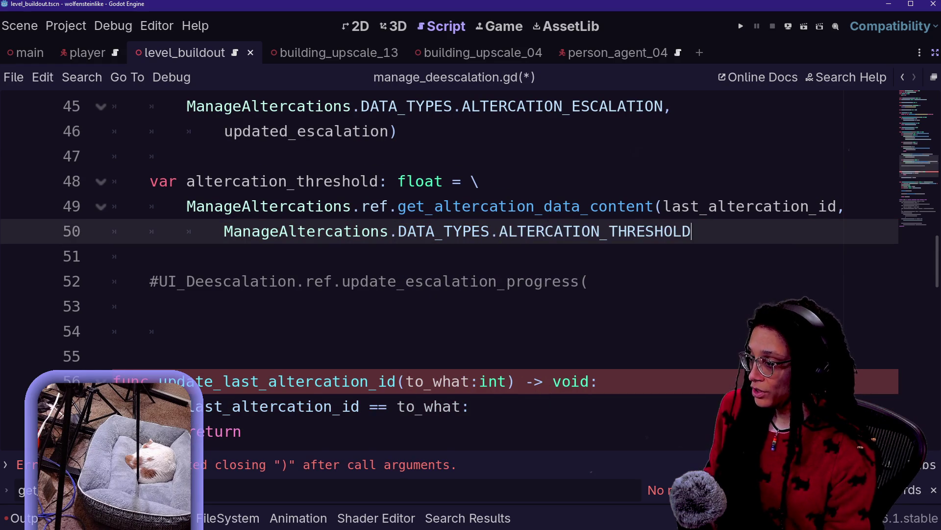
pyautogui.write(')')
pyautogui.press('Return')
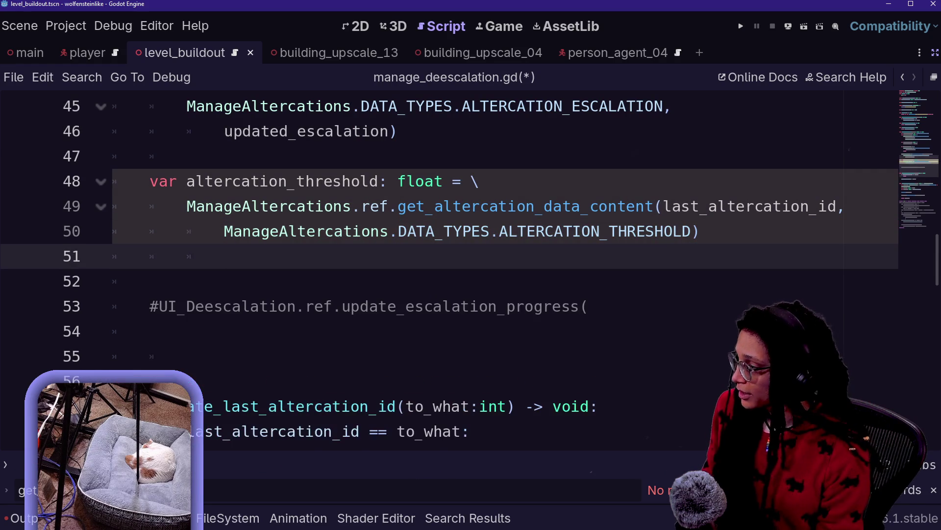
pyautogui.press('BackSpace')
pyautogui.press('BackSpace')
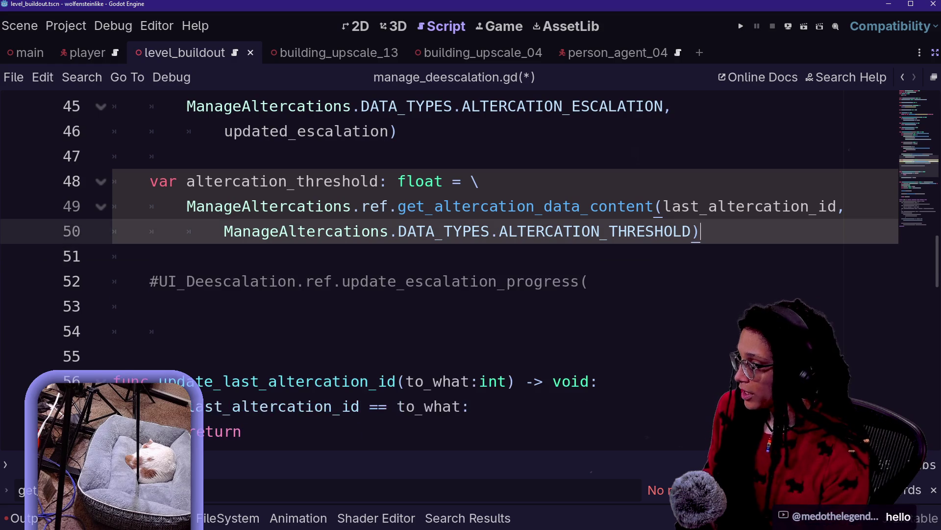
pyautogui.click(150, 256)
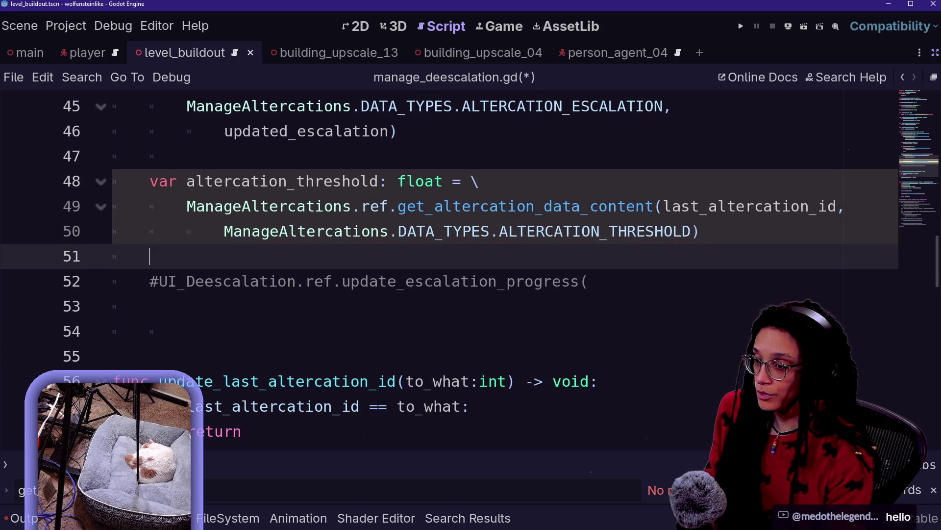
# Briefly uncomment the UI_Deescalation progress call on line 52, then comment it out again
pyautogui.click(397, 281)
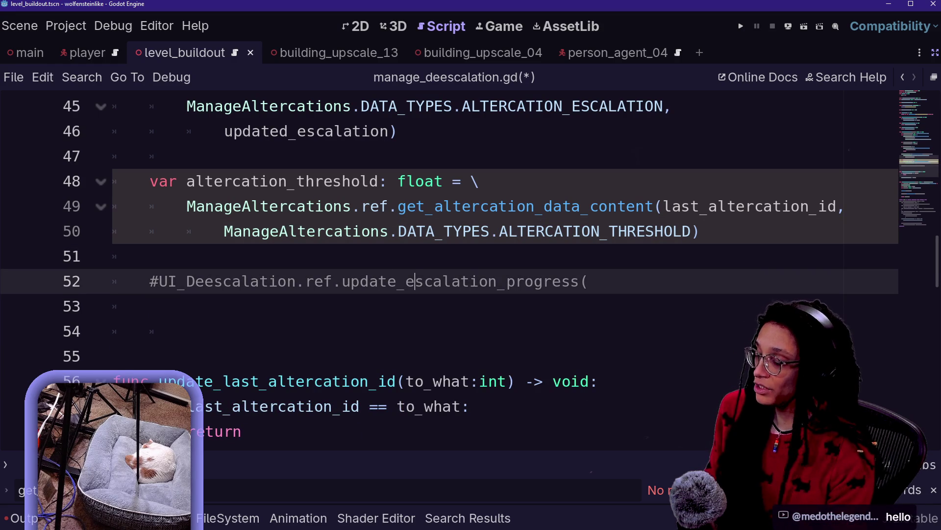
pyautogui.click(152, 306)
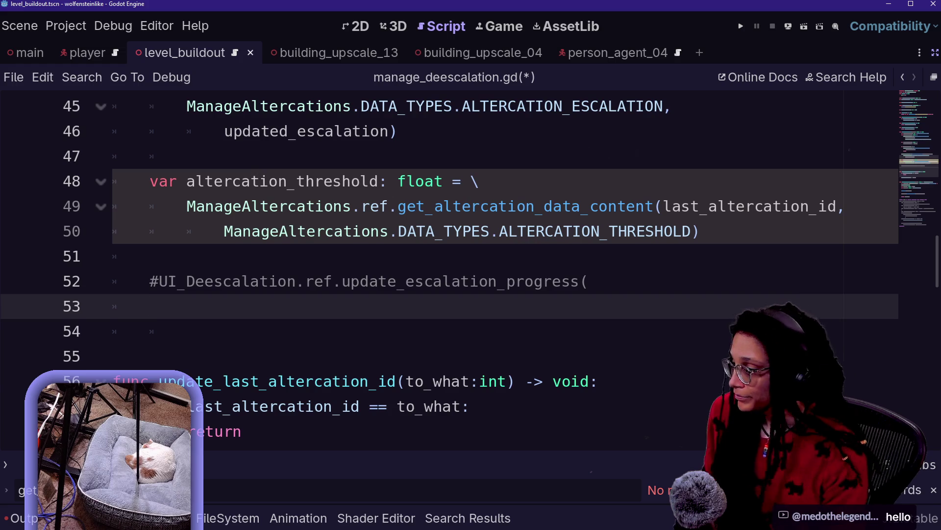
pyautogui.click(387, 281)
pyautogui.hotkey('ctrl', 'k')
pyautogui.click(580, 280)
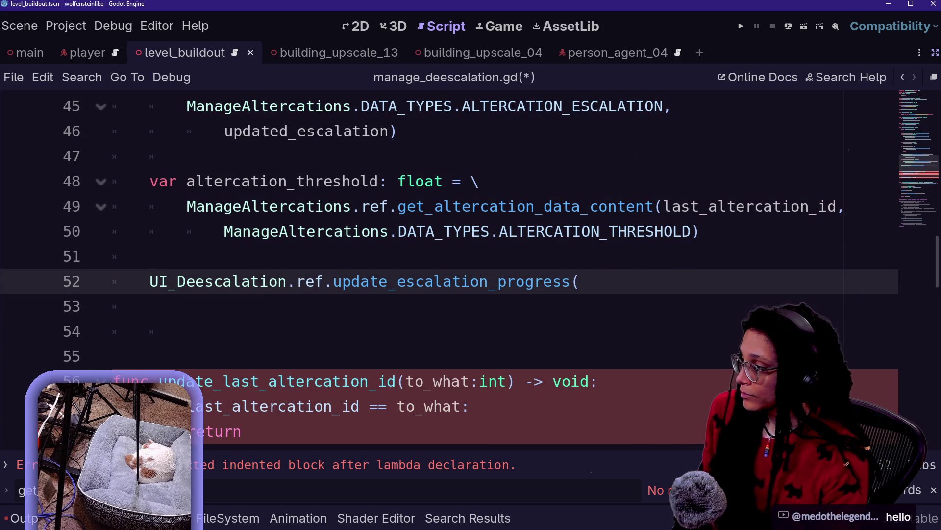
pyautogui.hotkey('ctrl', 'k')
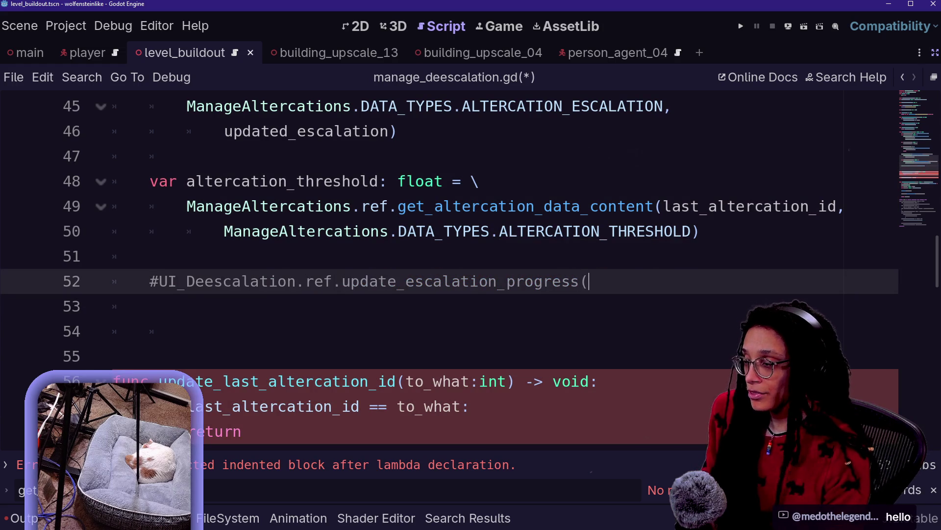
# Insert blank lines above the commented call and start typing the var current_escalation declaration
pyautogui.press('Up')
pyautogui.press('Up')
pyautogui.press('End')
pyautogui.press('Return')
pyautogui.press('Return')
pyautogui.write('ar ')
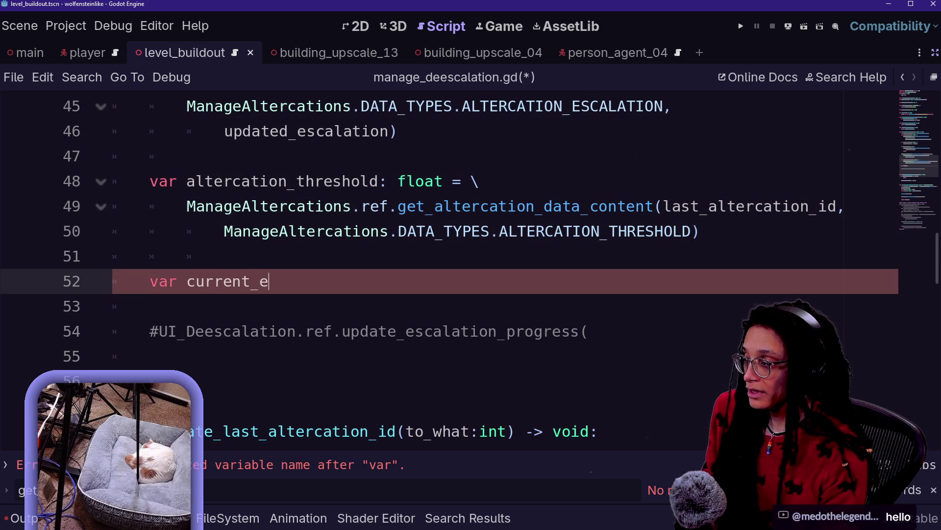
pyautogui.write('tion:')
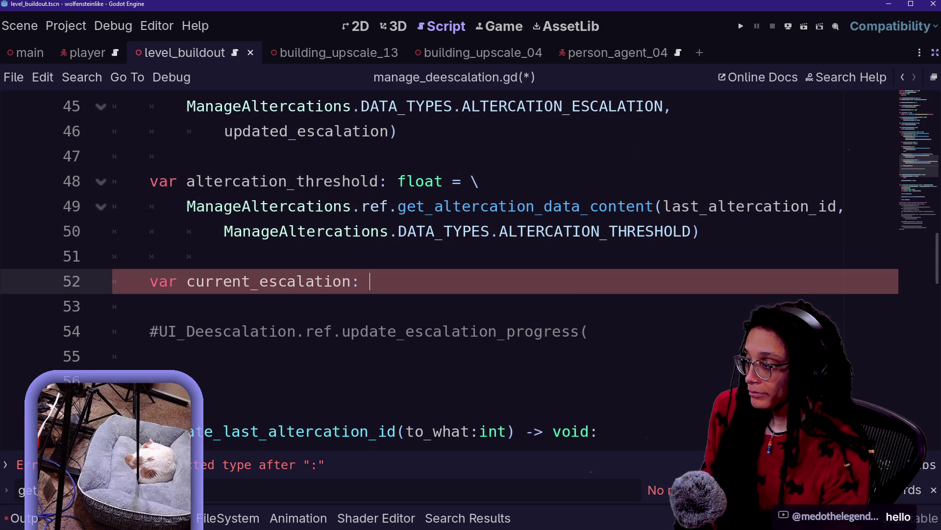
# Review the existing current_escalation declaration, then move to the empty line below the threshold lookup
pyautogui.scroll(4, 441, 270)
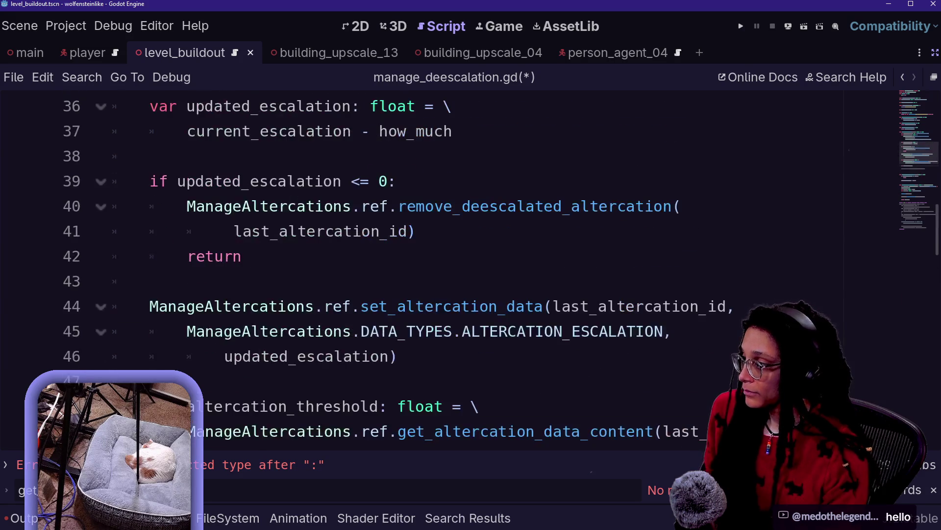
pyautogui.moveTo(149, 232)
pyautogui.mouseDown()
pyautogui.moveTo(362, 206)
pyautogui.moveTo(252, 206)
pyautogui.moveTo(378, 206)
pyautogui.moveTo(150, 231)
pyautogui.mouseUp()
pyautogui.scroll(-3, 149, 231)
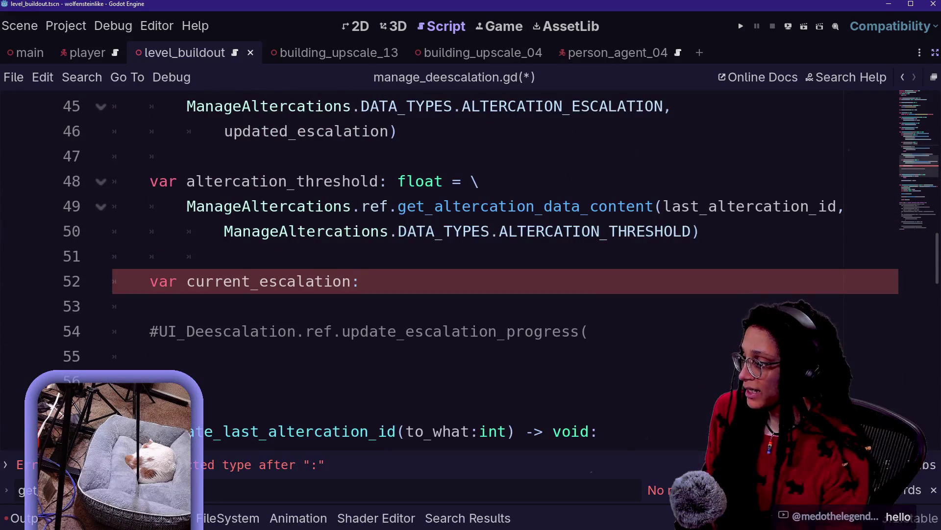
pyautogui.scroll(1, 441, 245)
pyautogui.scroll(3, 442, 270)
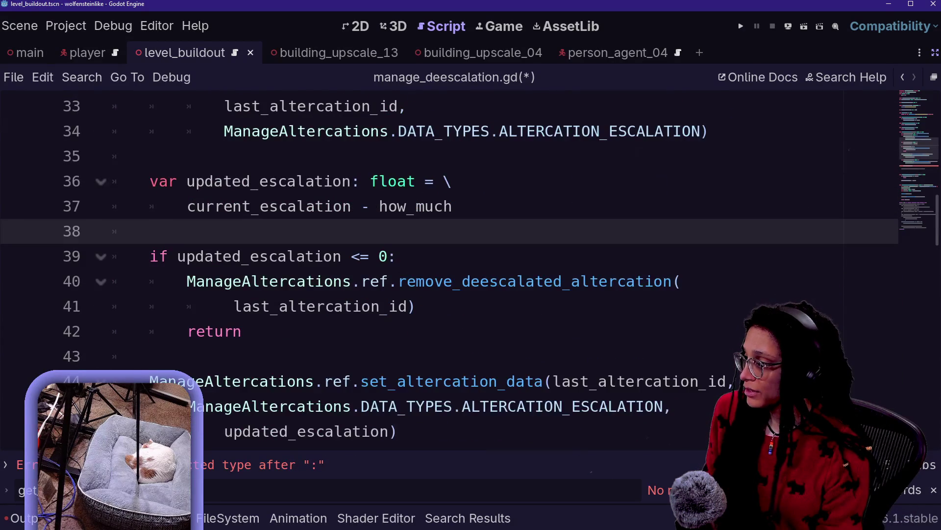
pyautogui.scroll(1, 294, 255)
pyautogui.scroll(-2, 295, 255)
pyautogui.scroll(1, 294, 255)
pyautogui.scroll(3, 294, 255)
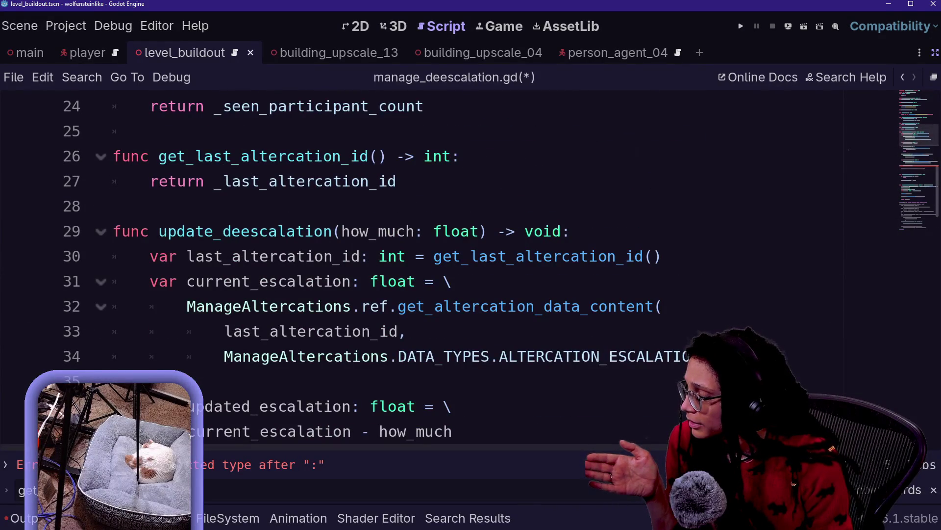
pyautogui.click(343, 281)
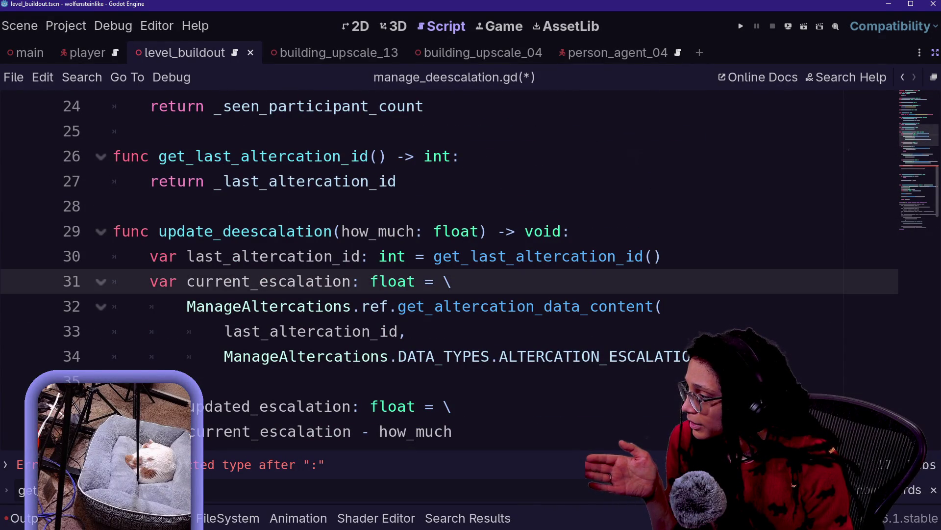
pyautogui.press('Down')
pyautogui.press('Down')
pyautogui.press('Down')
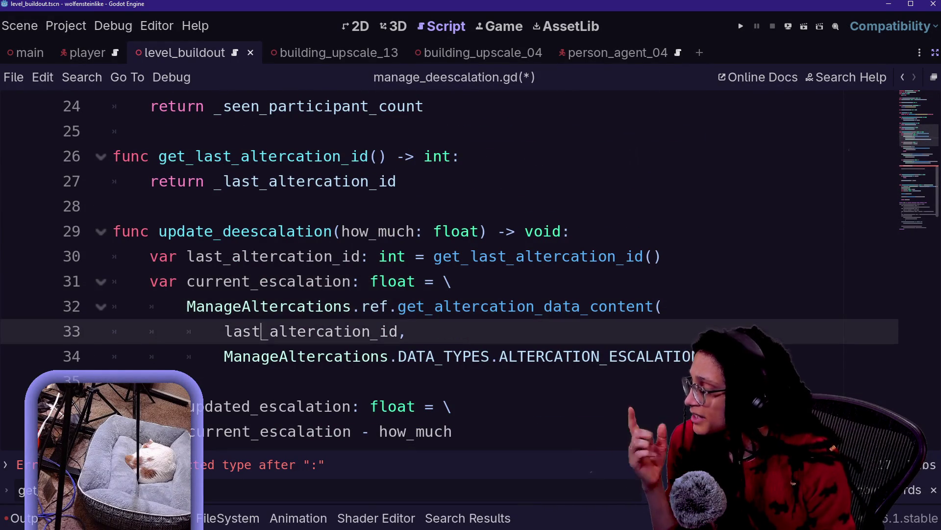
pyautogui.press('Down')
pyautogui.press('Down')
pyautogui.press('Down')
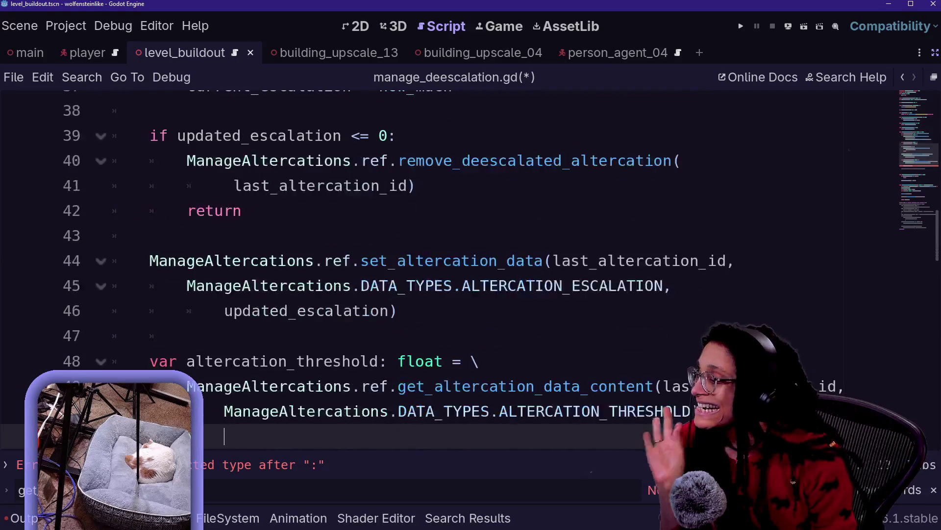
# Rename the new variable to current_deescalation and give it the type 'float = '
pyautogui.press('Up')
pyautogui.write('de')
pyautogui.press('End')
pyautogui.write('in')
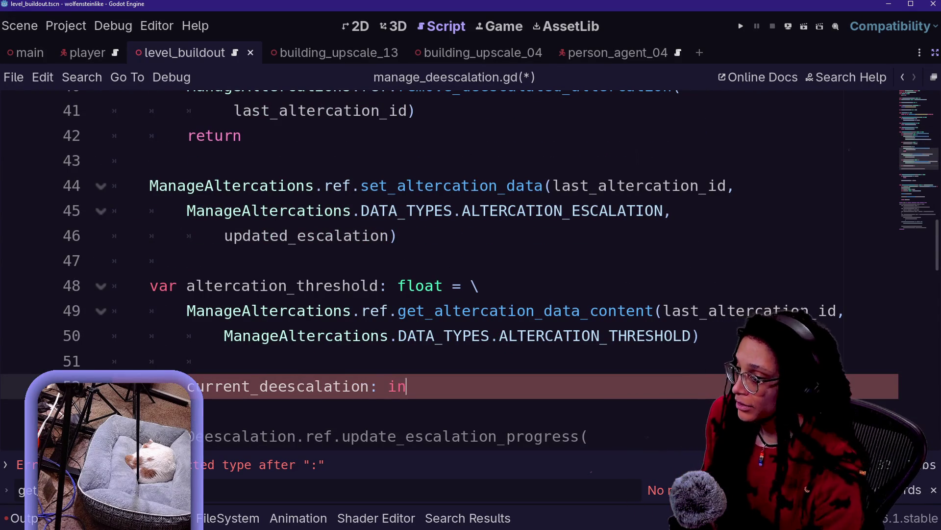
pyautogui.press('BackSpace')
pyautogui.press('BackSpace')
pyautogui.write('float =')
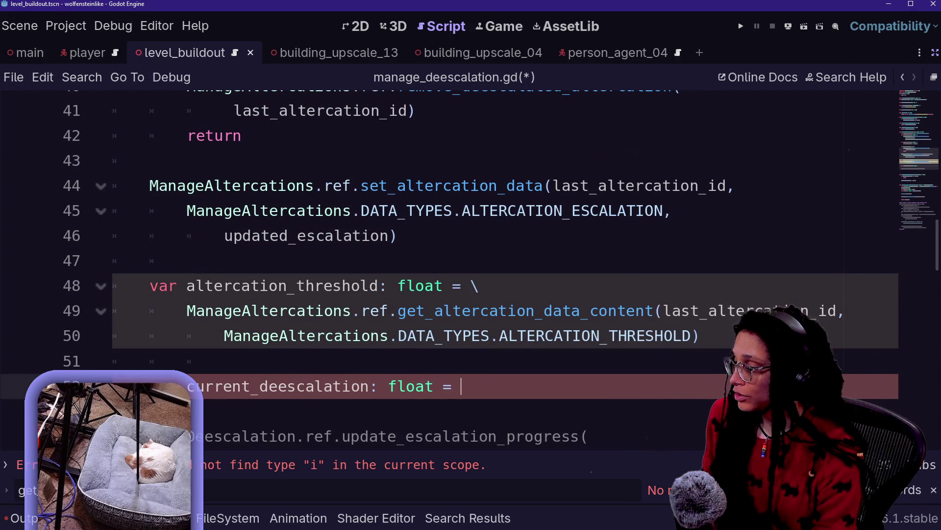
pyautogui.scroll(-1, 470, 270)
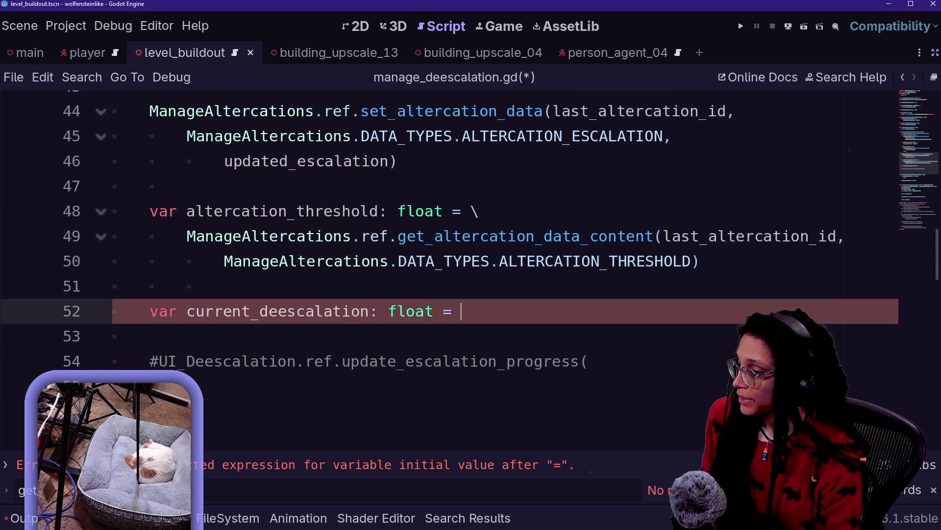
pyautogui.scroll(-1, 471, 269)
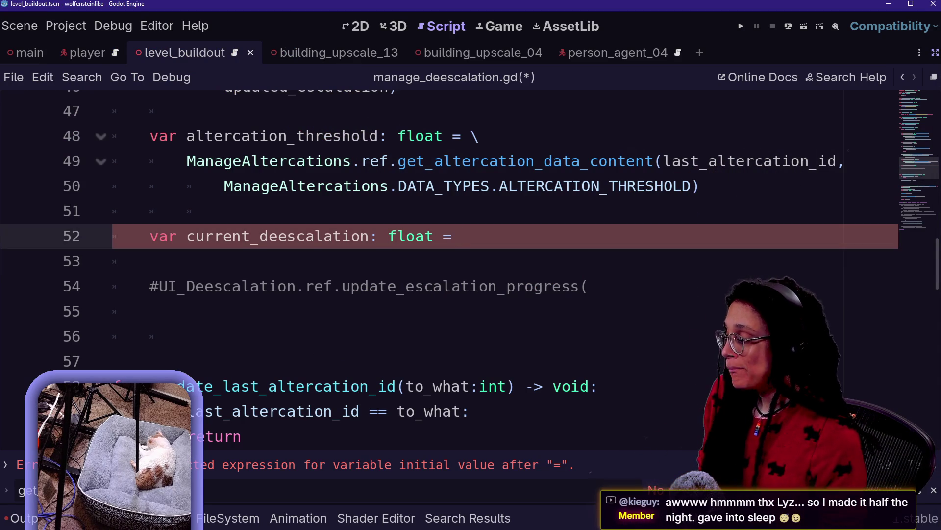
pyautogui.write('w')
pyautogui.press('BackSpace')
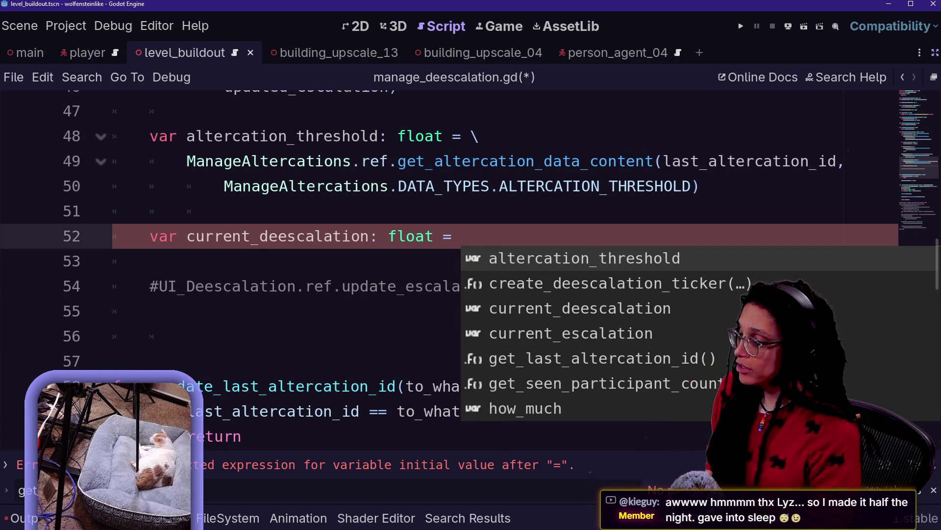
# Continue the assignment onto line 53 as updated_escalation - altercation_threshold
pyautogui.write('\\')
pyautogui.press('Return')
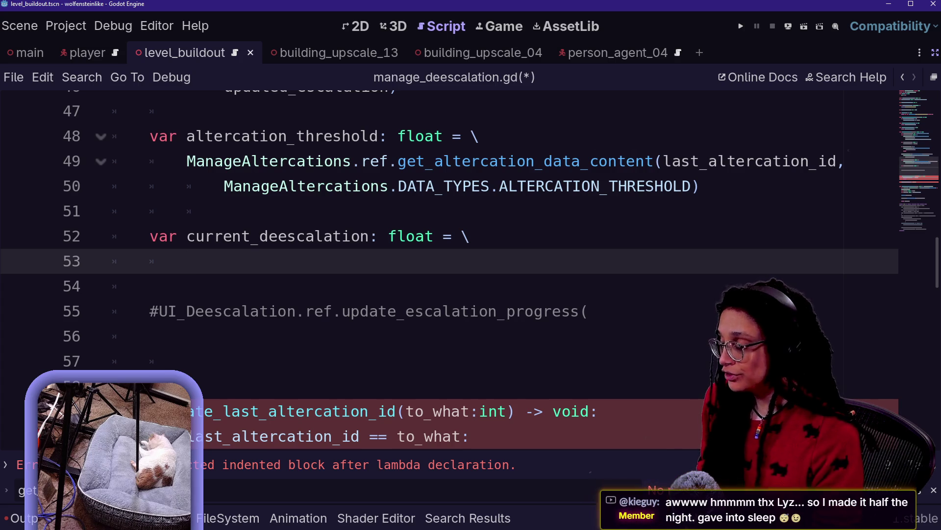
pyautogui.write('u')
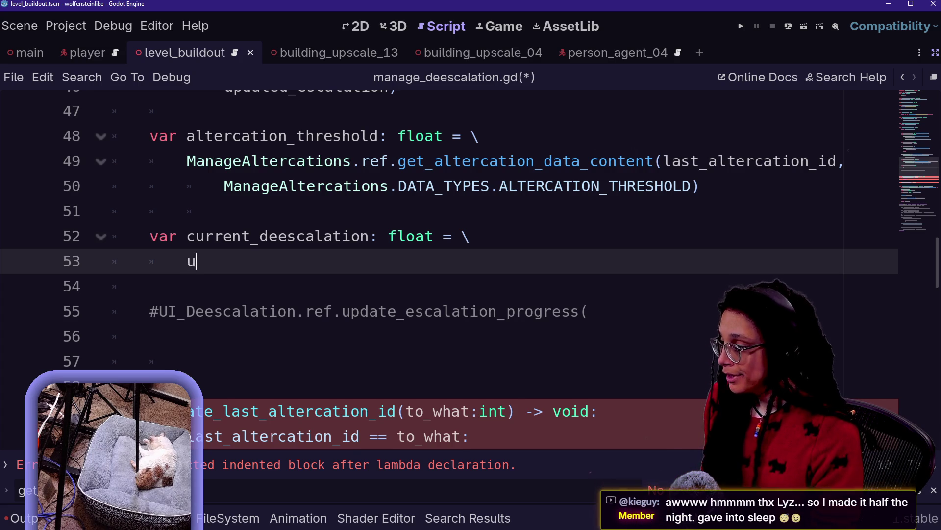
pyautogui.press('Return')
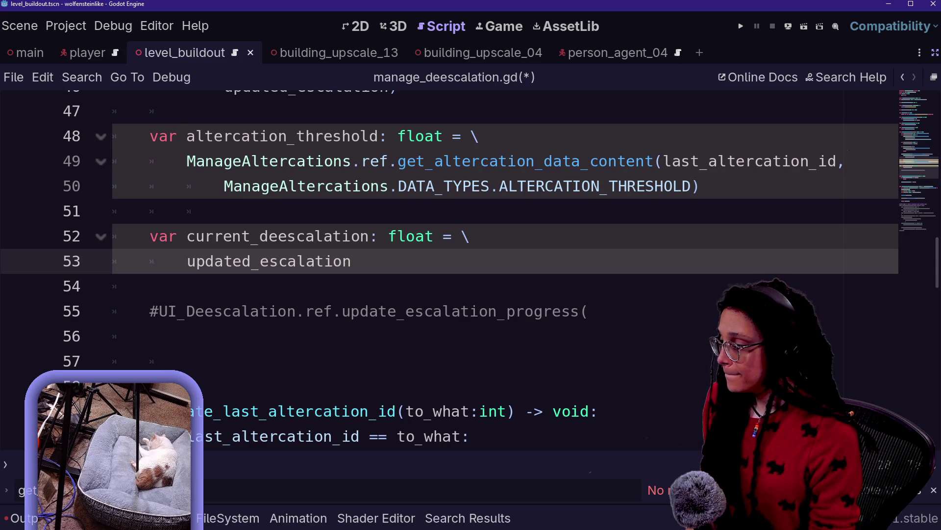
pyautogui.write(' - a')
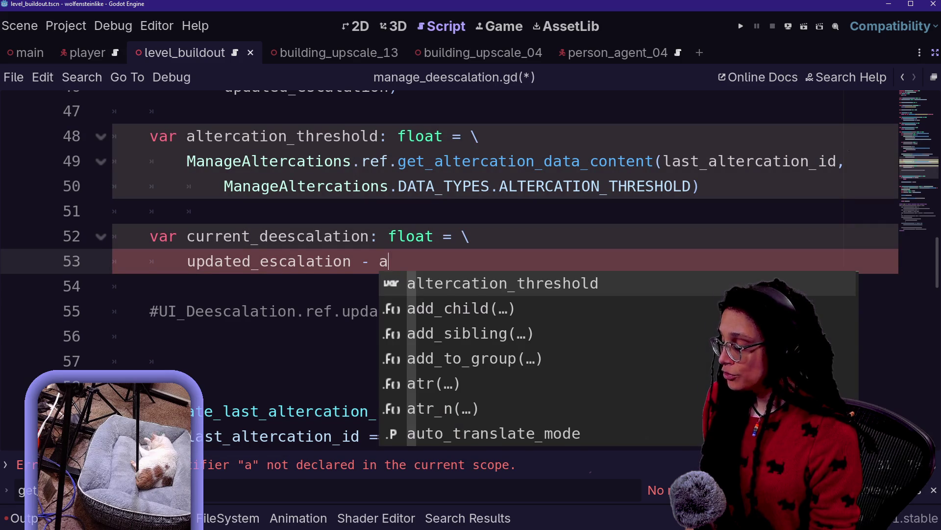
pyautogui.press('Return')
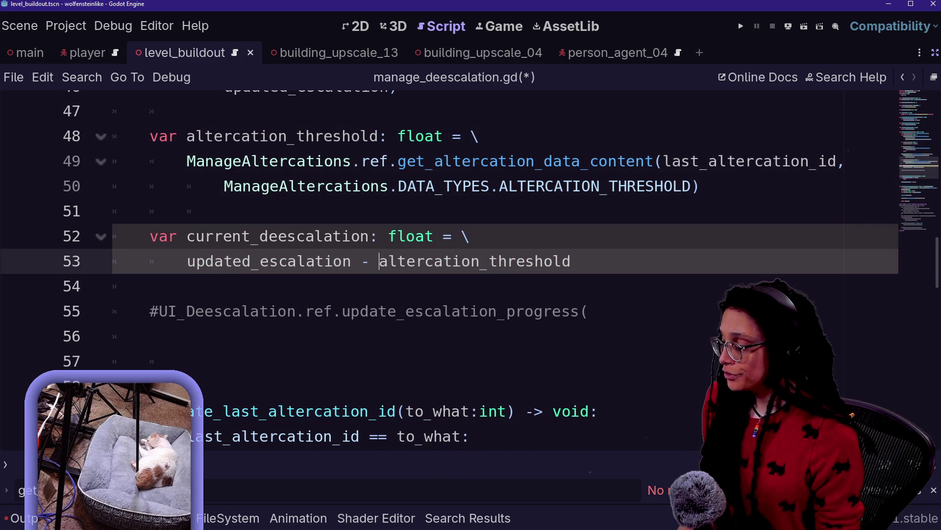
# Try wrapping the subtraction in abs(), then remove the wrapper and add a blank line after it
pyautogui.click(571, 261)
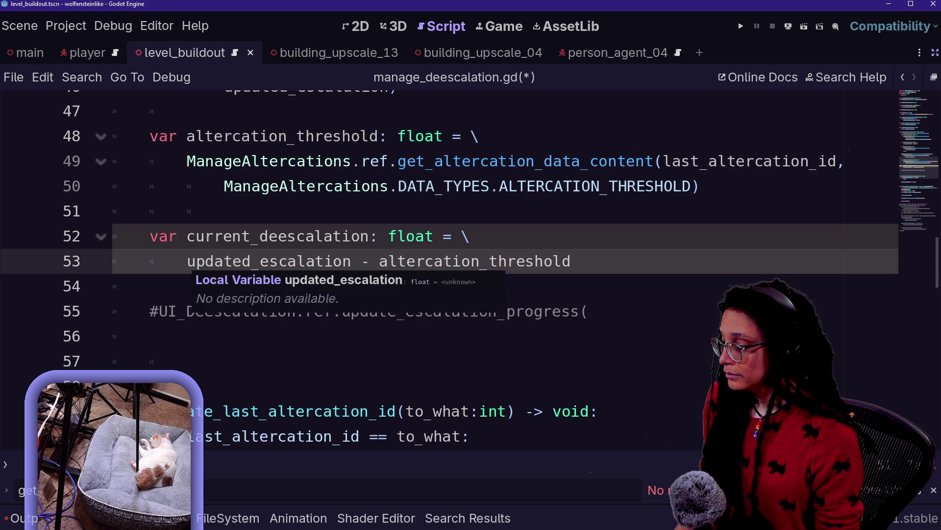
pyautogui.click(186, 261)
pyautogui.write('ans')
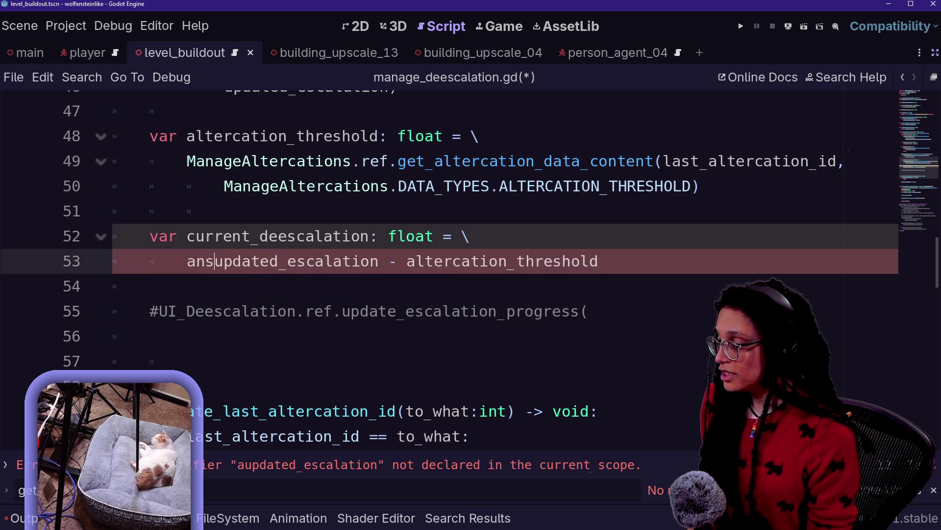
pyautogui.press('BackSpace')
pyautogui.press('BackSpace')
pyautogui.write('bs(')
pyautogui.click(554, 261)
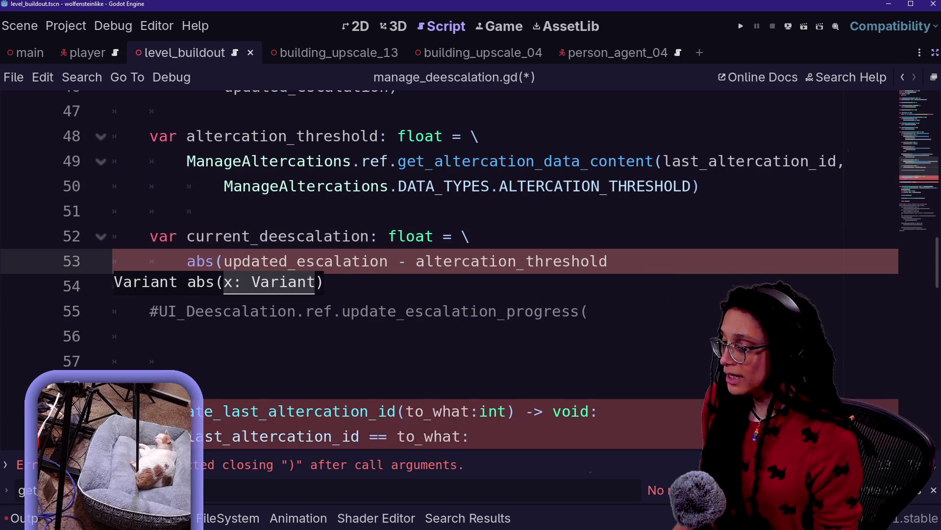
pyautogui.click(608, 261)
pyautogui.write(')')
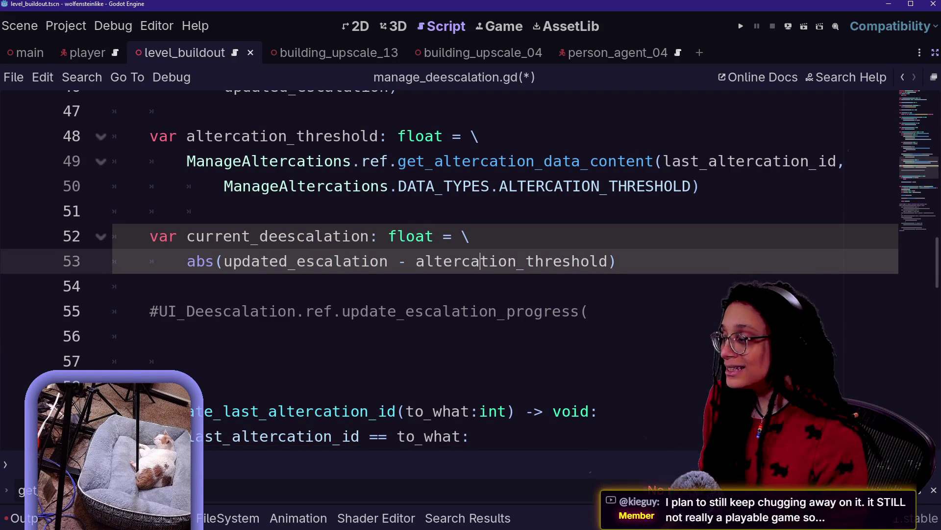
pyautogui.press('BackSpace')
pyautogui.press('BackSpace')
pyautogui.press('BackSpace')
pyautogui.press('Delete')
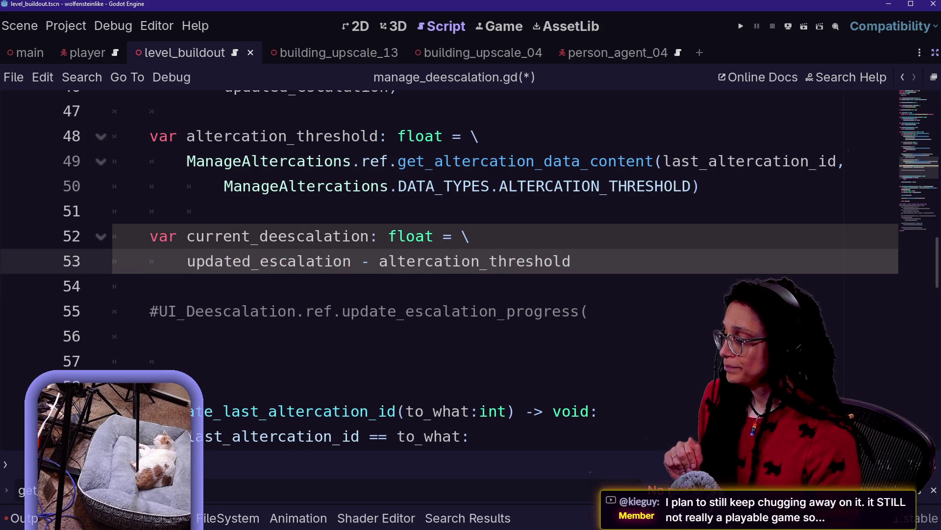
pyautogui.press('Return')
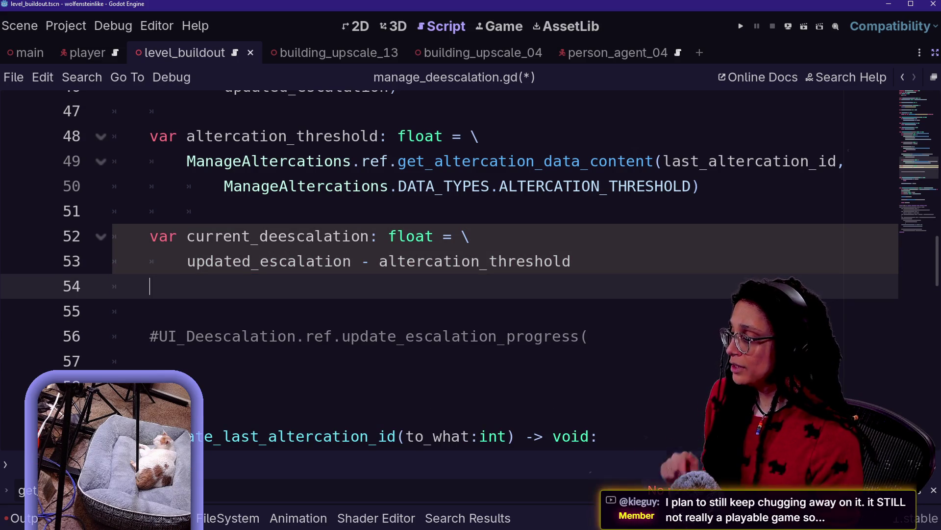
# Start an 'if current_deescalation < 0:' guard on a new line
pyautogui.press('Return')
pyautogui.write('if current')
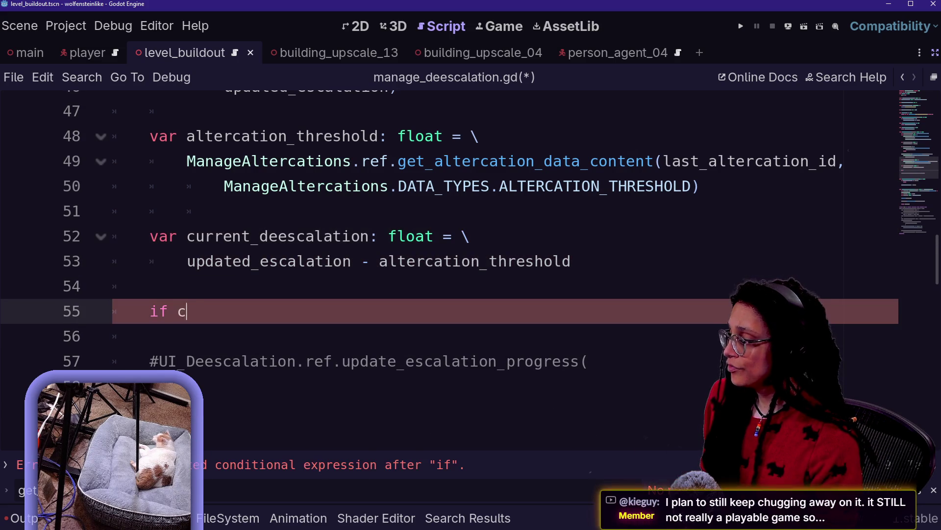
pyautogui.press('Return')
pyautogui.write('<=')
pyautogui.press('BackSpace')
pyautogui.write('0')
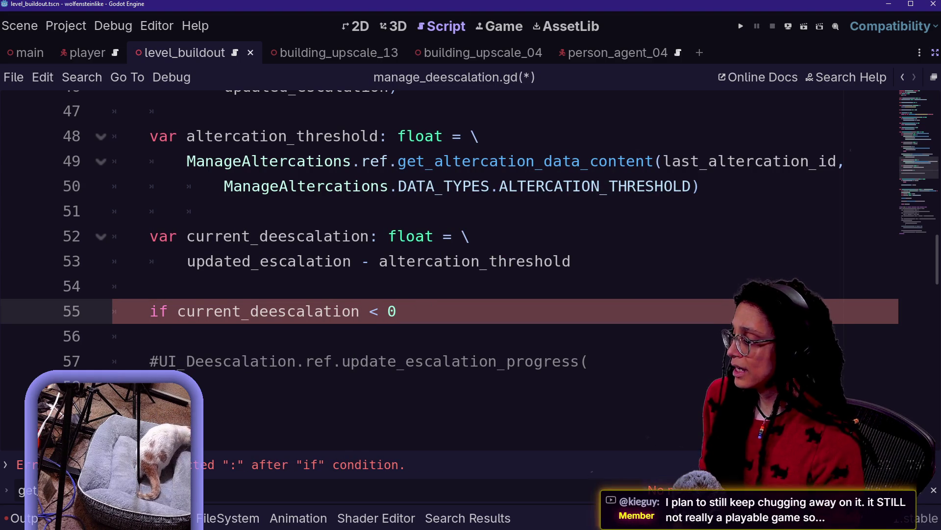
pyautogui.write(':')
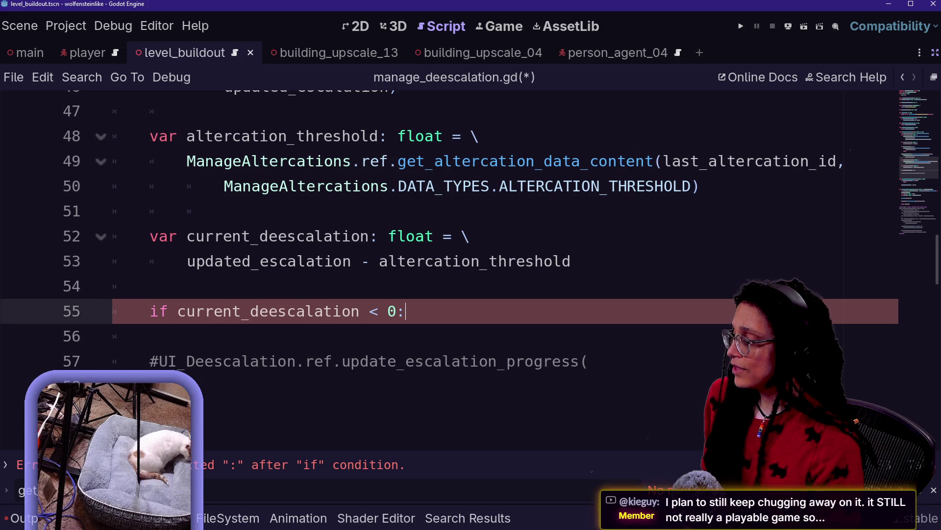
pyautogui.press('Return')
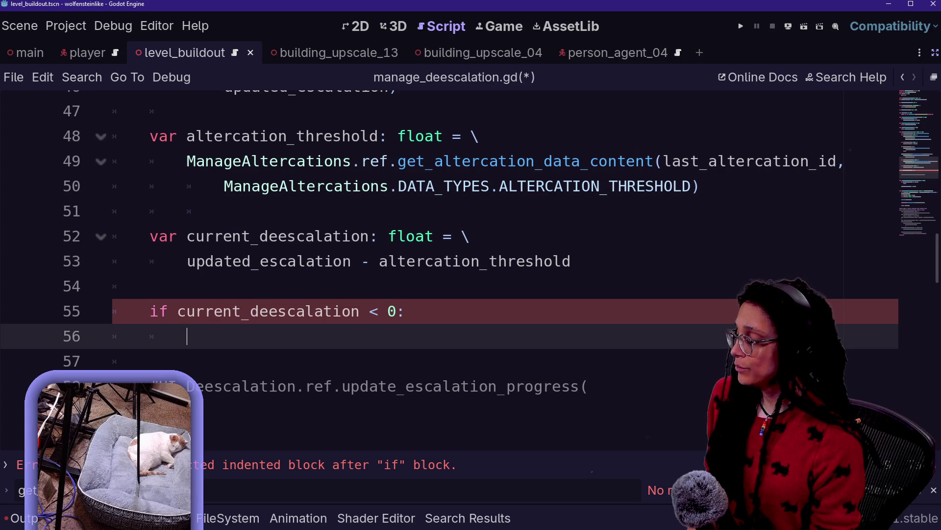
# In the guard, print.fancy a PUSH_ERROR saying 'Somehow escalation is negative lol'
pyautogui.write('print.fanc')
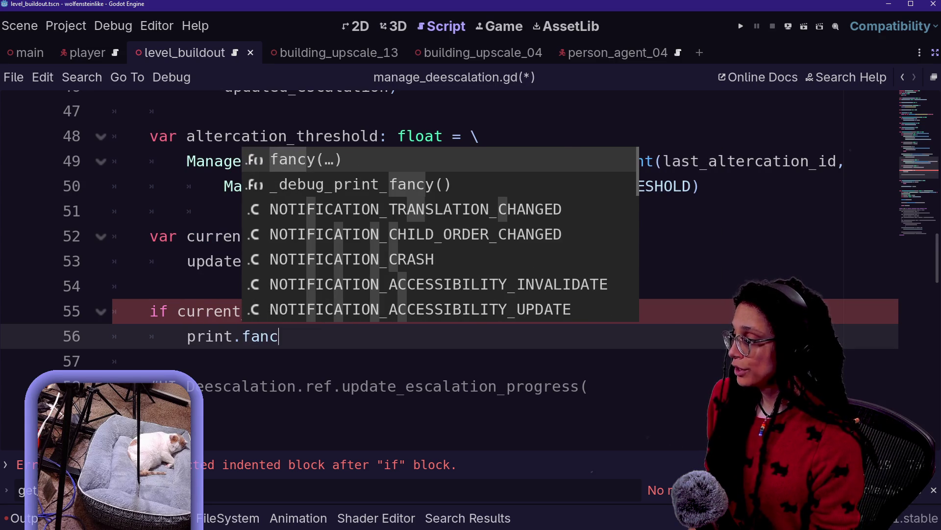
pyautogui.write('y([')
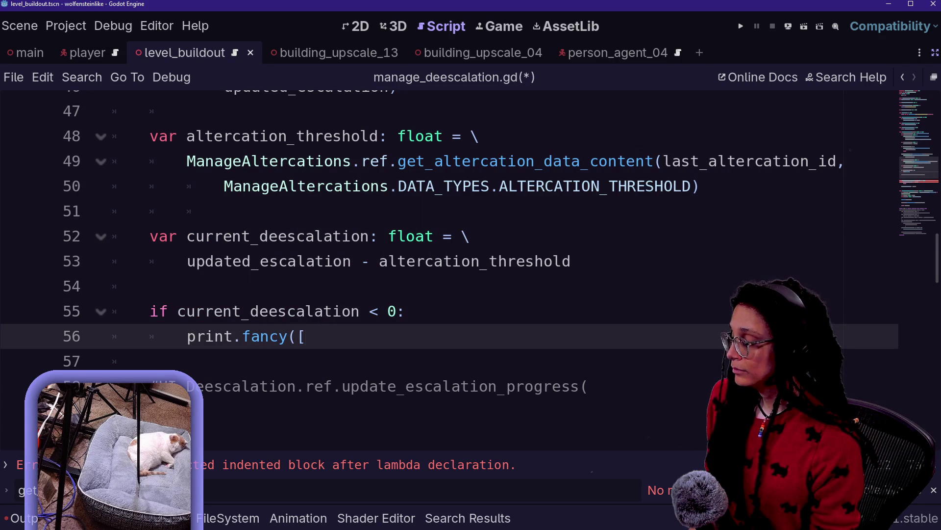
pyautogui.write('PUSH')
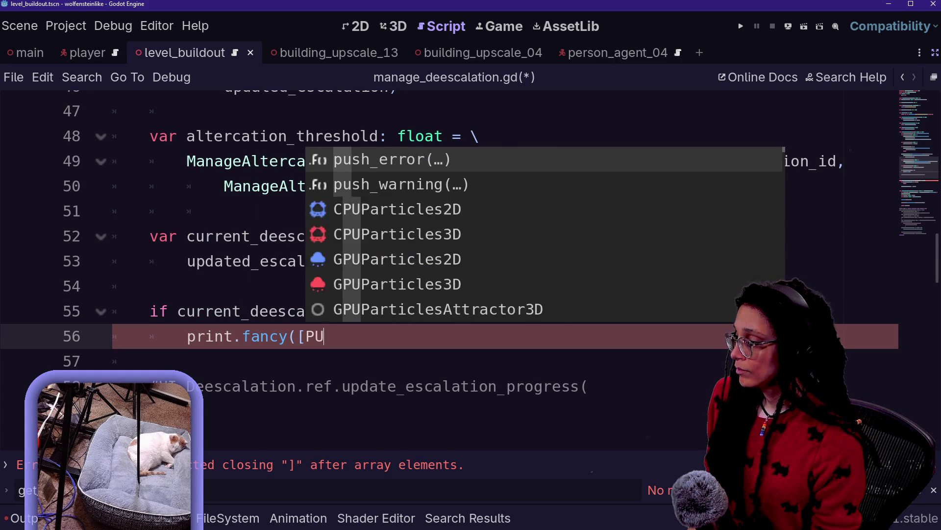
pyautogui.press('BackSpace')
pyautogui.press('BackSpace')
pyautogui.press('BackSpace')
pyautogui.press('BackSpace')
pyautogui.write('FFX.P')
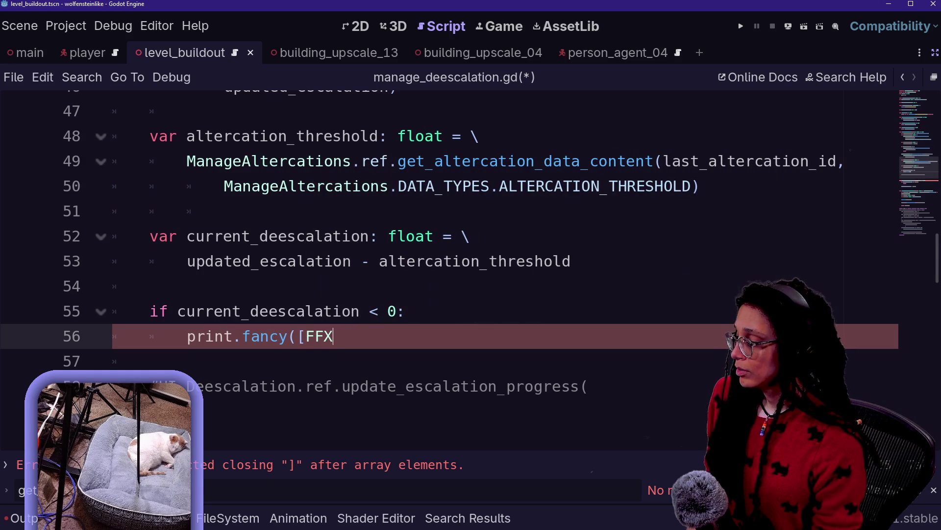
pyautogui.press('Return')
pyautogui.write('],"')
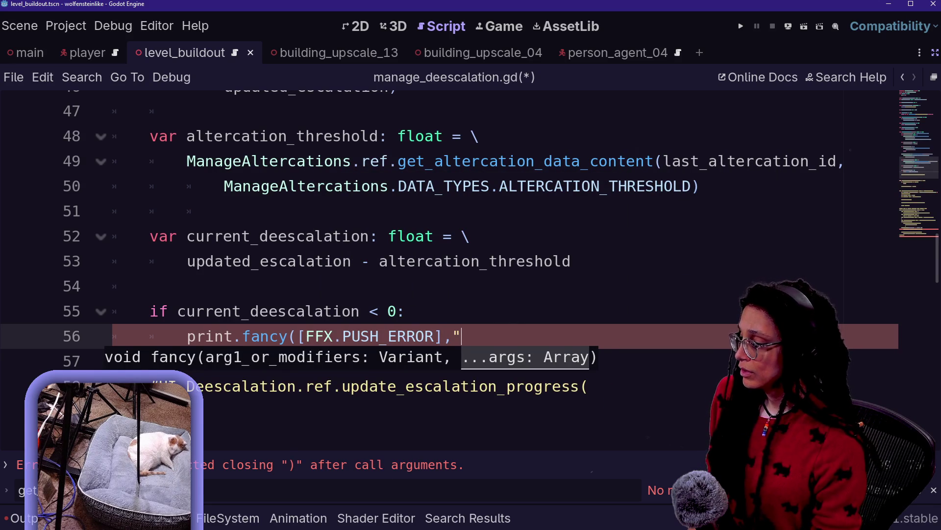
pyautogui.write('Somehow ')
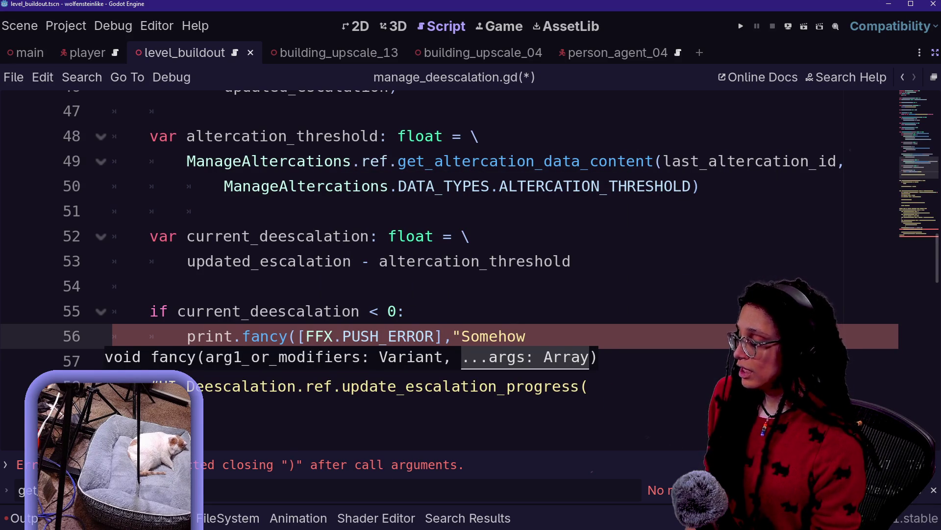
pyautogui.write('escalation is negativ')
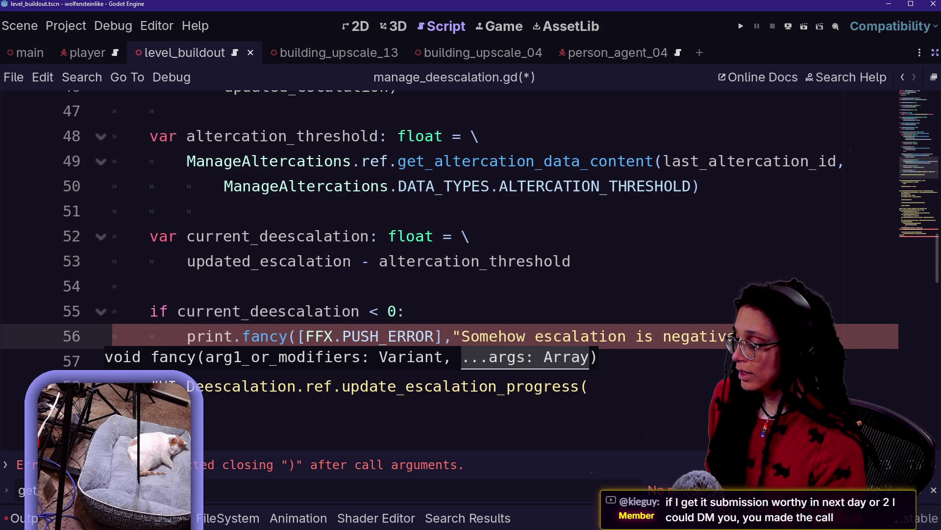
pyautogui.press('End')
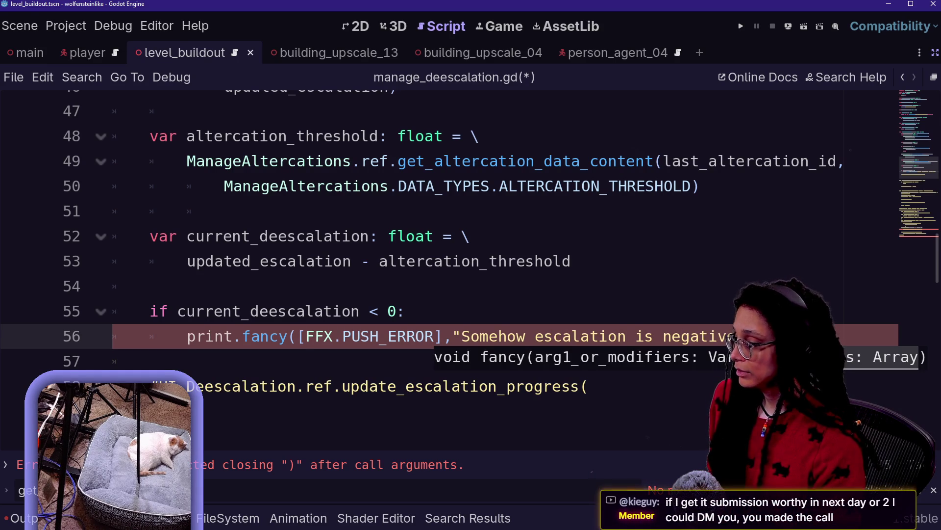
pyautogui.write(')')
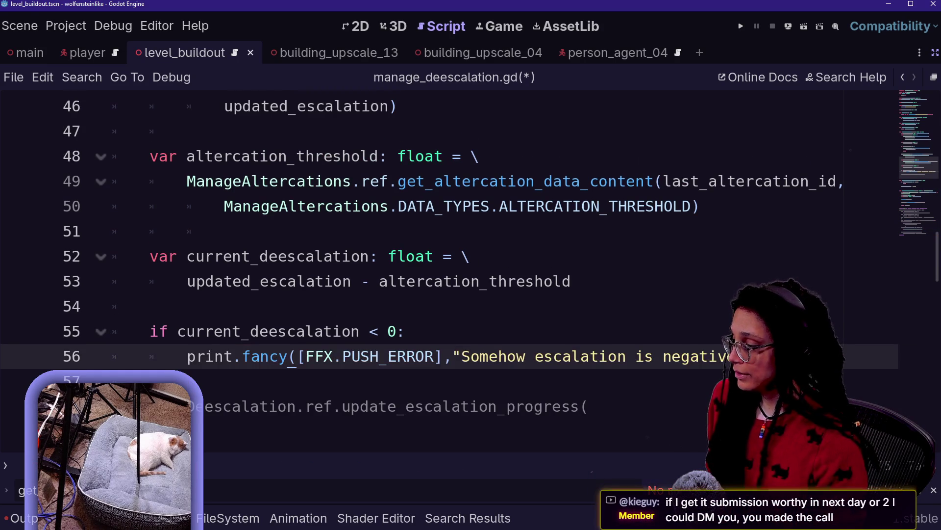
# Put the error message on its own line and add a return statement below it
pyautogui.scroll(-2, 441, 245)
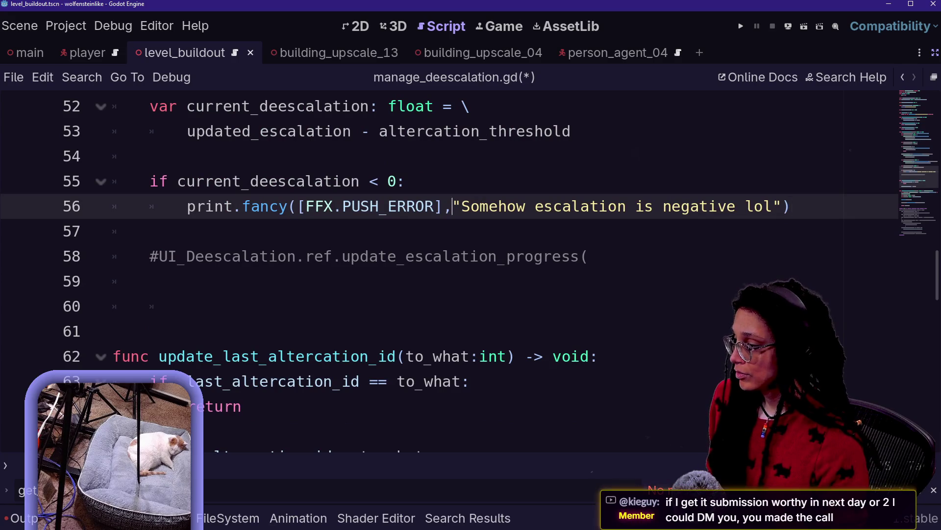
pyautogui.press('Return')
pyautogui.press('Return')
pyautogui.press('BackSpace')
pyautogui.write('return')
pyautogui.click(150, 156)
pyautogui.scroll(1, 442, 245)
pyautogui.click(241, 331)
pyautogui.press('Return')
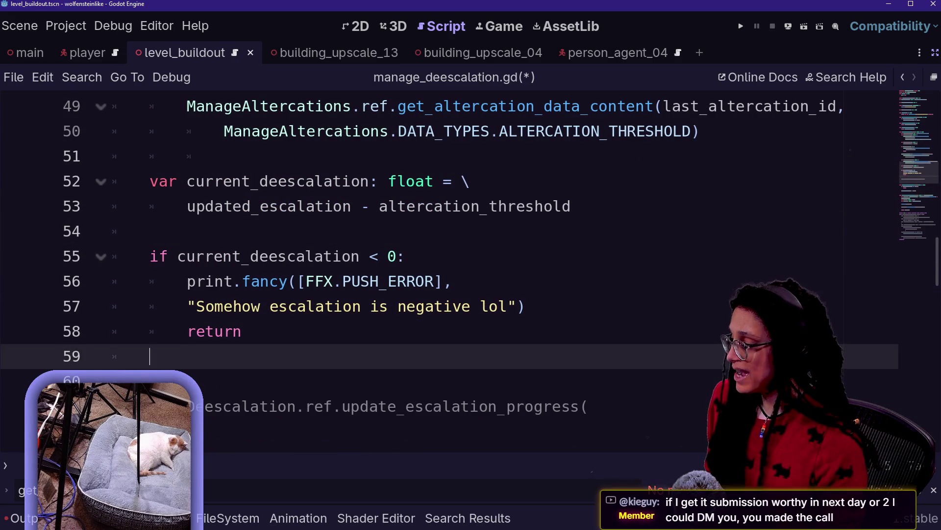
pyautogui.press('BackSpace')
pyautogui.click(283, 381)
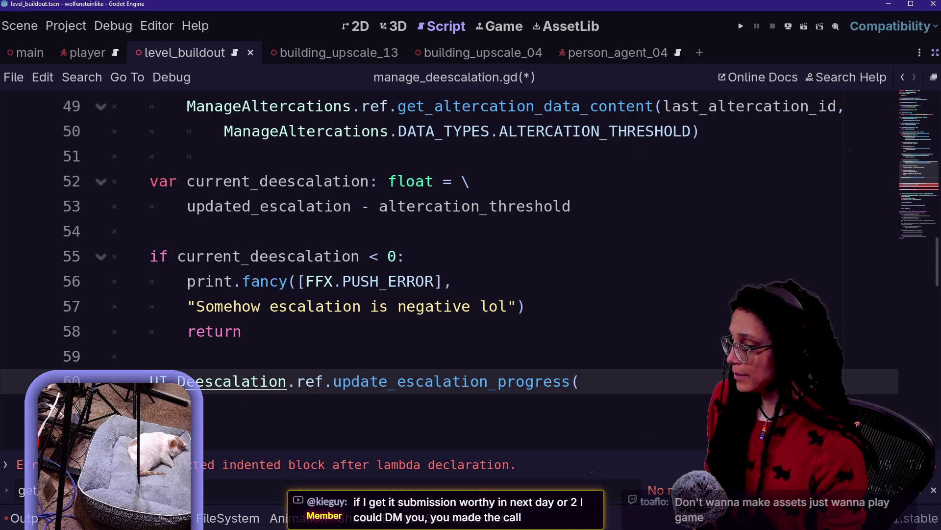
# Pass current_escalation as the argument of the UI_Deescalation update_escalation_progress call on line 60
pyautogui.scroll(-2, 442, 246)
pyautogui.click(118, 306)
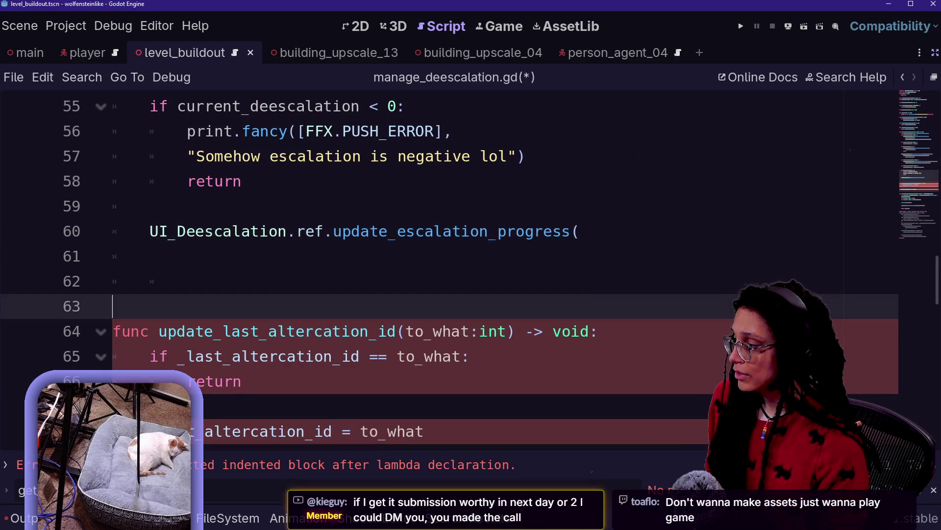
pyautogui.moveTo(151, 256); pyautogui.dragTo(333, 231)
pyautogui.click(580, 231)
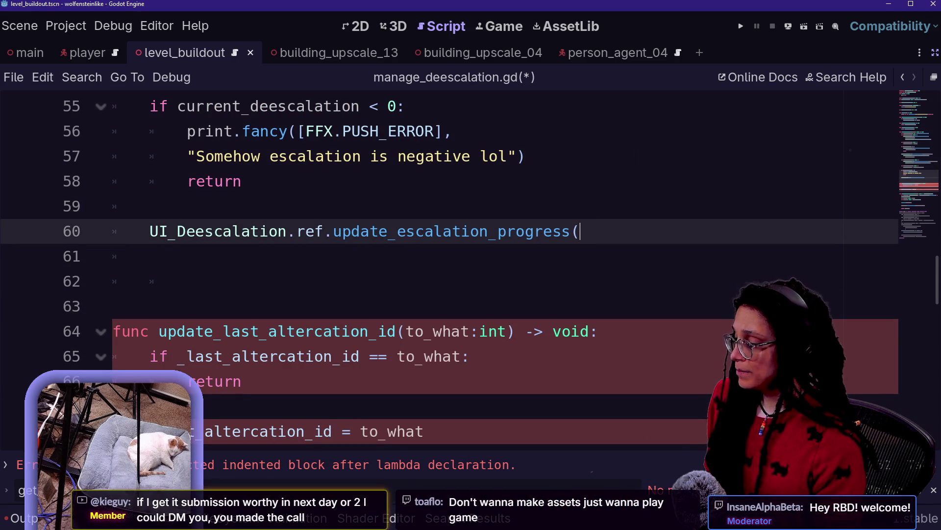
pyautogui.press('Return')
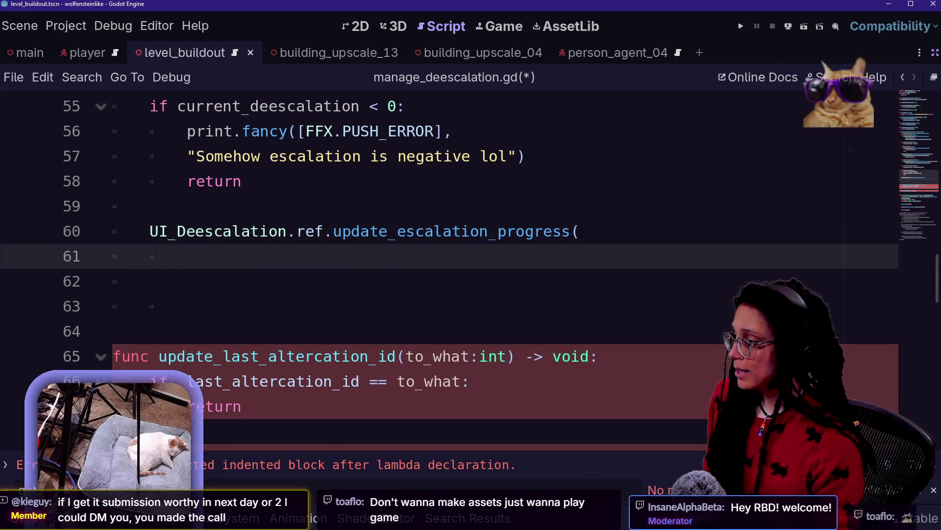
pyautogui.write('cur')
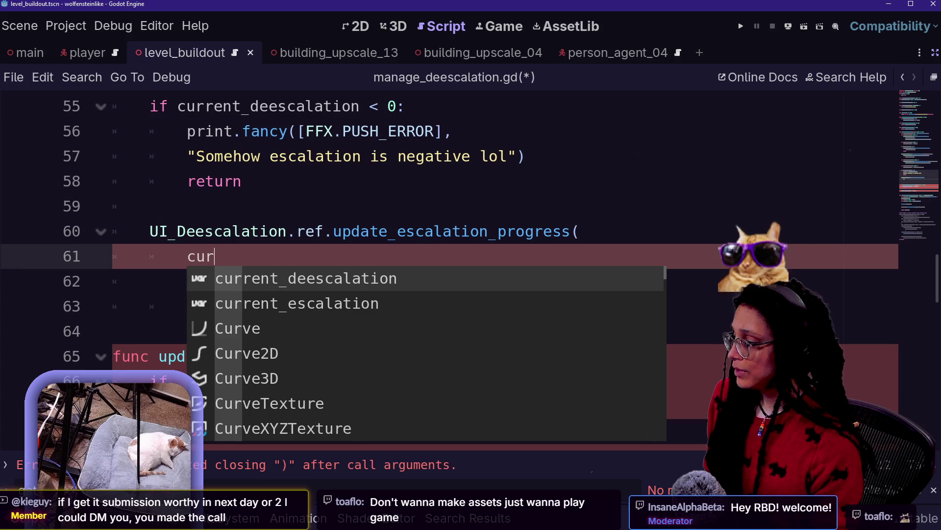
pyautogui.press('Down')
pyautogui.press('Return')
pyautogui.write(')')
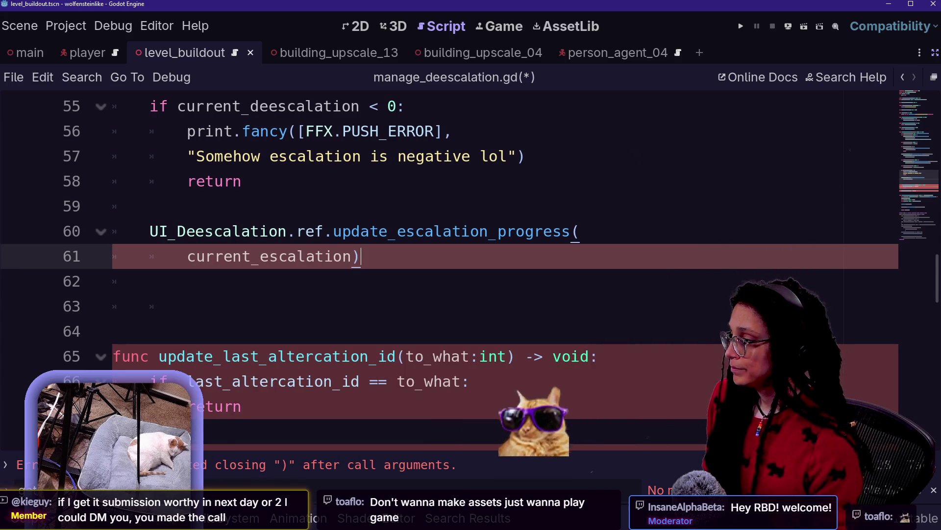
# Save manage_deescalation.gd
pyautogui.scroll(4, 579, 352)
pyautogui.hotkey('ctrl', 's')
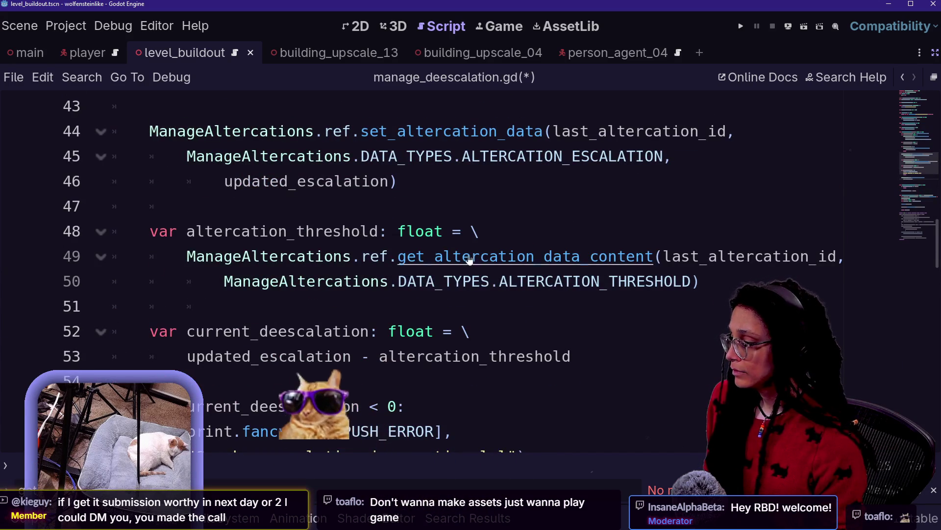
pyautogui.scroll(-1, 490, 256)
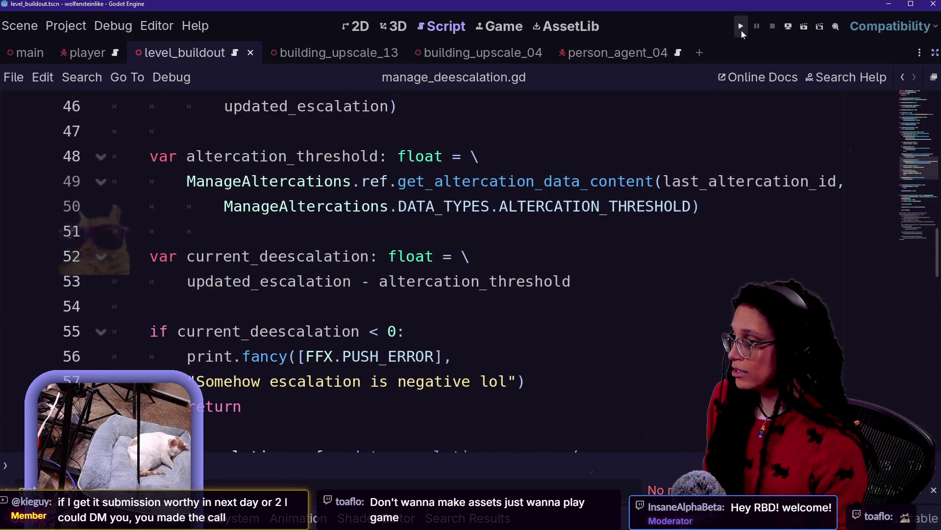
# Run the game with F5 and enlarge the debugger at the paused error
pyautogui.press('F5')
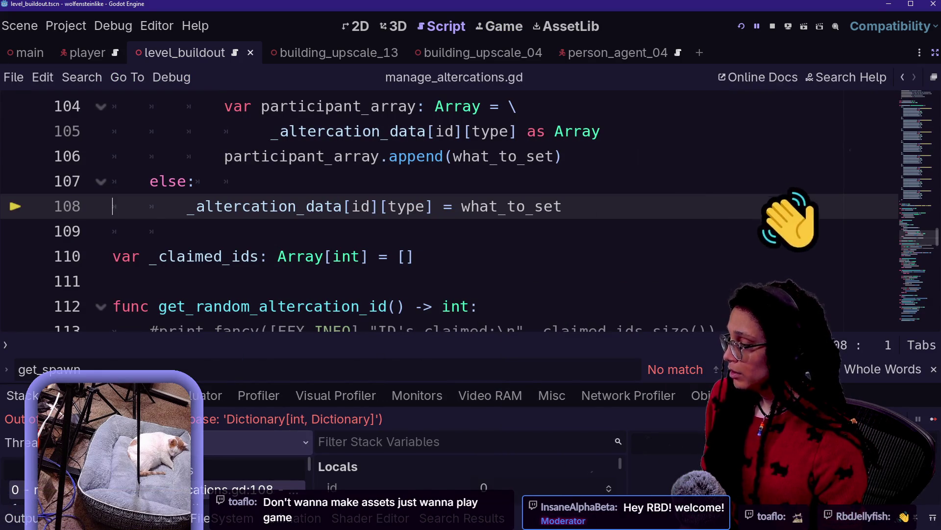
pyautogui.scroll(-2, 441, 211)
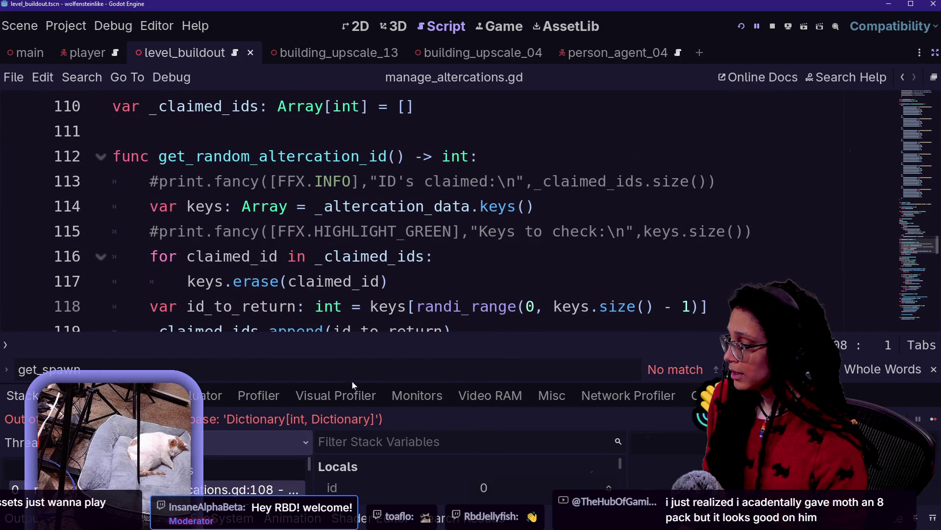
pyautogui.scroll(2, 353, 318)
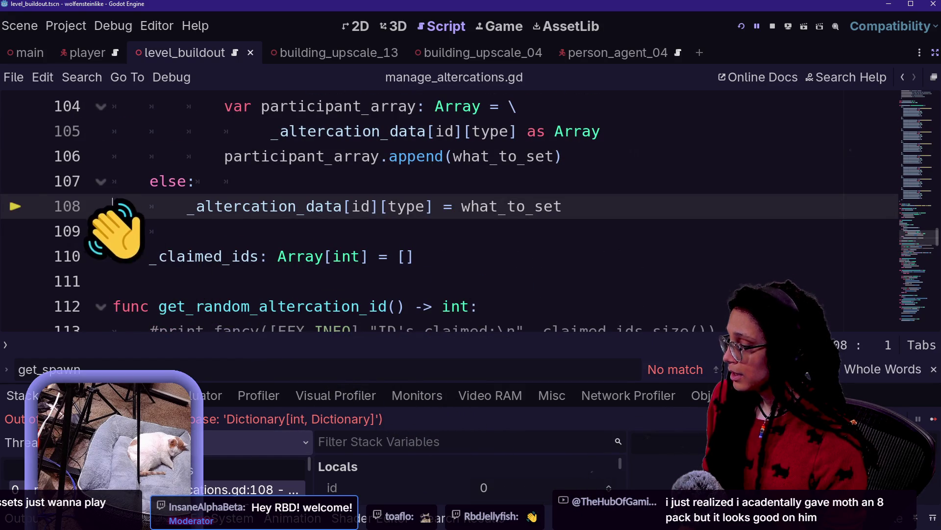
pyautogui.moveTo(346, 382)
pyautogui.mouseDown()
pyautogui.moveTo(346, 292)
pyautogui.moveTo(333, 238)
pyautogui.moveTo(333, 354)
pyautogui.mouseUp()
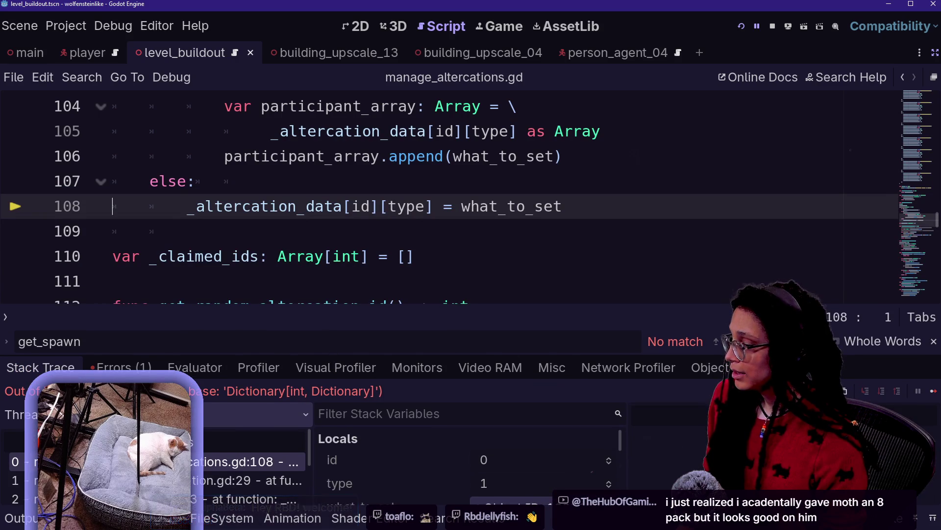
# Inspect the code around line 108, then reopen and enlarge the debugger to reach the altercations.gd frame
pyautogui.hotkey('alt', 'o')
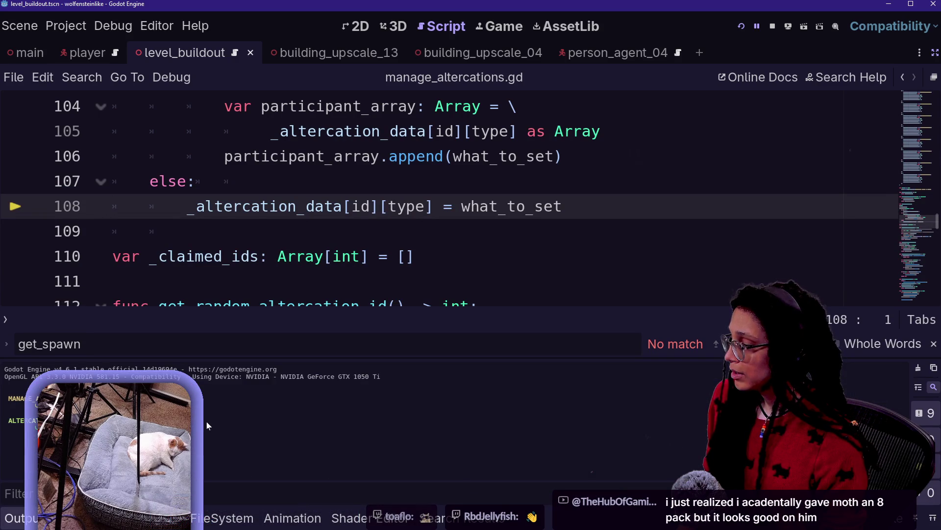
pyautogui.click(368, 256)
pyautogui.hotkey('ctrl', 'j')
pyautogui.hotkey('ctrl', 'j')
pyautogui.hotkey('ctrl', 'j')
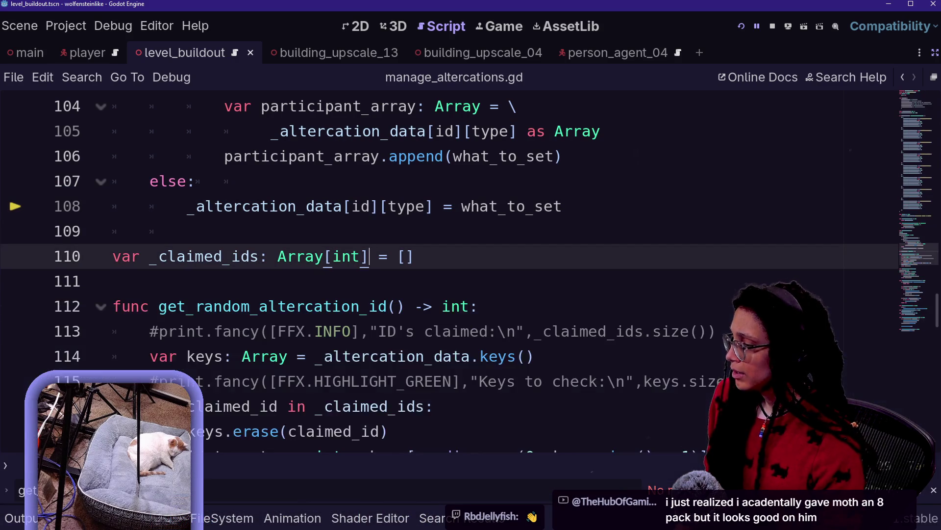
pyautogui.scroll(4, 442, 270)
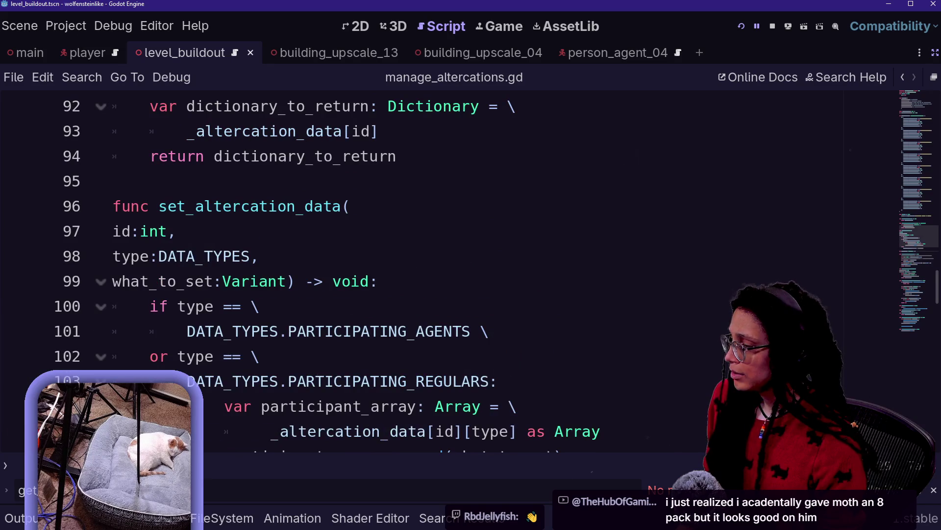
pyautogui.scroll(-2, 442, 269)
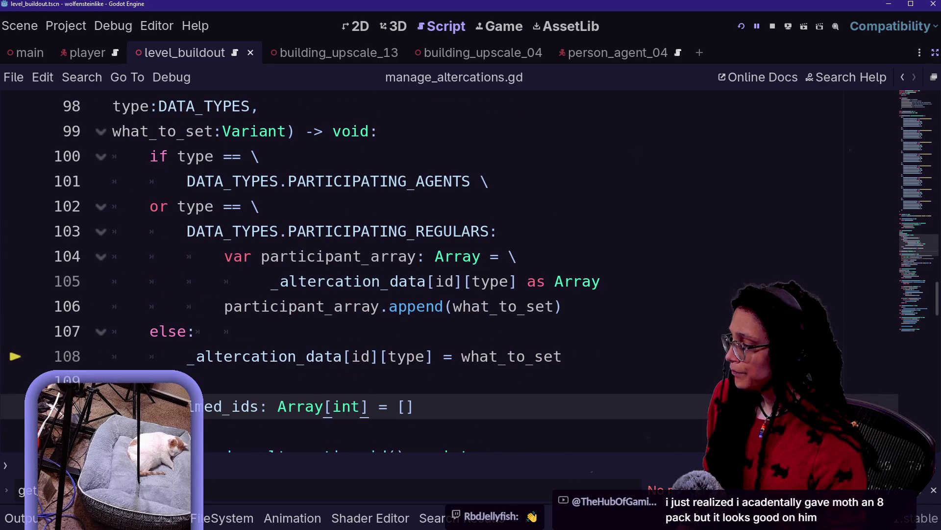
pyautogui.hotkey('ctrl', 'j')
pyautogui.moveTo(175, 355)
pyautogui.mouseDown()
pyautogui.moveTo(282, 198)
pyautogui.moveTo(278, 381)
pyautogui.moveTo(278, 310)
pyautogui.mouseUp()
pyautogui.press('End')
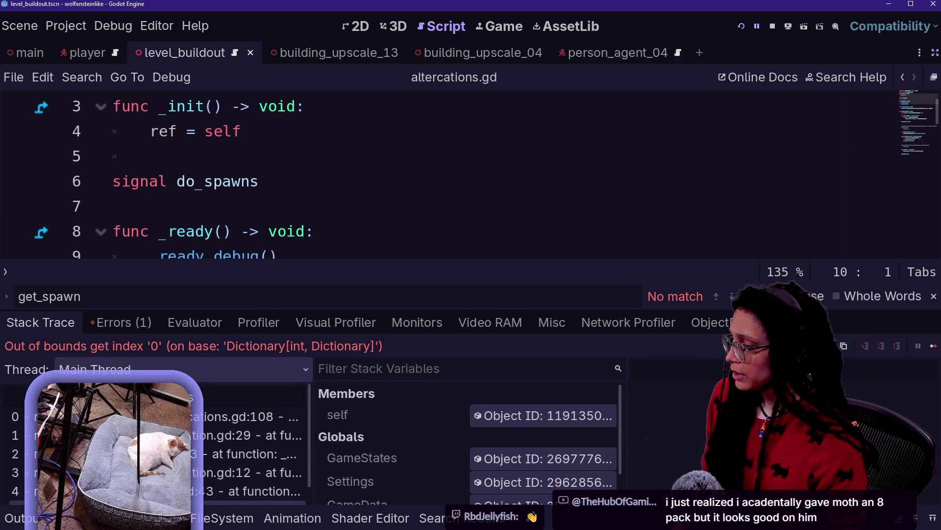
# Look over _ready in altercations.gd, then select the line 43 do_spawns and spawn_altercation.gd frames
pyautogui.scroll(-2, 441, 176)
pyautogui.scroll(1, 442, 177)
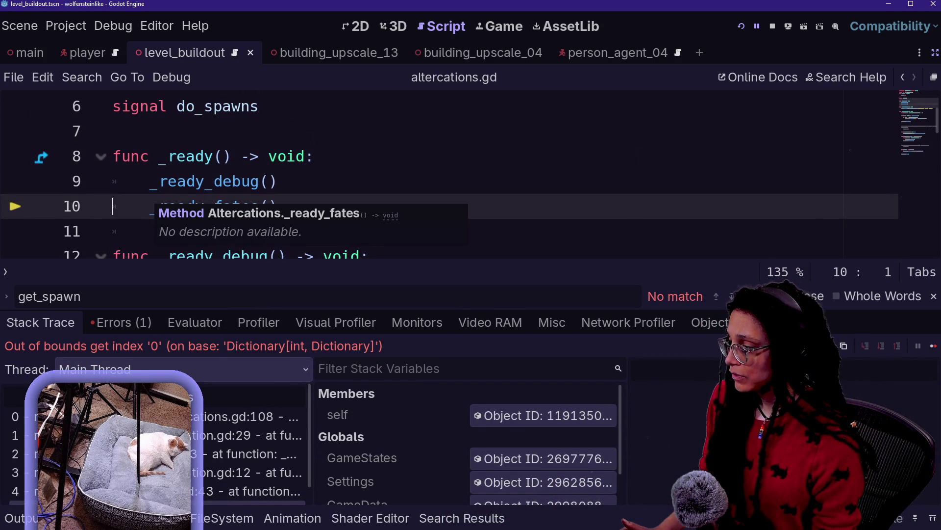
pyautogui.moveTo(166, 181); pyautogui.dragTo(114, 131)
pyautogui.press('Down')
pyautogui.press('Up')
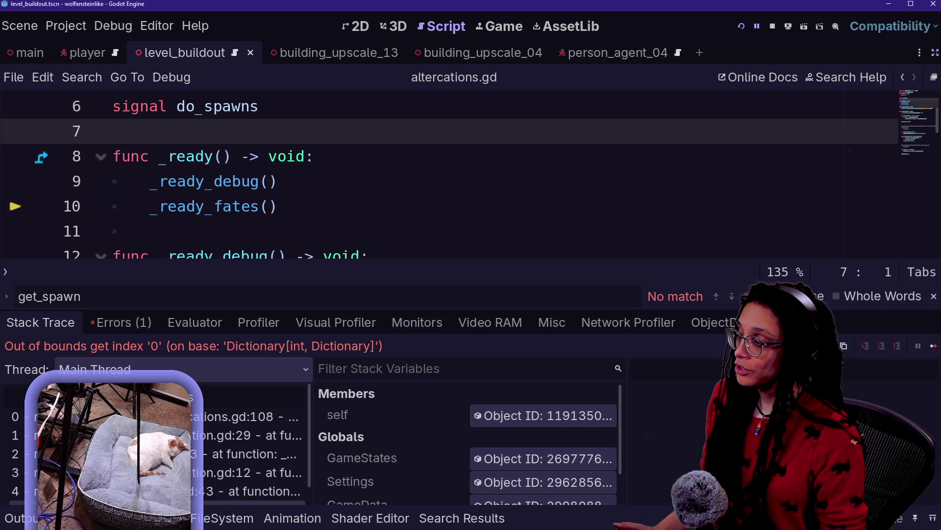
pyautogui.click(277, 206)
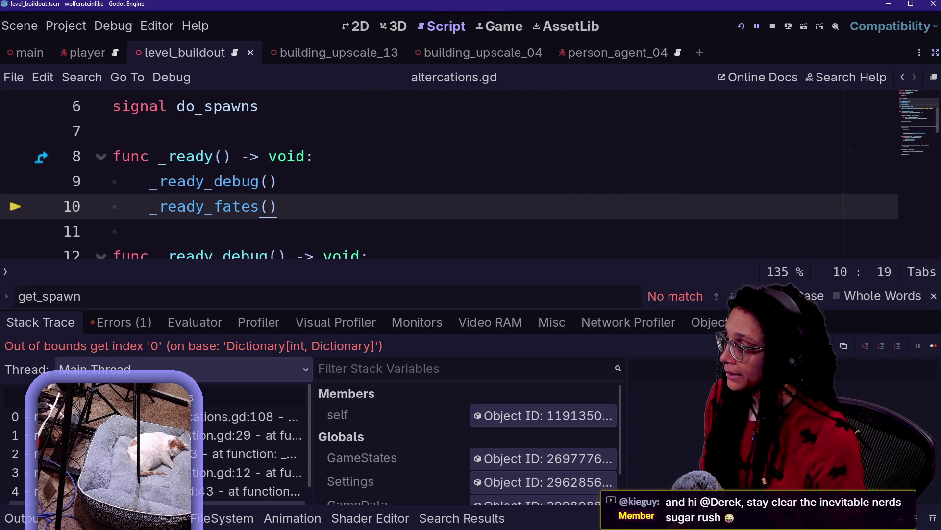
pyautogui.press('Down')
pyautogui.click(245, 490)
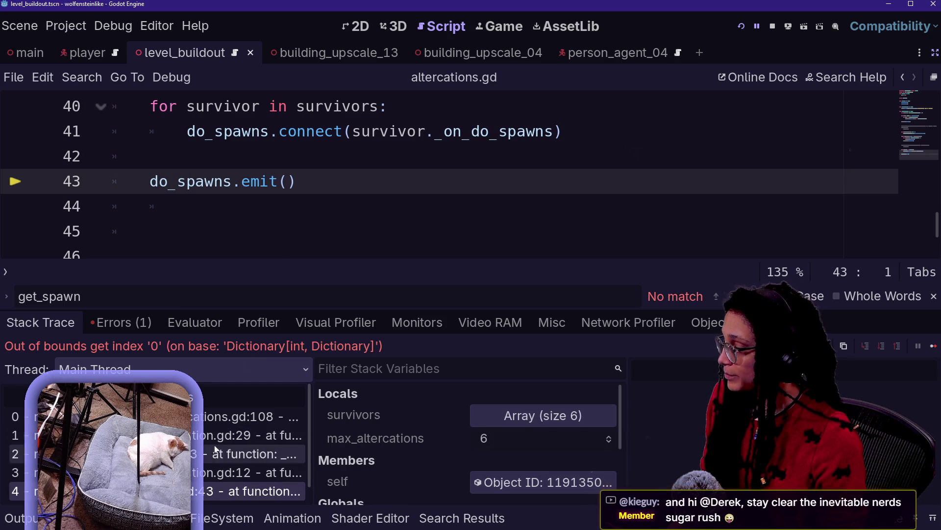
pyautogui.click(219, 470)
# Return to the altercations.gd line 43 frame and look at the queue_free call on line 34
pyautogui.click(226, 492)
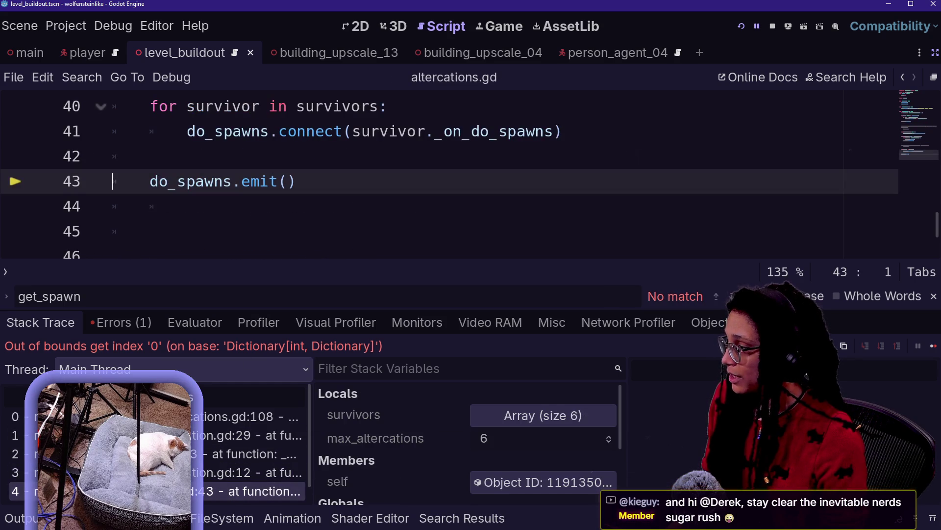
pyautogui.scroll(2, 442, 176)
pyautogui.moveTo(344, 260); pyautogui.dragTo(344, 456)
pyautogui.scroll(1, 343, 196)
pyautogui.scroll(2, 441, 246)
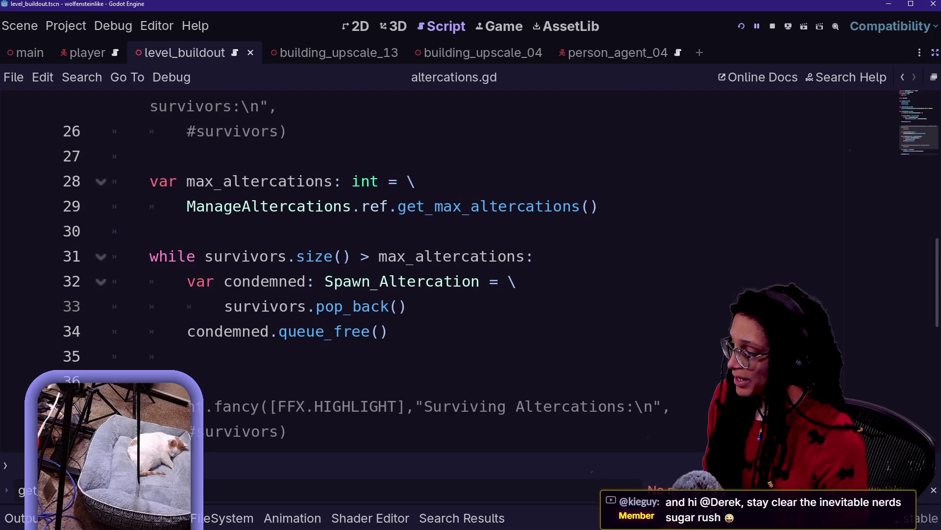
pyautogui.moveTo(324, 281)
pyautogui.mouseDown()
pyautogui.moveTo(186, 306)
pyautogui.moveTo(210, 331)
pyautogui.moveTo(351, 331)
pyautogui.mouseUp()
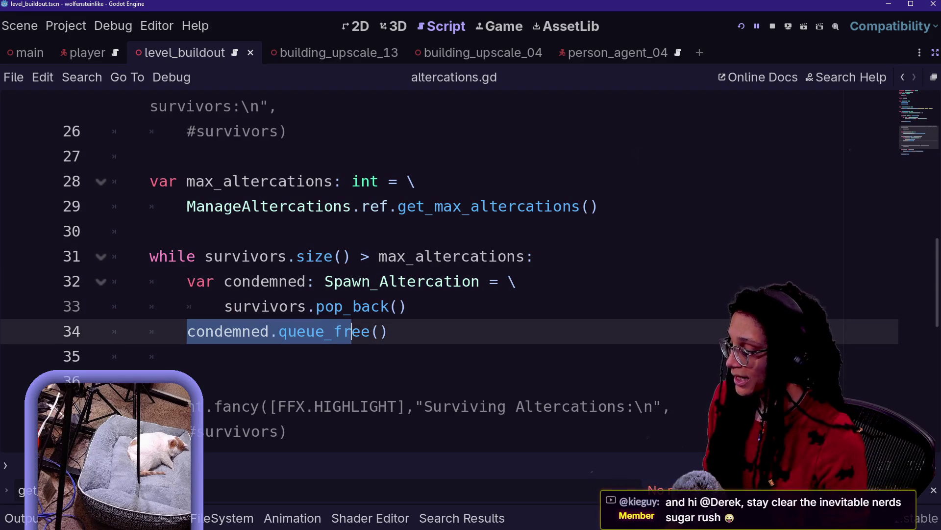
# Reopen the debugger, expand and collapse the six-item survivors array, and select spawn_altercation.gd line 12
pyautogui.click(74, 518)
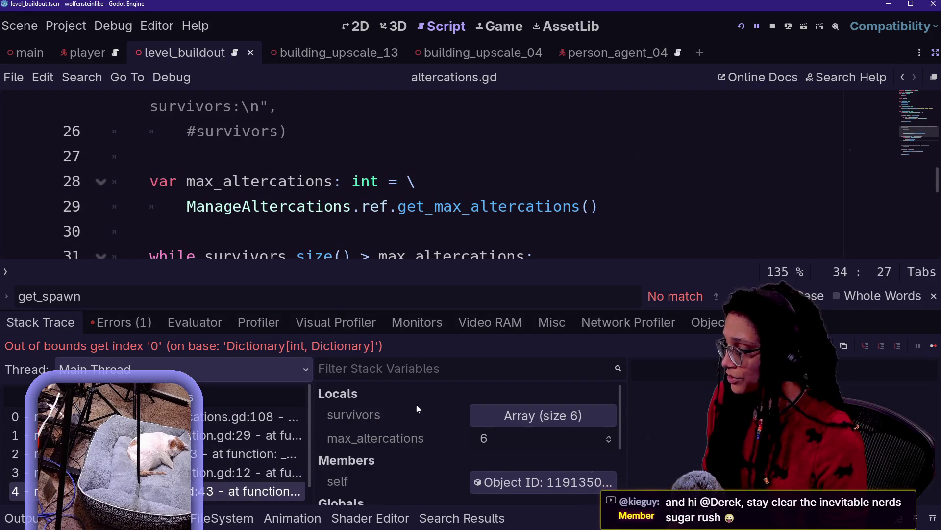
pyautogui.scroll(-1, 416, 404)
pyautogui.click(496, 401)
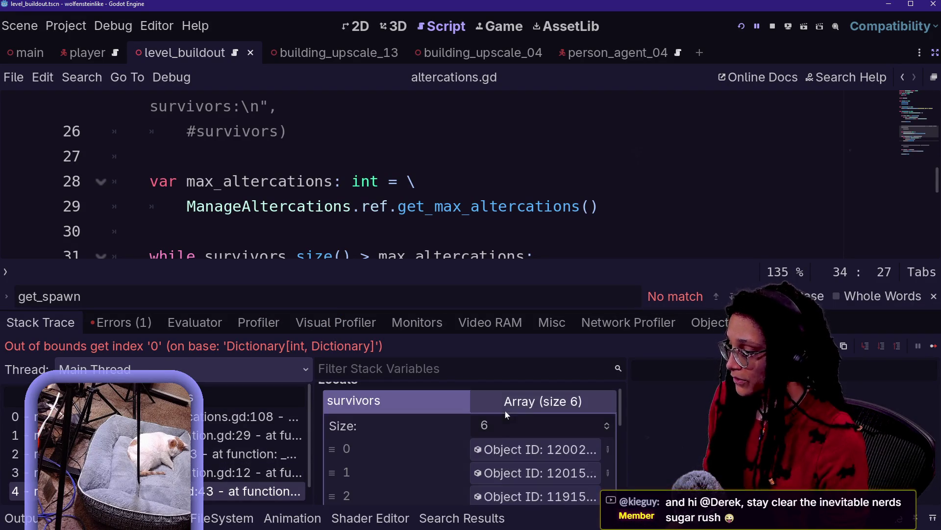
pyautogui.scroll(-1, 495, 431)
pyautogui.scroll(1, 496, 425)
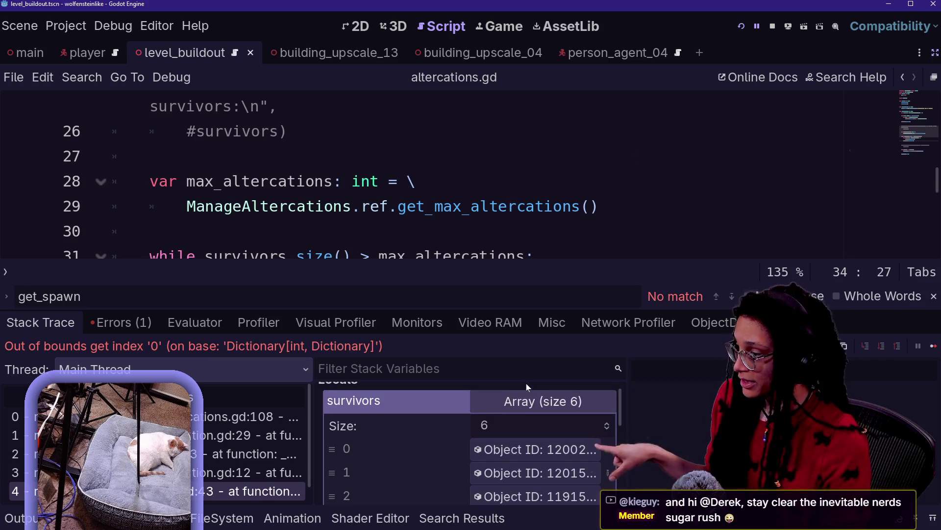
pyautogui.click(525, 400)
pyautogui.scroll(-2, 375, 483)
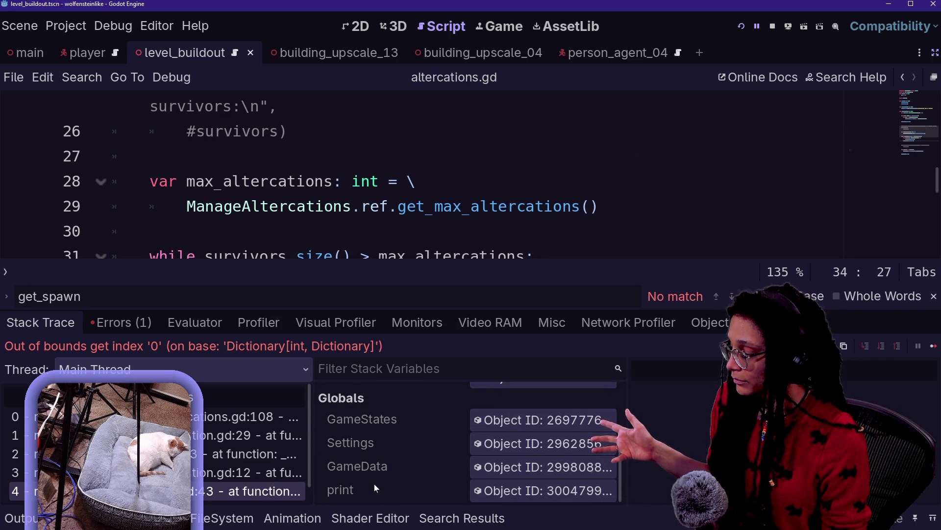
pyautogui.scroll(2, 425, 462)
pyautogui.scroll(-2, 425, 461)
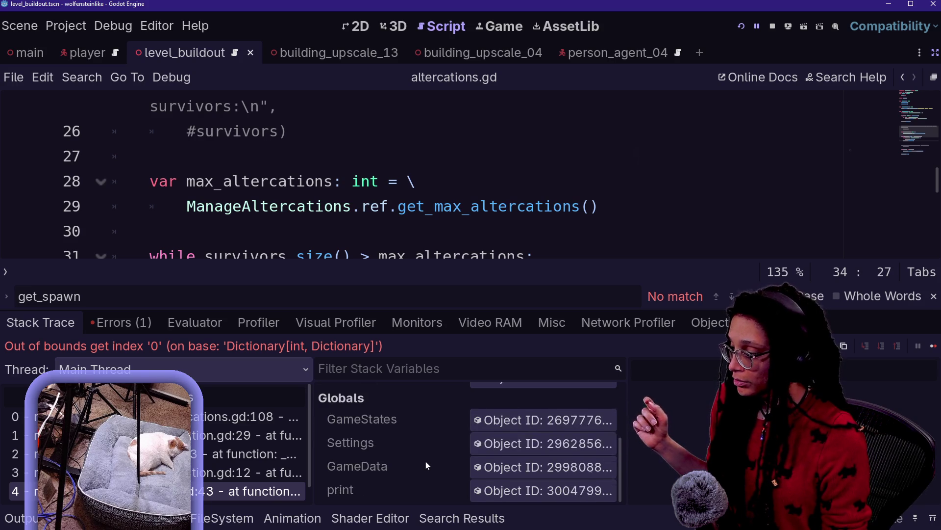
pyautogui.click(203, 475)
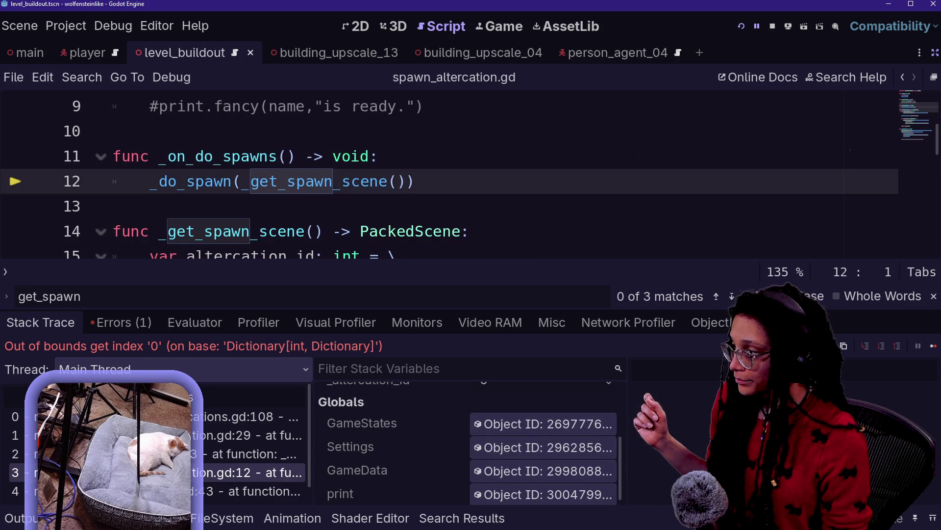
# Compare the Spawner.gd line 63 and spawn_altercation.gd stack frames
pyautogui.click(203, 454)
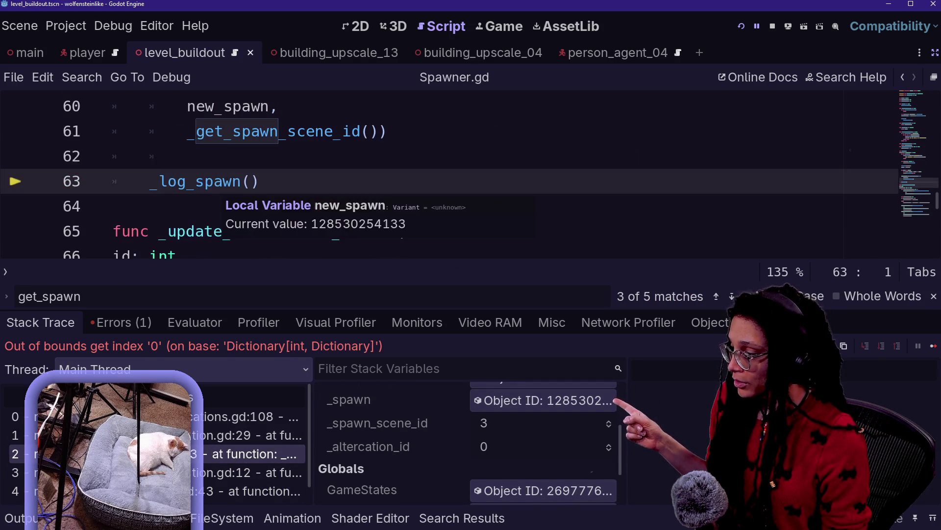
pyautogui.scroll(3, 402, 405)
pyautogui.scroll(-1, 401, 406)
pyautogui.scroll(-3, 402, 406)
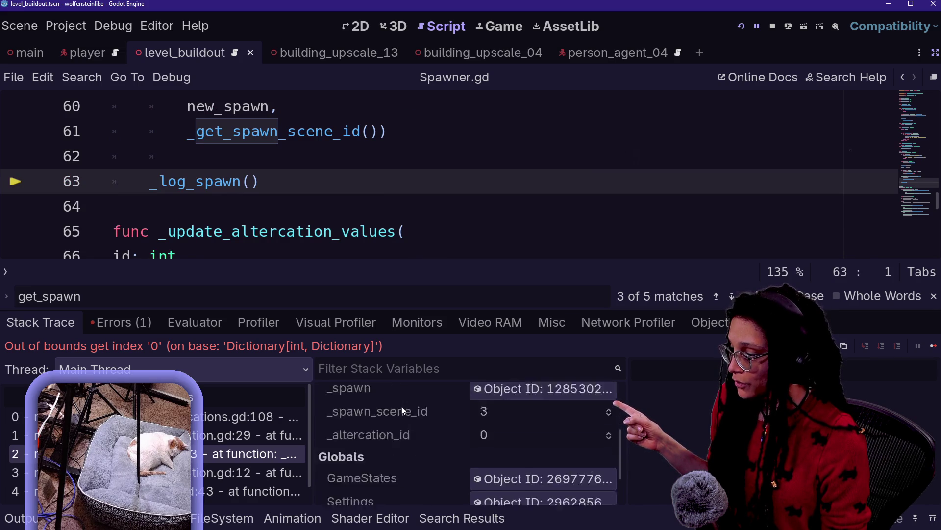
pyautogui.scroll(1, 402, 406)
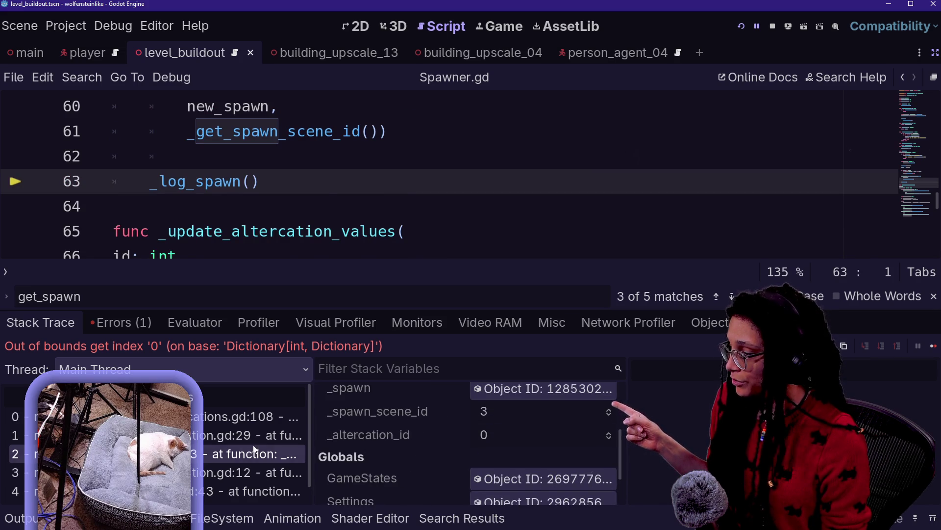
pyautogui.click(265, 472)
pyautogui.scroll(3, 465, 402)
pyautogui.scroll(-1, 465, 401)
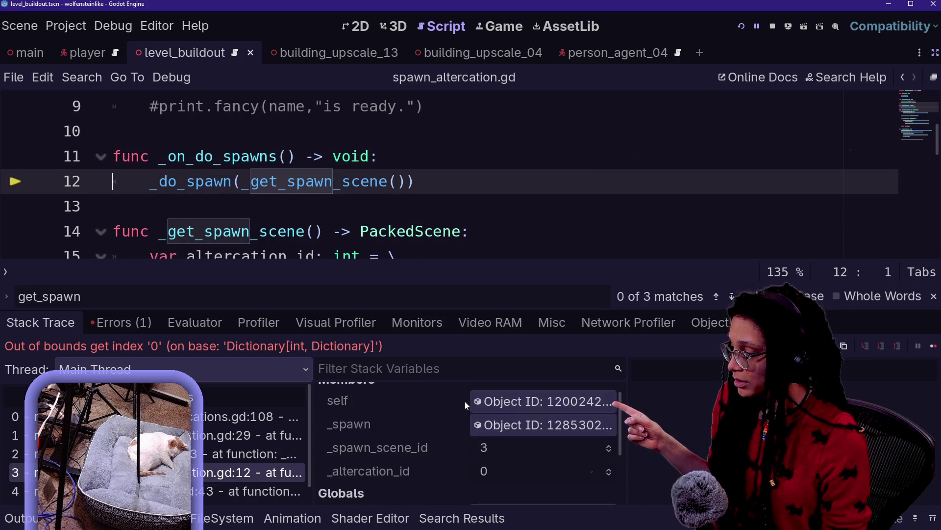
pyautogui.scroll(-1, 255, 454)
# Step through altercations.gd line 43, spawn_altercation.gd line 12 and Spawner.gd line 63 frames, then view the Visual Profiler
pyautogui.click(265, 474)
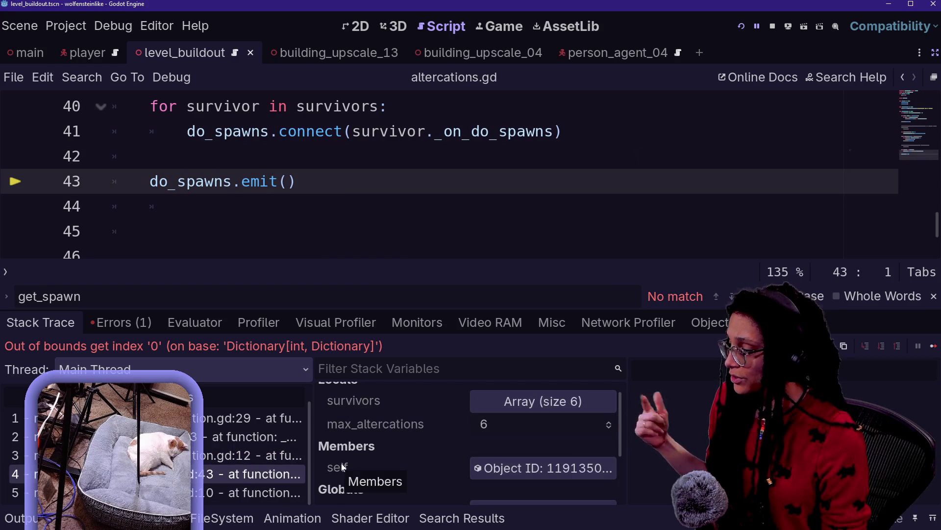
pyautogui.click(270, 456)
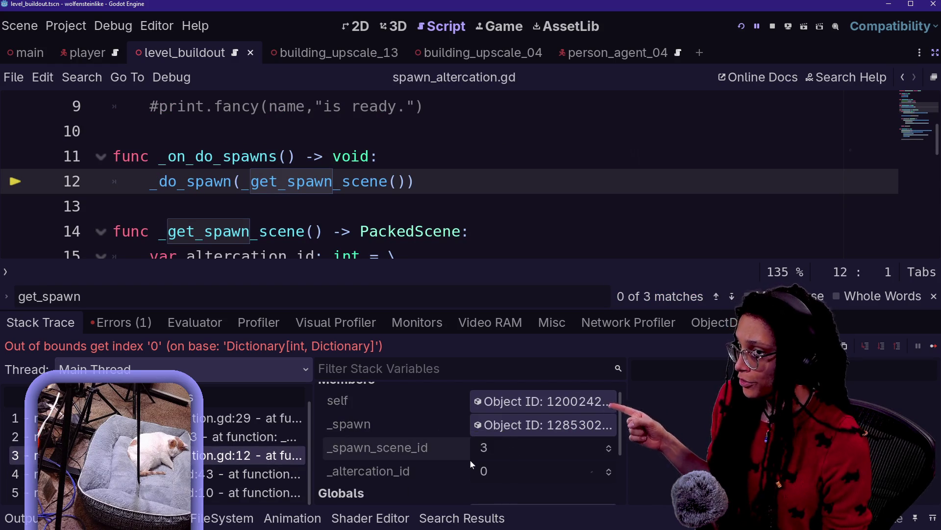
pyautogui.scroll(-3, 469, 460)
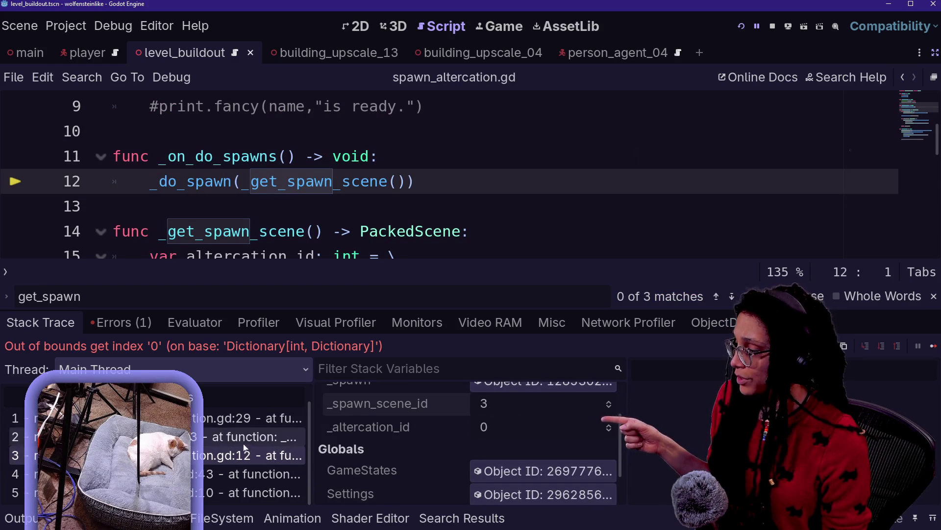
pyautogui.click(258, 438)
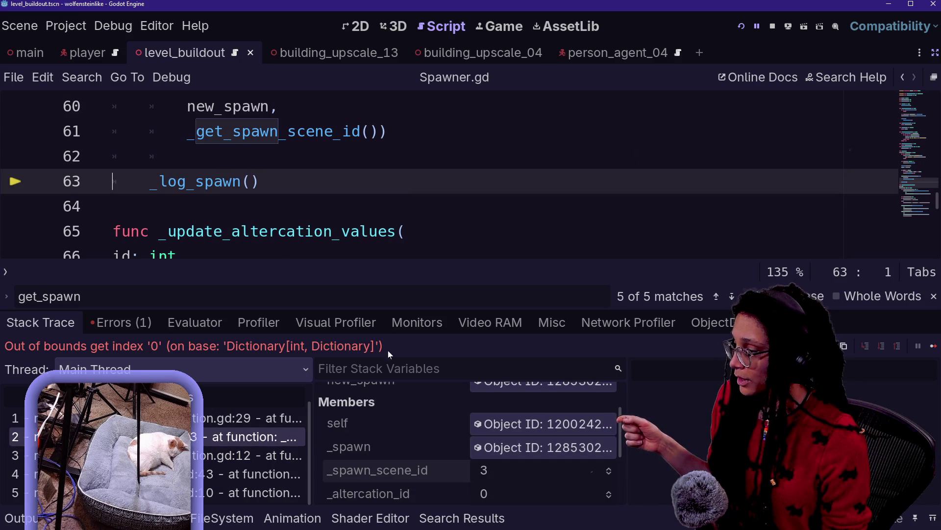
pyautogui.click(378, 314)
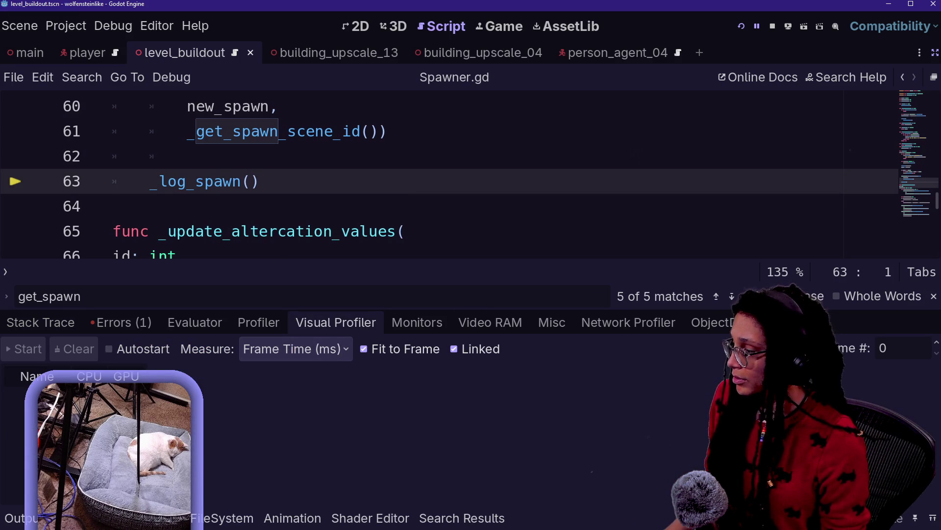
# Check the out-of-bounds error under Errors, return to Stack Trace, and make the debugger taller
pyautogui.click(147, 518)
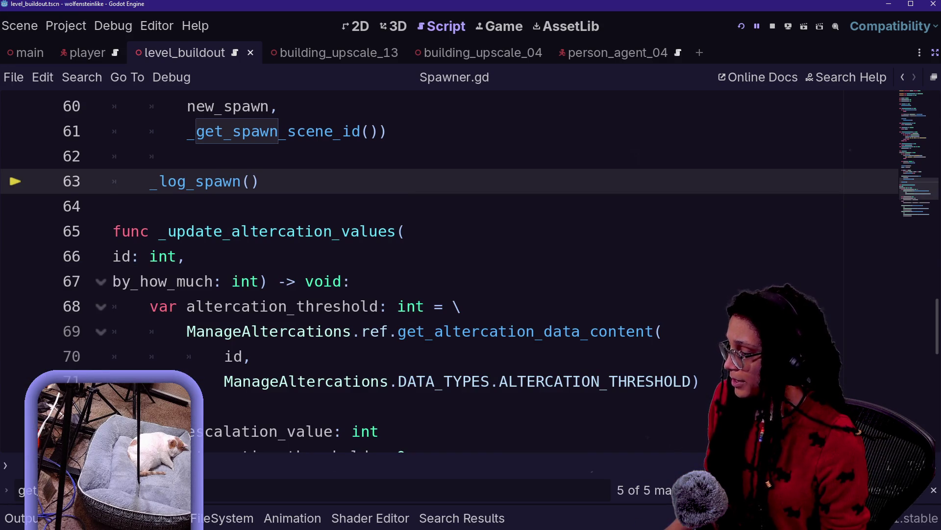
pyautogui.click(147, 518)
pyautogui.click(147, 325)
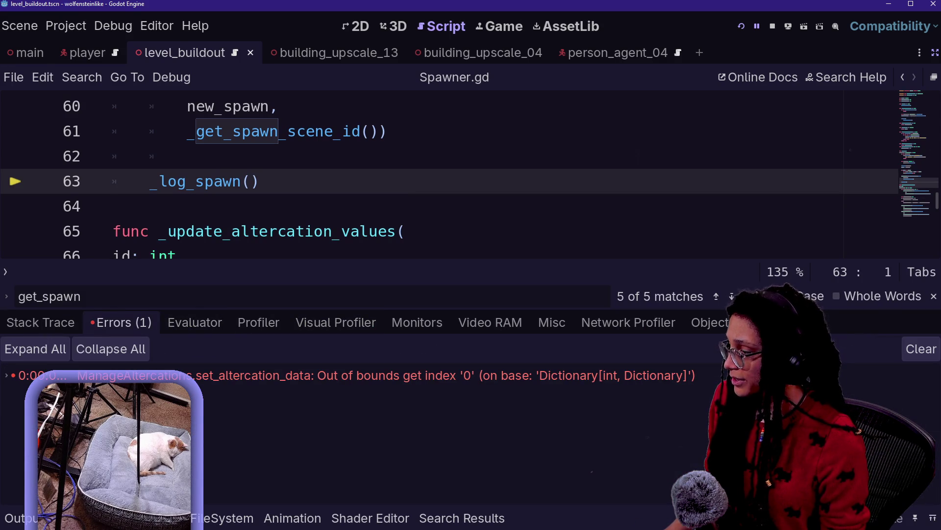
pyautogui.click(44, 323)
pyautogui.moveTo(167, 309)
pyautogui.mouseDown()
pyautogui.moveTo(166, 174)
pyautogui.moveTo(191, 110)
pyautogui.moveTo(218, 293)
pyautogui.mouseUp()
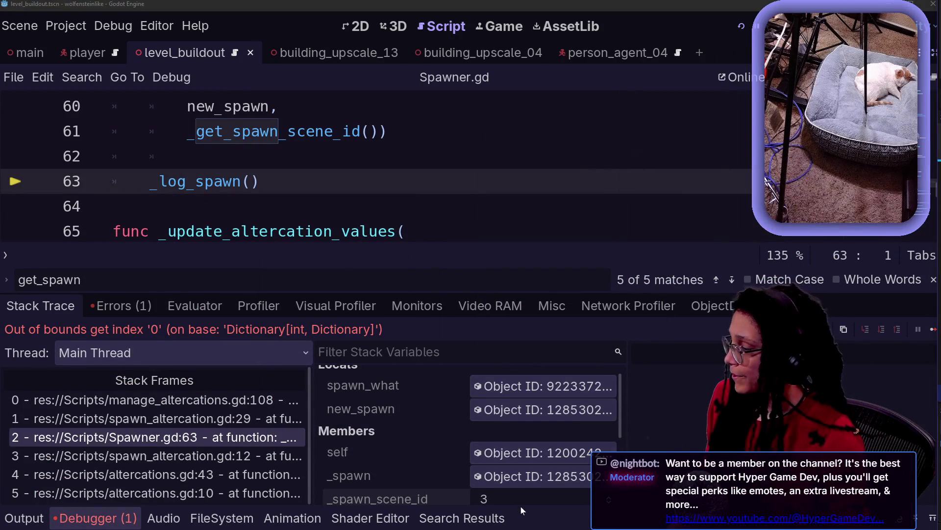
# Widen the Stack Frames list so full script paths are readable, trimming the Variables panel
pyautogui.moveTo(313, 430); pyautogui.dragTo(736, 405)
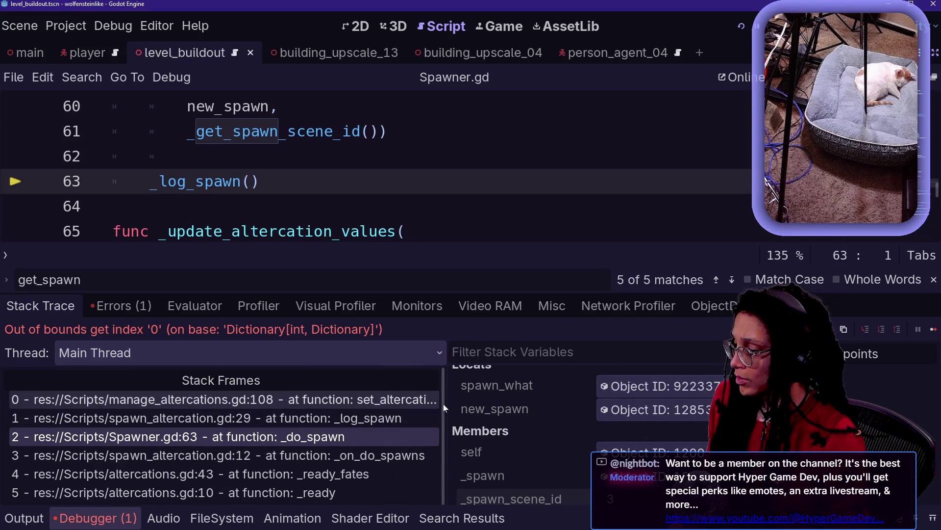
pyautogui.moveTo(444, 407); pyautogui.dragTo(417, 407)
pyautogui.moveTo(736, 405); pyautogui.dragTo(706, 405)
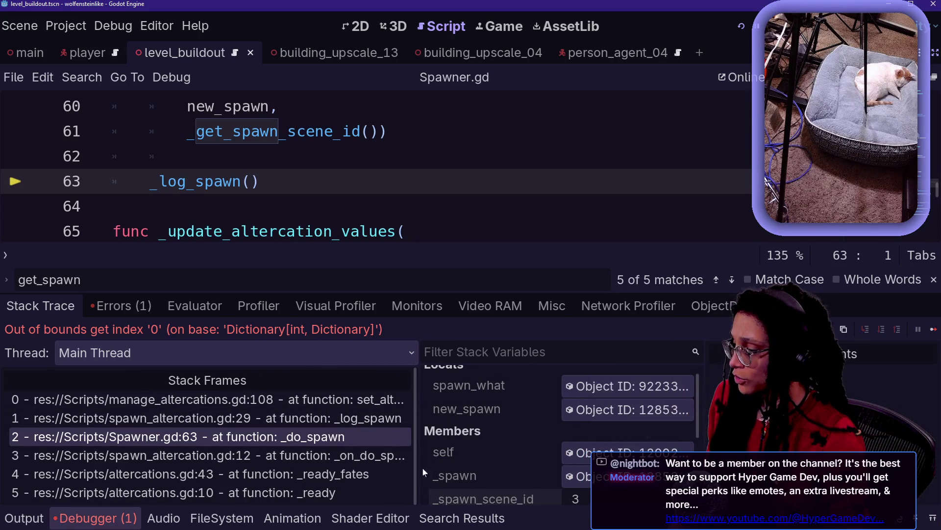
# Step up through frames 3 and 2 (spawn_altercation.gd line 12, Spawner.gd line 63) to _log_spawn at line 29
pyautogui.click(260, 455)
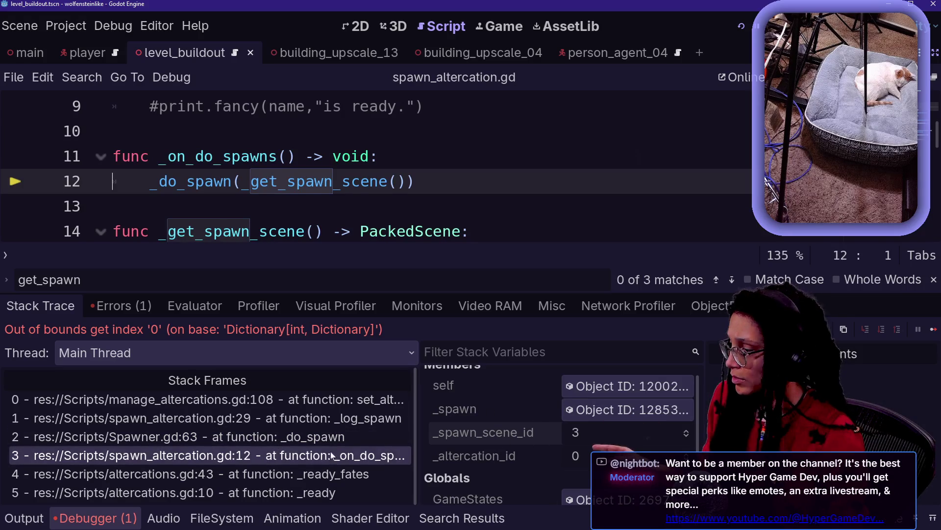
pyautogui.click(407, 437)
pyautogui.scroll(-1, 511, 422)
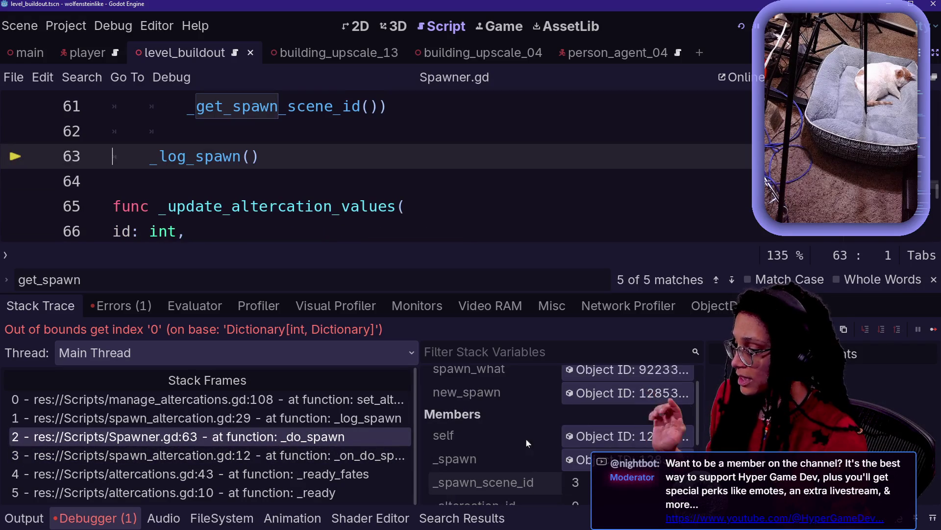
pyautogui.scroll(-1, 550, 463)
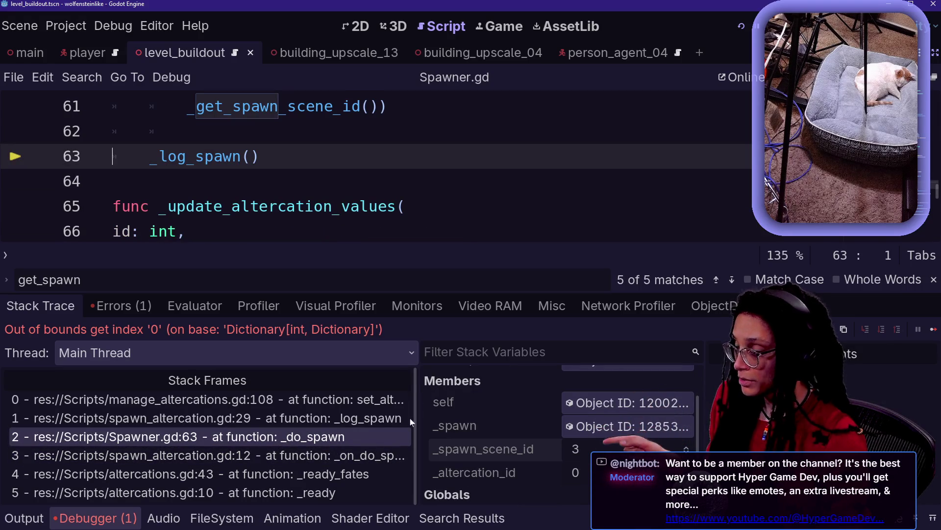
pyautogui.click(370, 418)
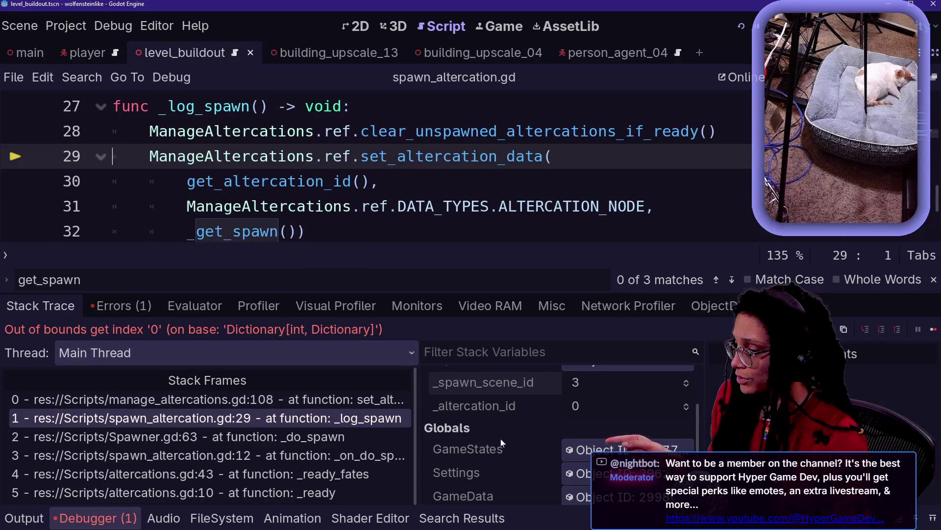